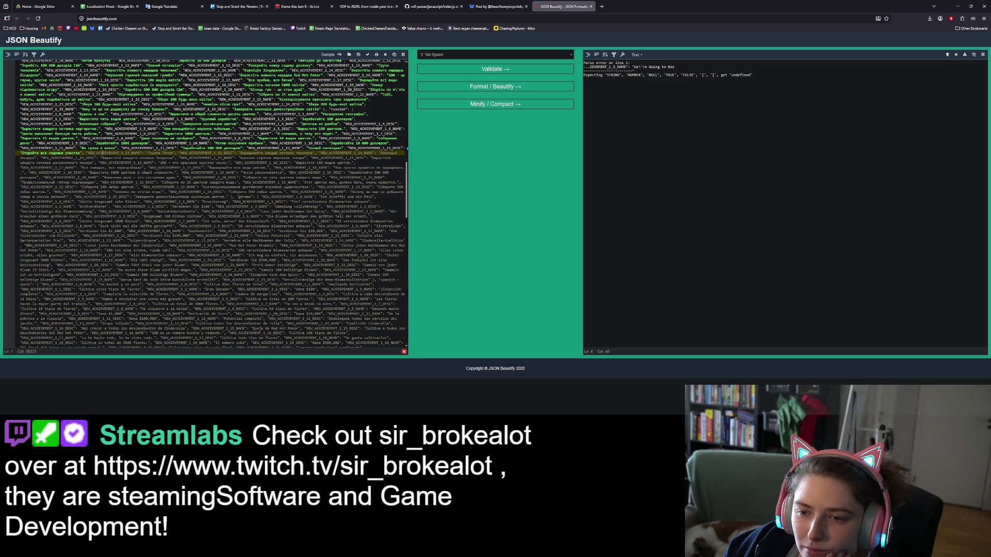
- Scroll up from the parse error to the English achievement strings in the JSON
{"action": "scroll", "coordinate": [408, 175], "scroll_direction": "up", "scroll_amount": 2}
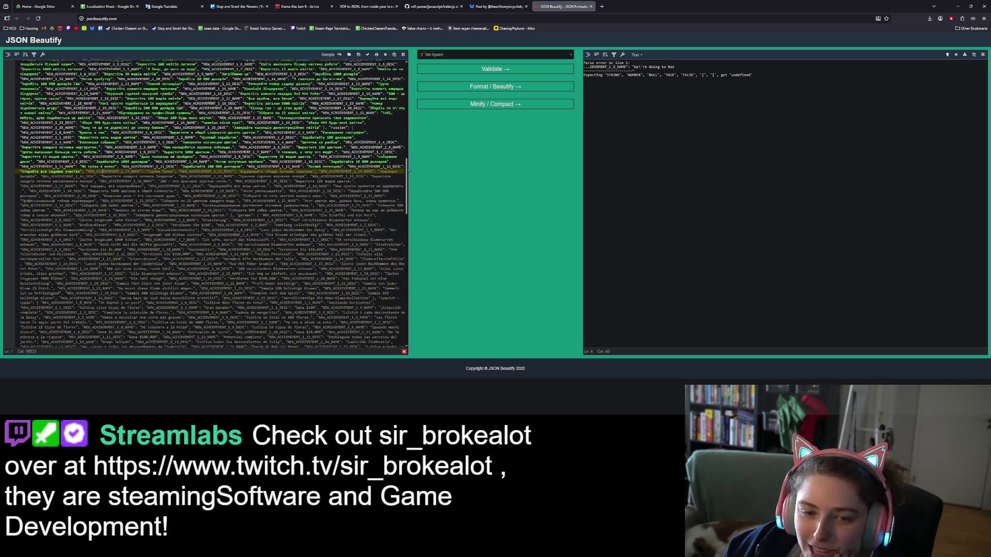
{"action": "key", "text": "Up"}
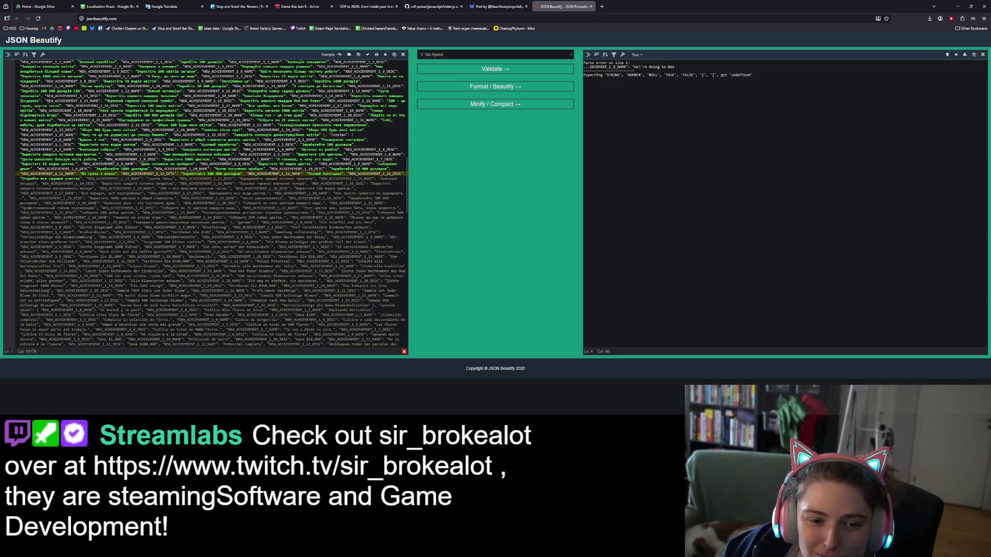
{"action": "key", "text": "Down"}
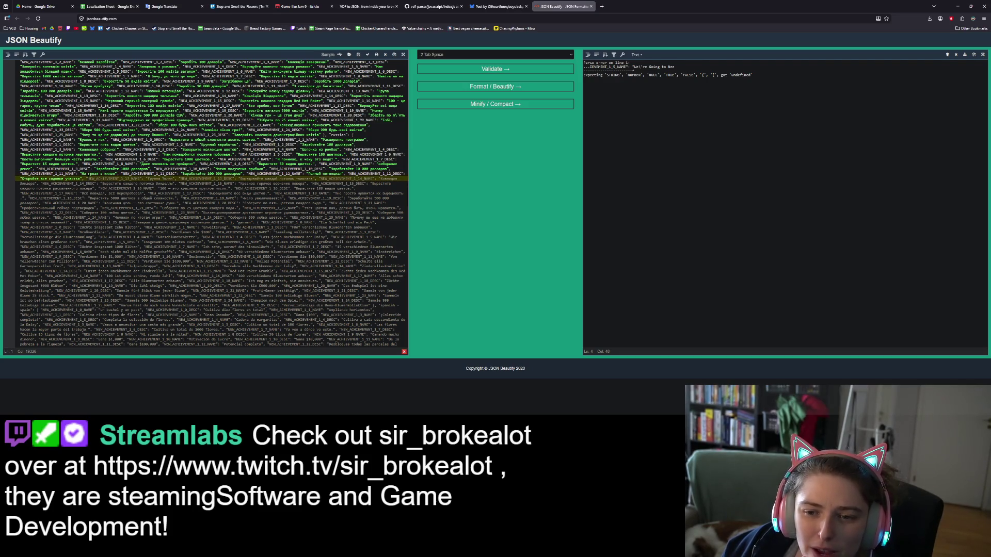
{"action": "key", "text": "Down"}
{"action": "key", "text": "Down"}
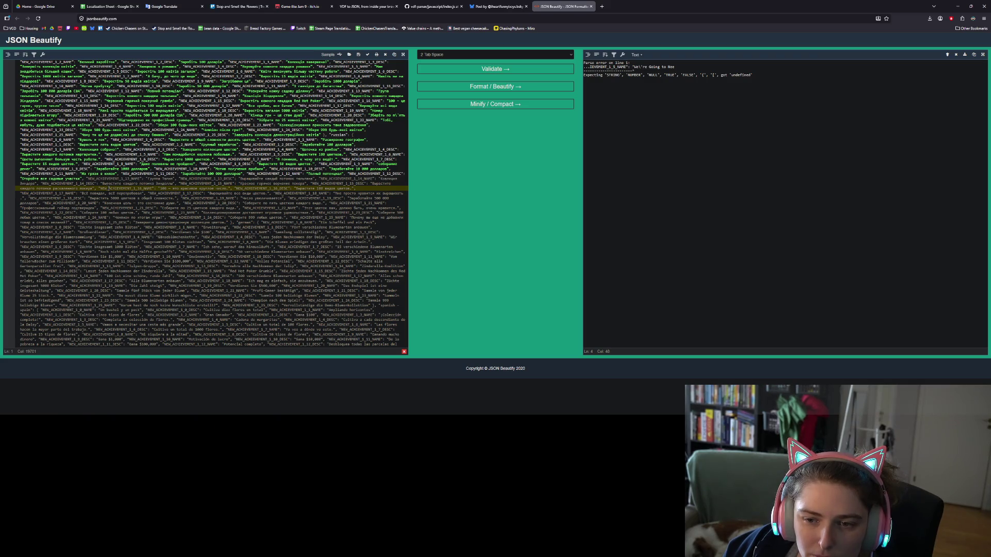
{"action": "left_click", "coordinate": [109, 178]}
{"action": "scroll", "coordinate": [212, 203], "scroll_direction": "up", "scroll_amount": 1}
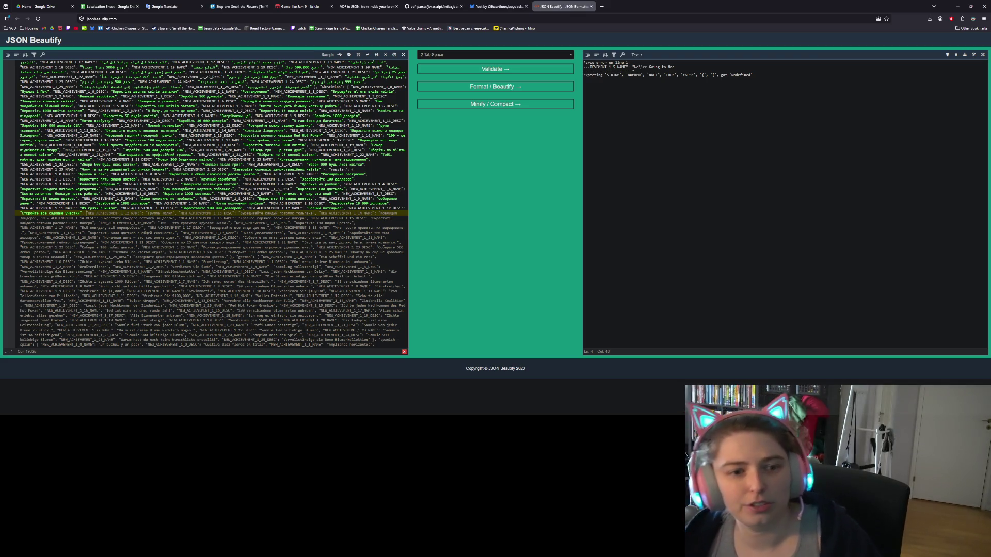
{"action": "scroll", "coordinate": [207, 204], "scroll_direction": "up", "scroll_amount": 5}
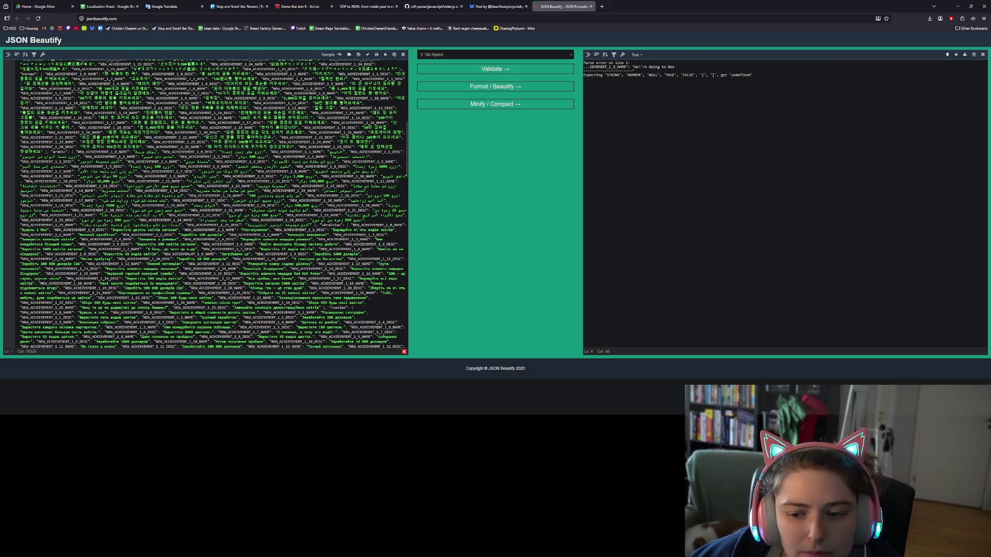
{"action": "scroll", "coordinate": [206, 204], "scroll_direction": "up", "scroll_amount": 5}
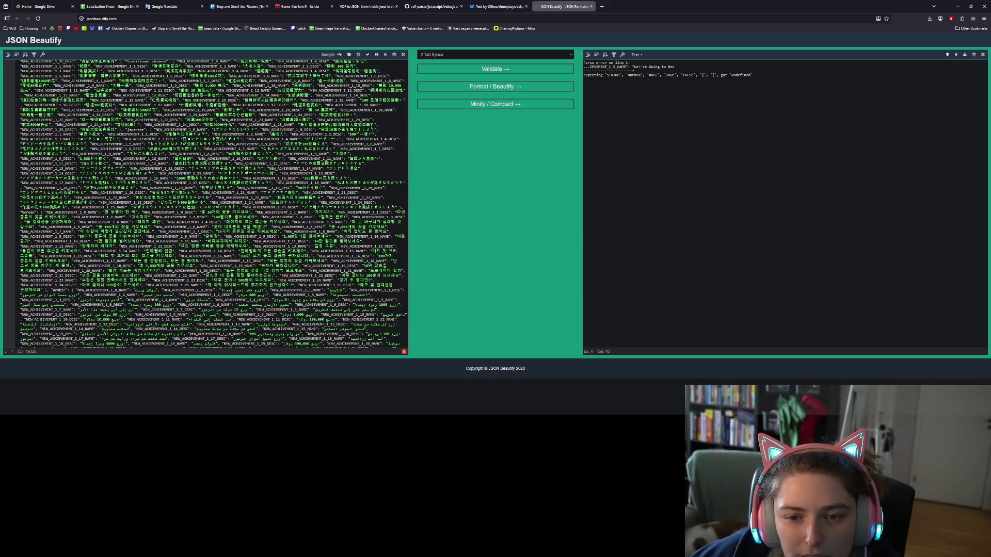
{"action": "scroll", "coordinate": [206, 204], "scroll_direction": "up", "scroll_amount": 5}
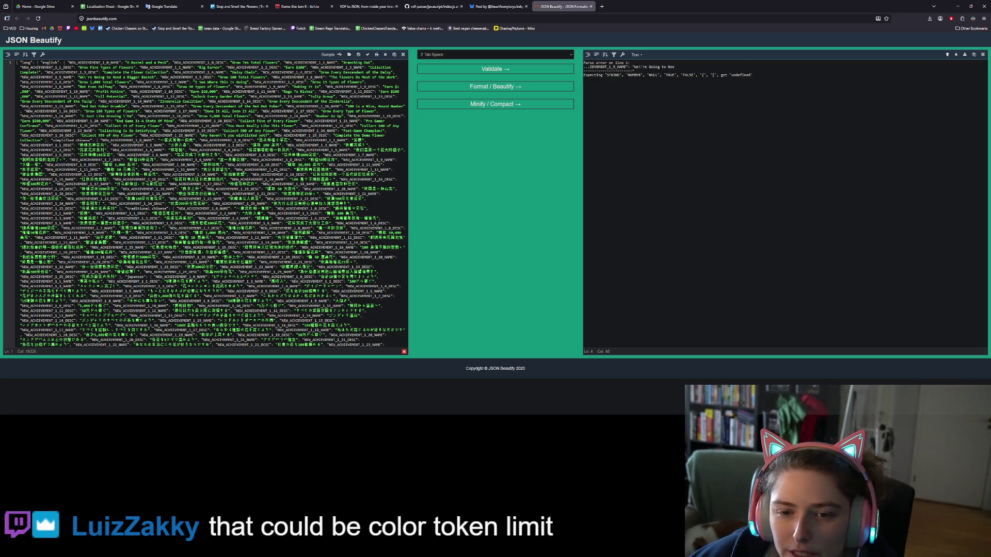
- Locate the escaped apostrophe in haven't in the English block
{"action": "left_click", "coordinate": [222, 135]}
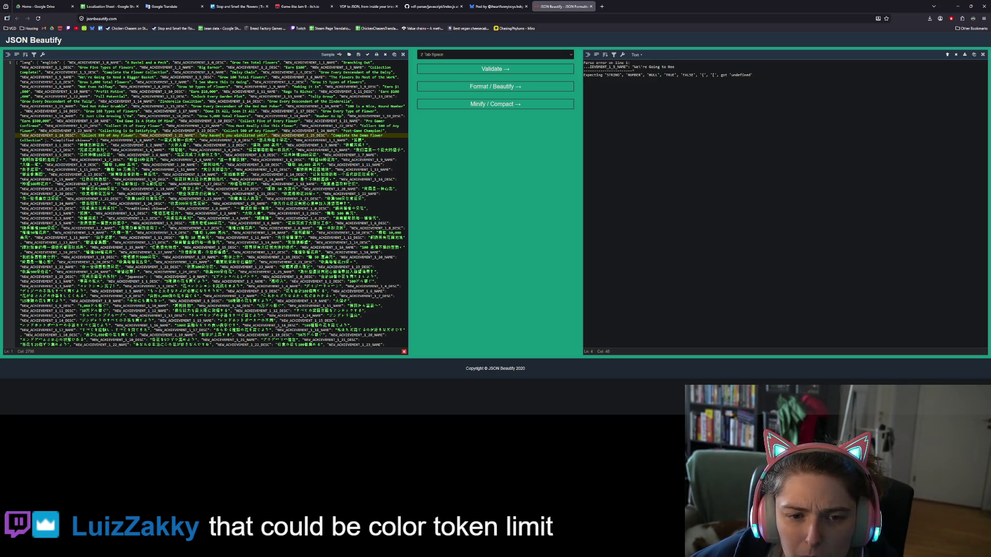
{"action": "left_click", "coordinate": [125, 116]}
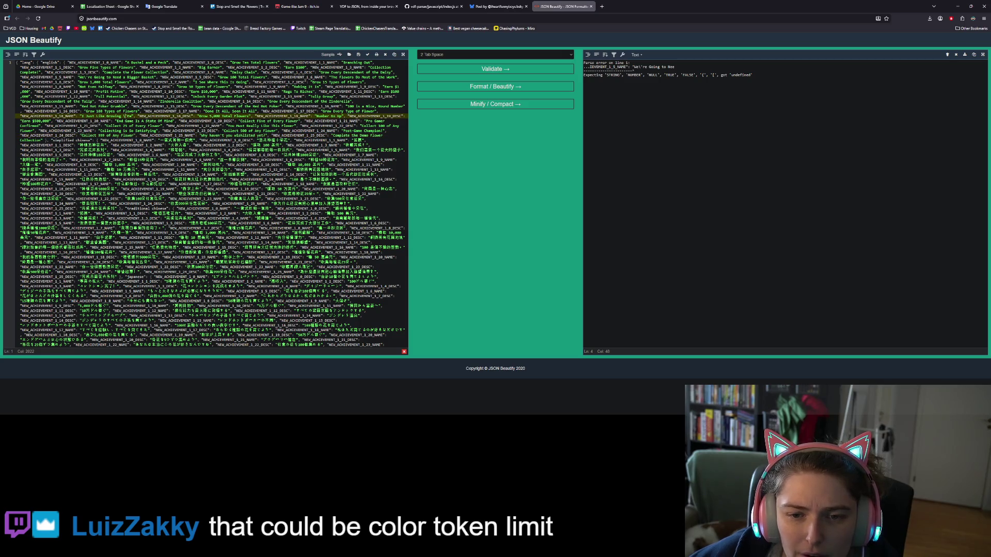
{"action": "left_click_drag", "start_coordinate": [218, 135], "coordinate": [221, 135]}
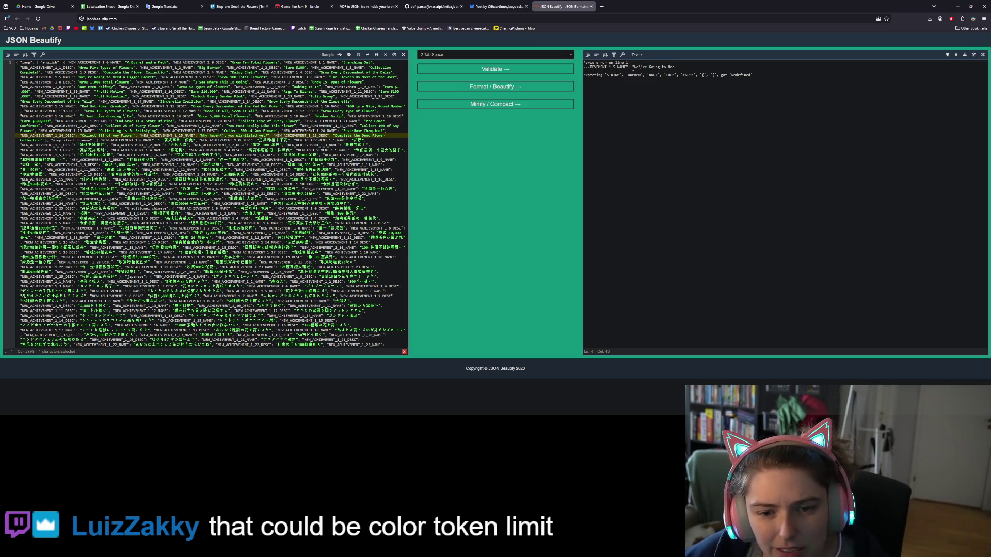
{"action": "left_click", "coordinate": [221, 131]}
{"action": "left_click", "coordinate": [221, 135]}
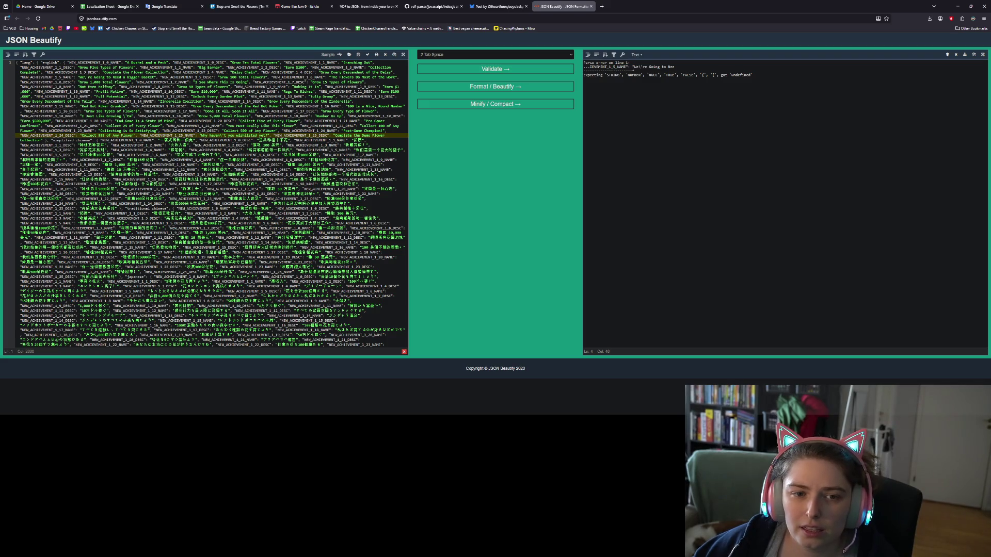
- Delete the backslashes before the apostrophes in We're and haven't, then reformat the JSON
{"action": "left_click", "coordinate": [67, 82]}
{"action": "left_click", "coordinate": [67, 77]}
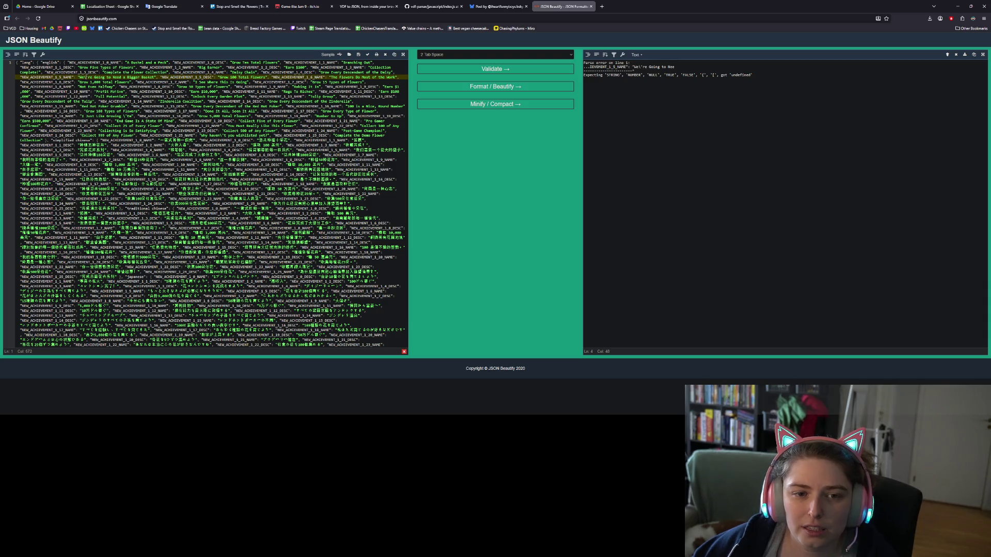
{"action": "key", "text": "BackSpace"}
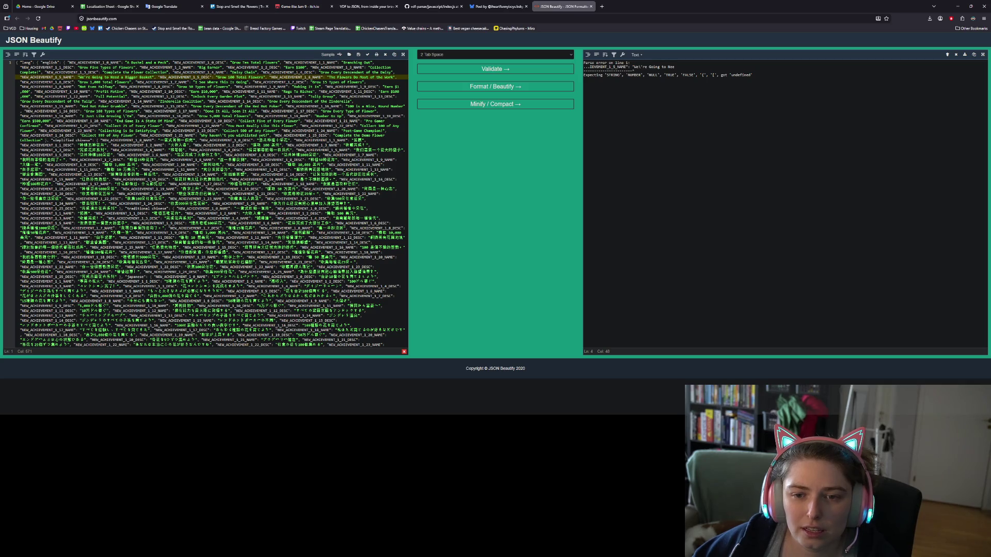
{"action": "left_click", "coordinate": [231, 136]}
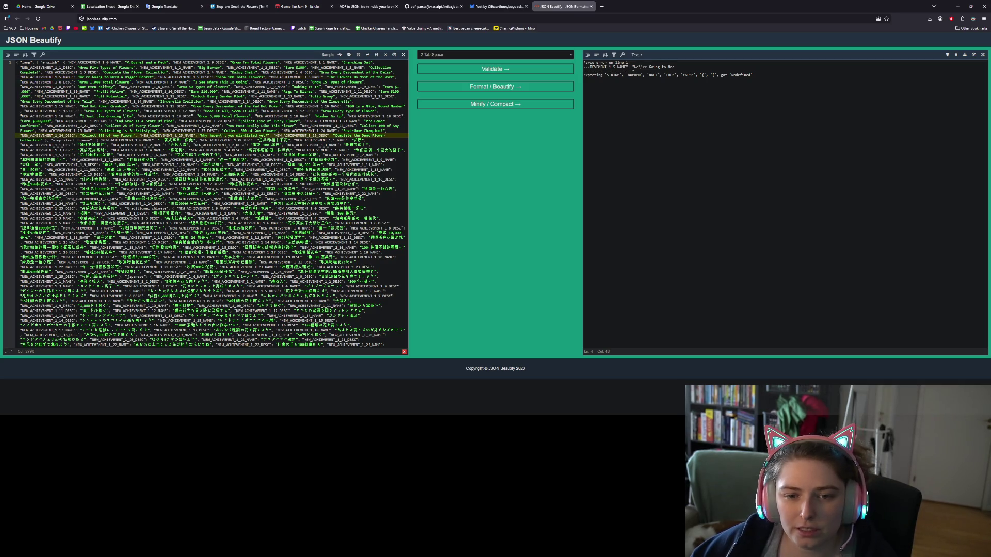
{"action": "key", "text": "BackSpace"}
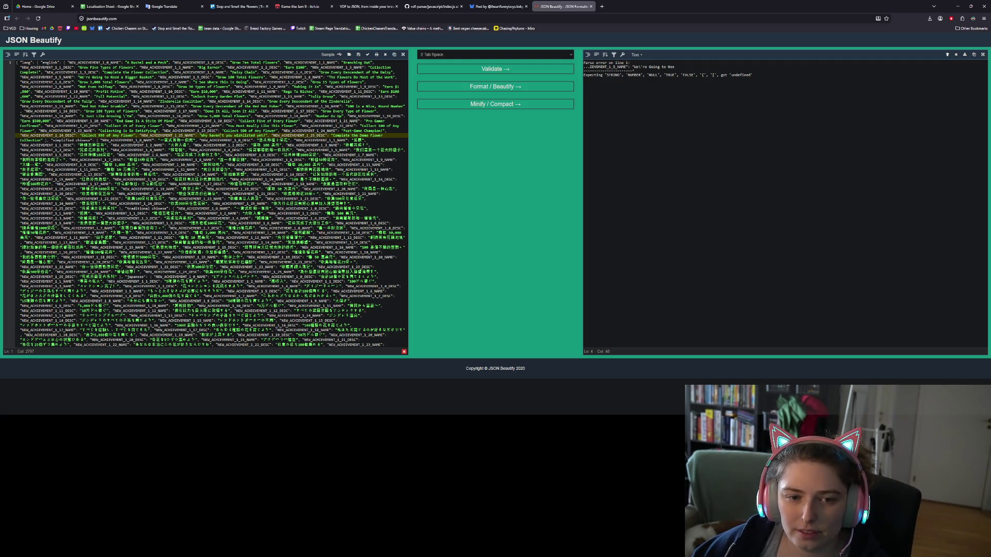
{"action": "left_click", "coordinate": [122, 116]}
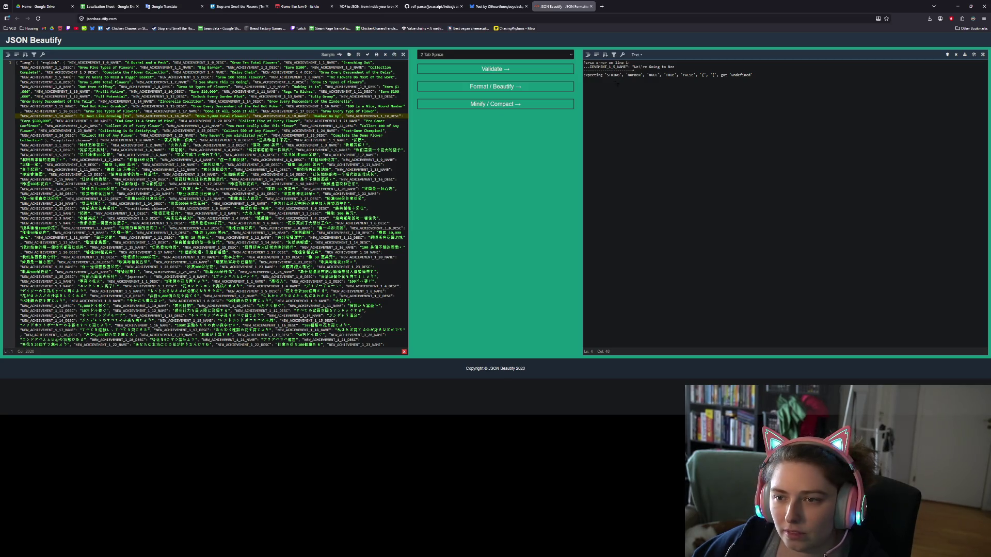
{"action": "left_click", "coordinate": [557, 88]}
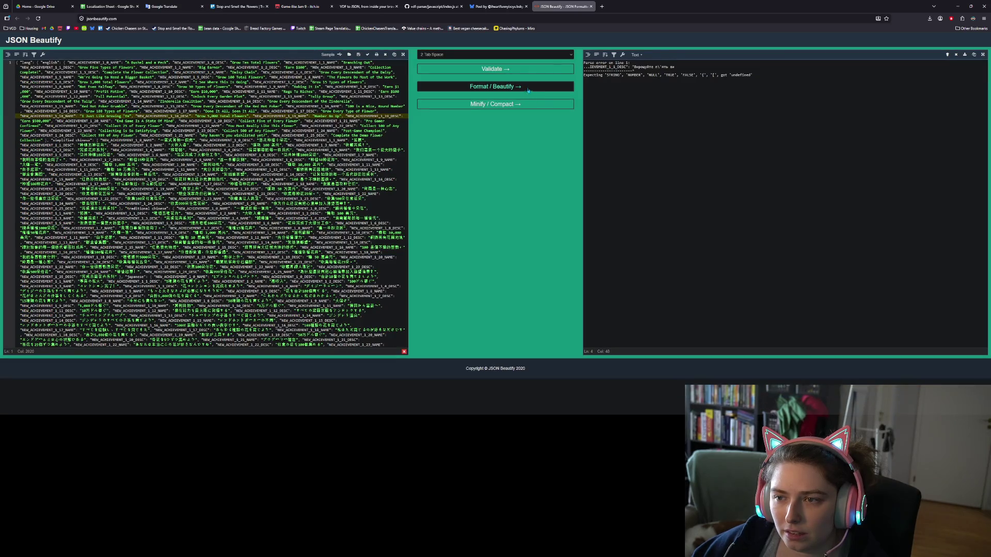
- Reformat the JSON and trace the reported error to the Ukrainian description line
{"action": "left_click", "coordinate": [493, 69]}
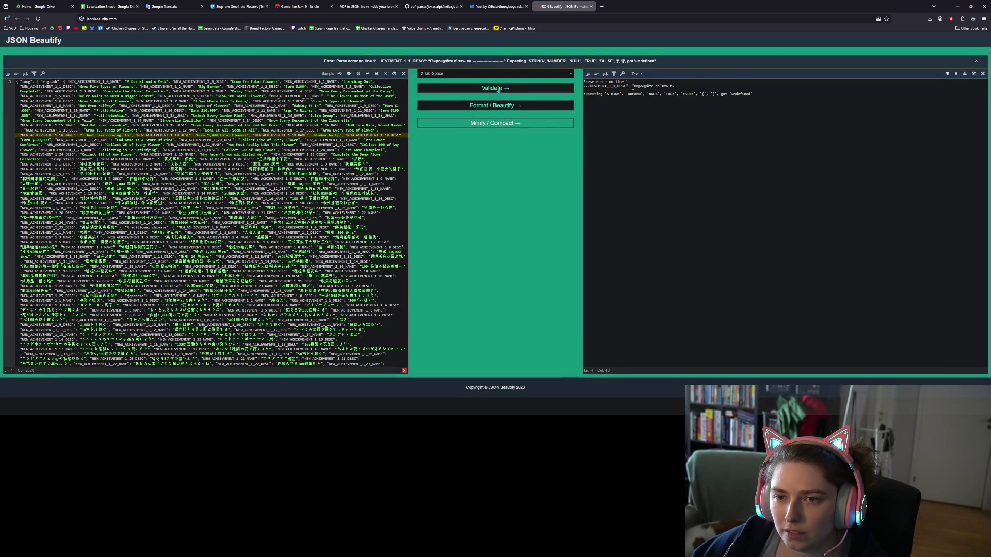
{"action": "left_click_drag", "start_coordinate": [432, 64], "coordinate": [500, 66]}
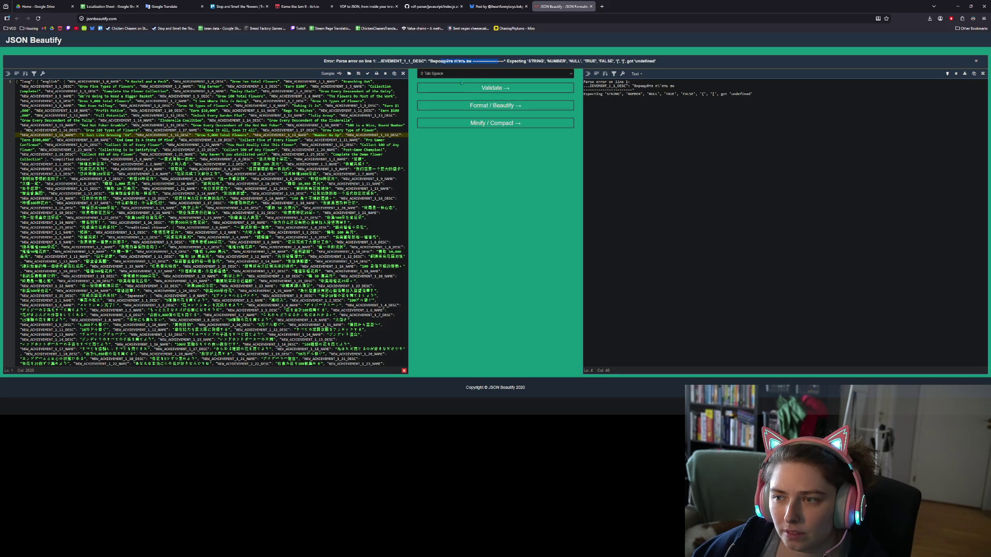
{"action": "scroll", "coordinate": [207, 207], "scroll_direction": "down", "scroll_amount": 4}
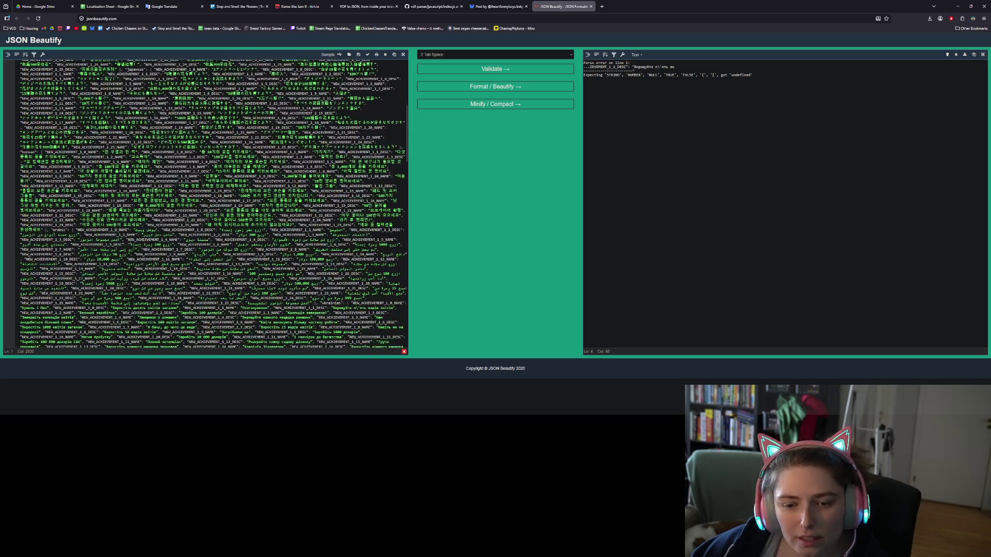
{"action": "scroll", "coordinate": [213, 204], "scroll_direction": "down", "scroll_amount": 4}
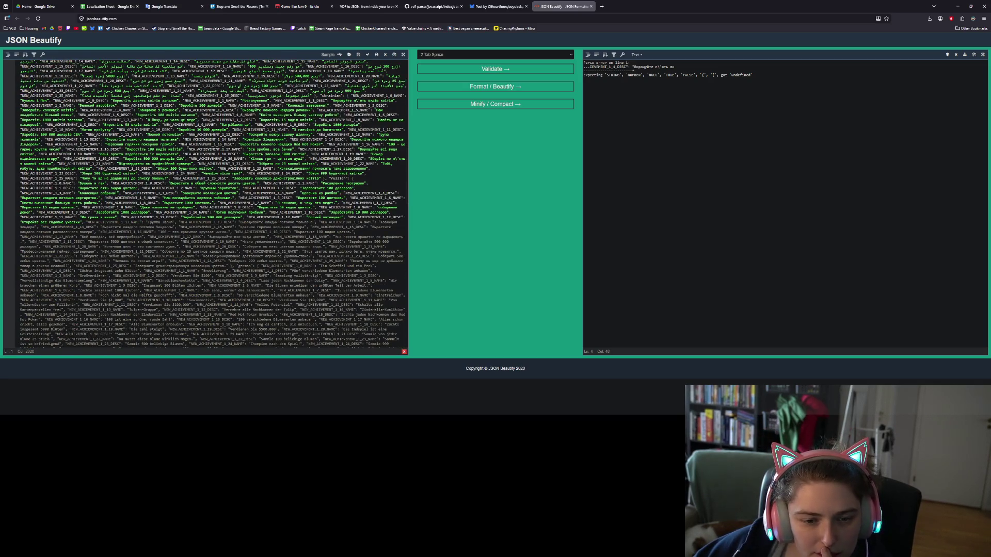
{"action": "left_click", "coordinate": [160, 222]}
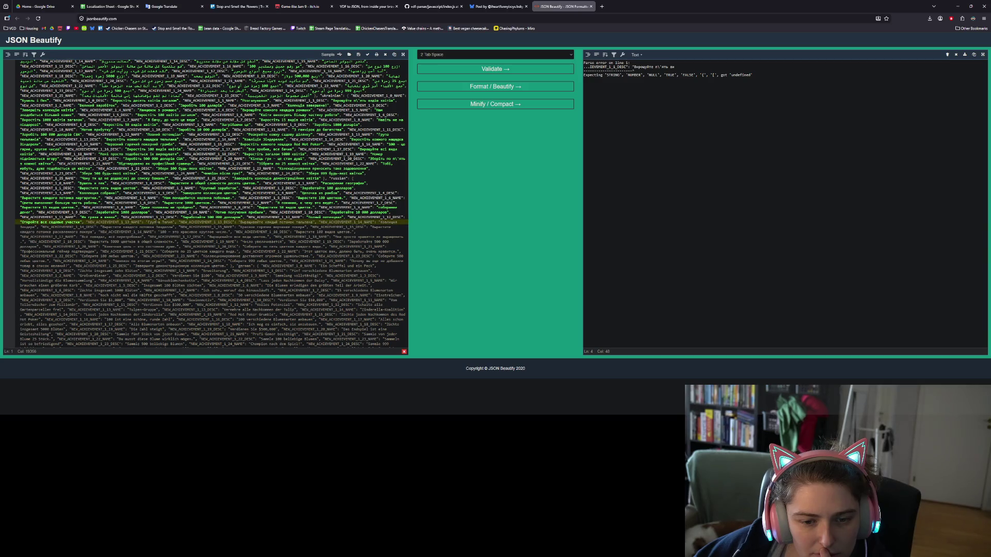
{"action": "double_click", "coordinate": [168, 222]}
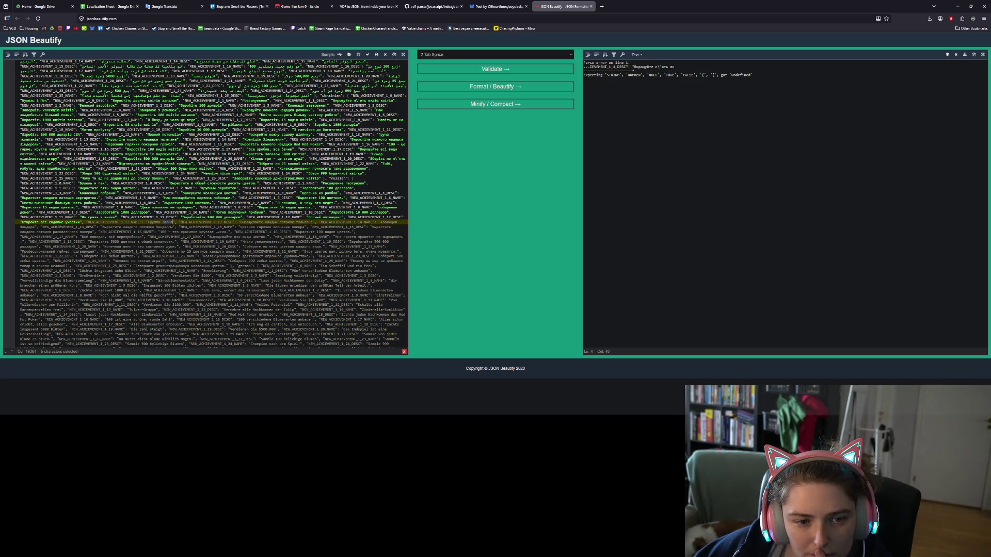
{"action": "scroll", "coordinate": [214, 205], "scroll_direction": "up", "scroll_amount": 15}
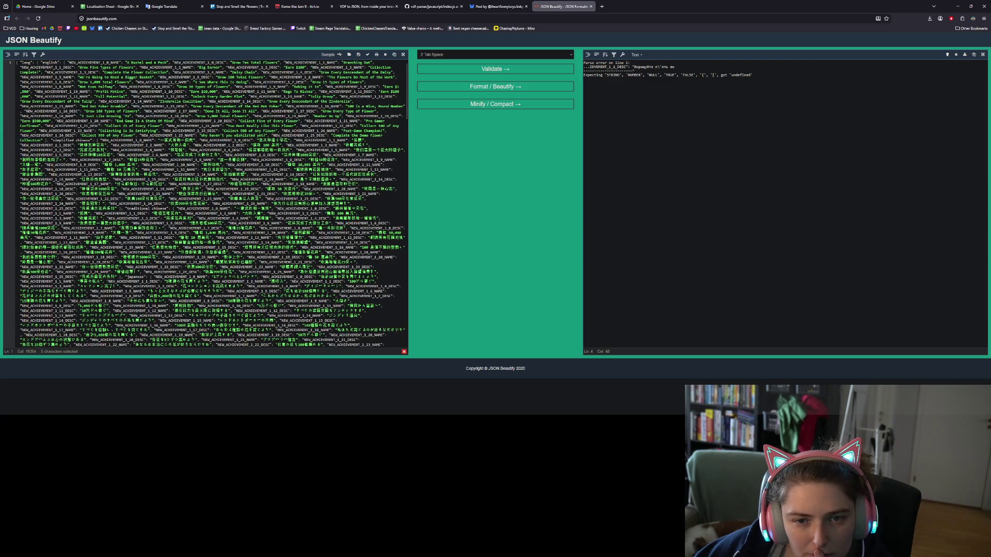
{"action": "key", "text": "ctrl+a"}
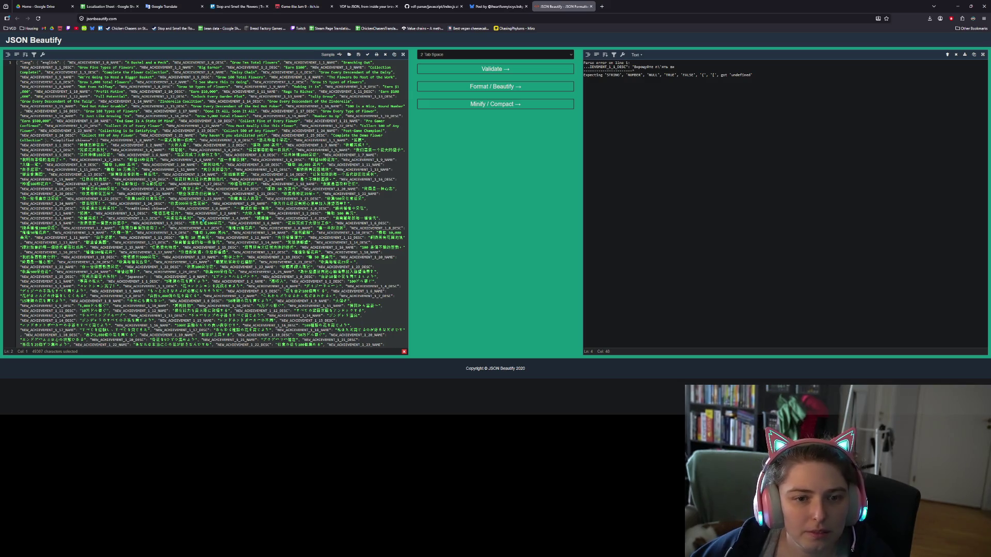
{"action": "left_click", "coordinate": [206, 218]}
- Replace the VDF parser input with the achievement JSON and convert it as JSON
{"action": "key", "text": "ctrl+Page_Up"}
{"action": "key", "text": "ctrl+Page_Up"}
{"action": "key", "text": "ctrl+Page_Up"}
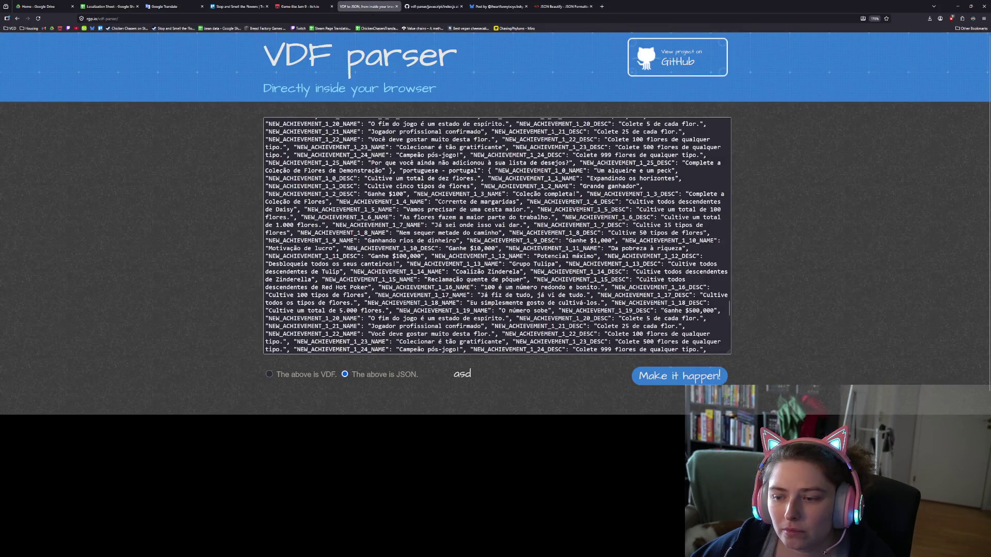
{"action": "left_click", "coordinate": [446, 202]}
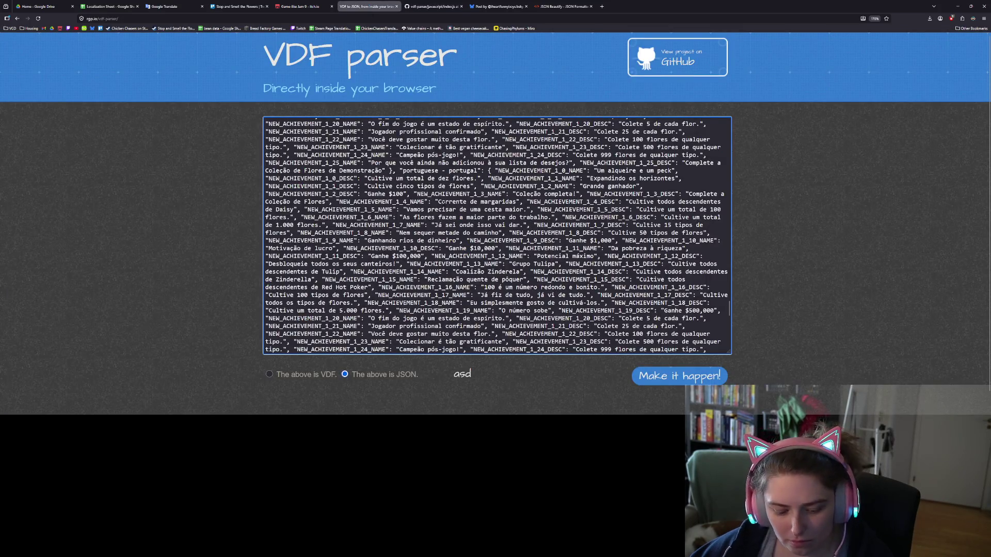
{"action": "key", "text": "ctrl+a"}
{"action": "key", "text": "BackSpace"}
{"action": "key", "text": "ctrl+v"}
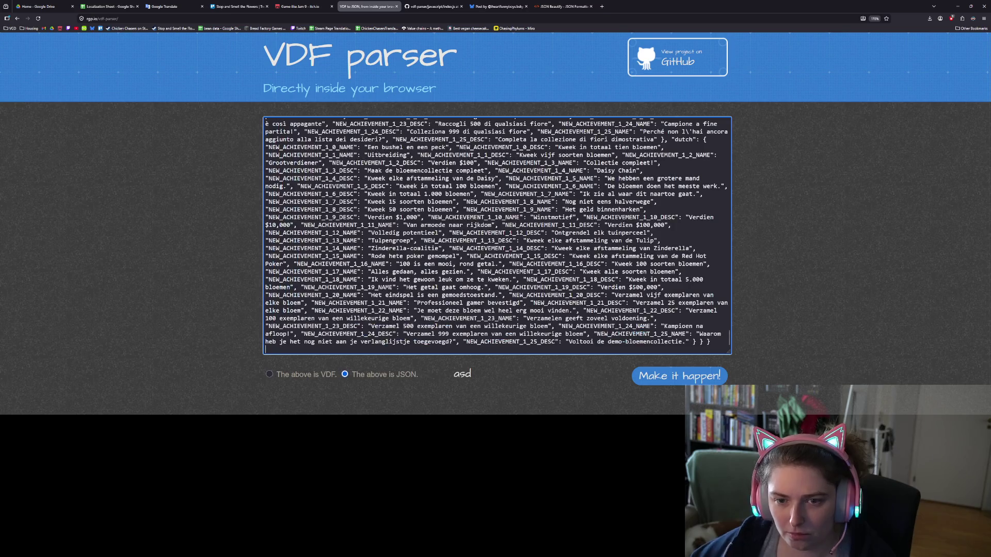
{"action": "left_click", "coordinate": [655, 376]}
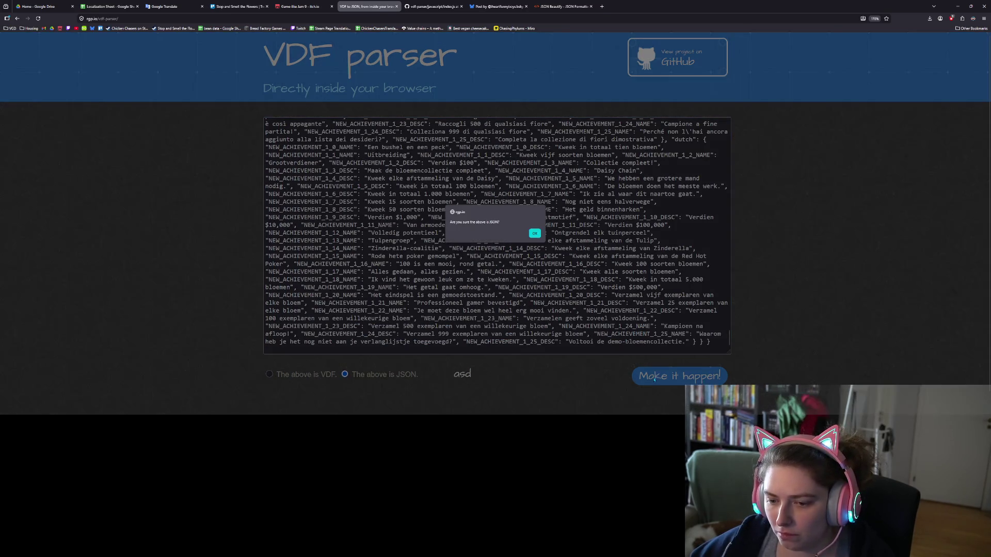
{"action": "left_click", "coordinate": [535, 233]}
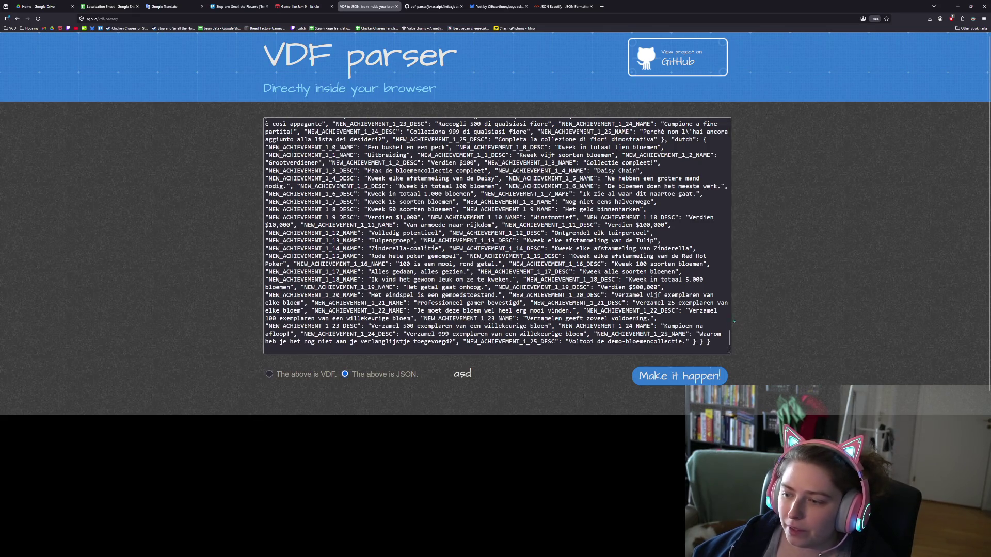
- Go to the start of the parser input and switch back to Godot
{"action": "left_click", "coordinate": [721, 285]}
{"action": "scroll", "coordinate": [720, 285], "scroll_direction": "up", "scroll_amount": 2}
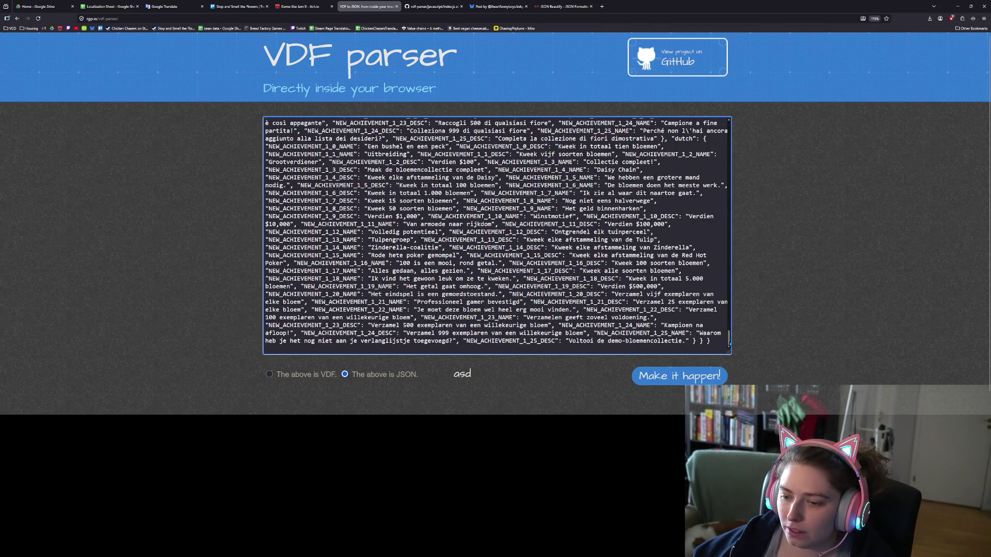
{"action": "key", "text": "ctrl+Home"}
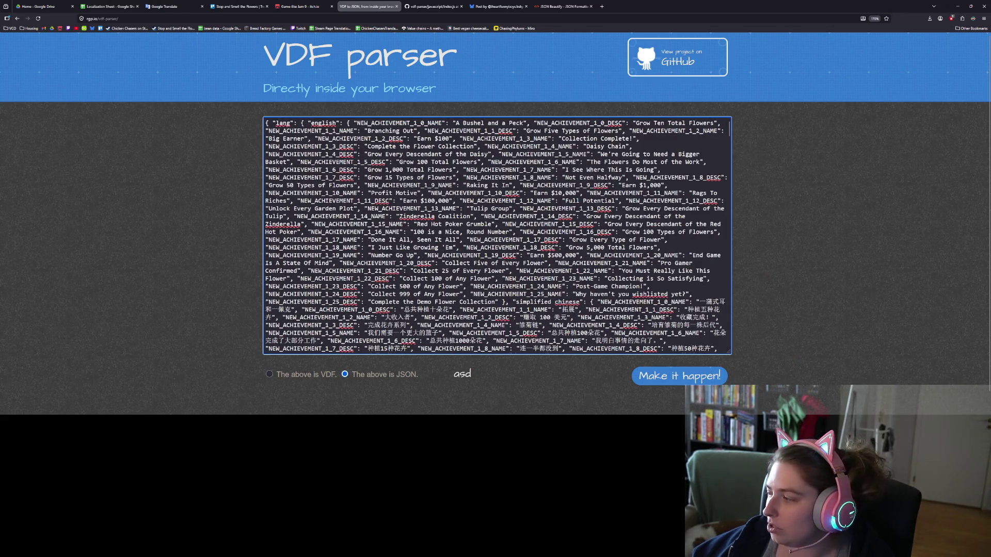
{"action": "key", "text": "alt+Tab"}
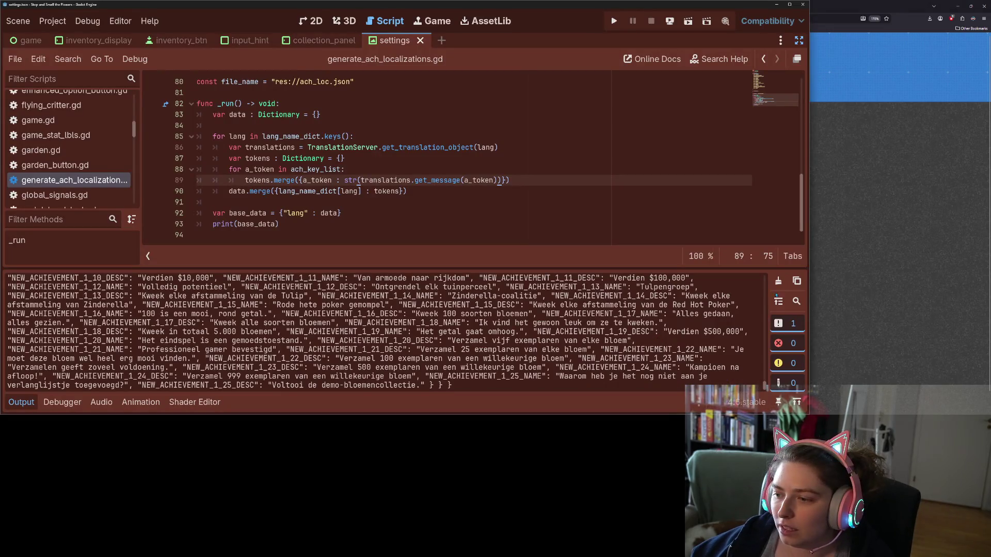
- Comment out the Ukrainian and Russian language entries with Ctrl+K and save the script
{"action": "left_click", "coordinate": [778, 281]}
{"action": "scroll", "coordinate": [327, 176], "scroll_direction": "up", "scroll_amount": 20}
{"action": "scroll", "coordinate": [327, 177], "scroll_direction": "down", "scroll_amount": 2}
{"action": "left_click", "coordinate": [255, 104]}
{"action": "key", "text": "ctrl+k"}
{"action": "left_click", "coordinate": [255, 115]}
{"action": "key", "text": "ctrl+k"}
{"action": "key", "text": "ctrl+s"}
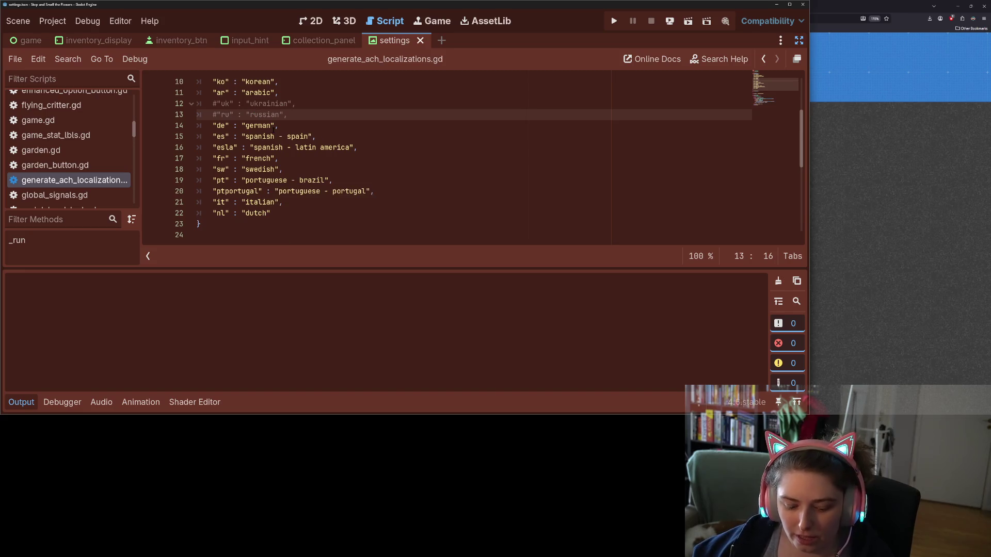
- Rerun the script, select the regenerated Output JSON, and return to the browser
{"action": "key", "text": "ctrl+shift+x"}
{"action": "left_click", "coordinate": [304, 299]}
{"action": "key", "text": "ctrl+a"}
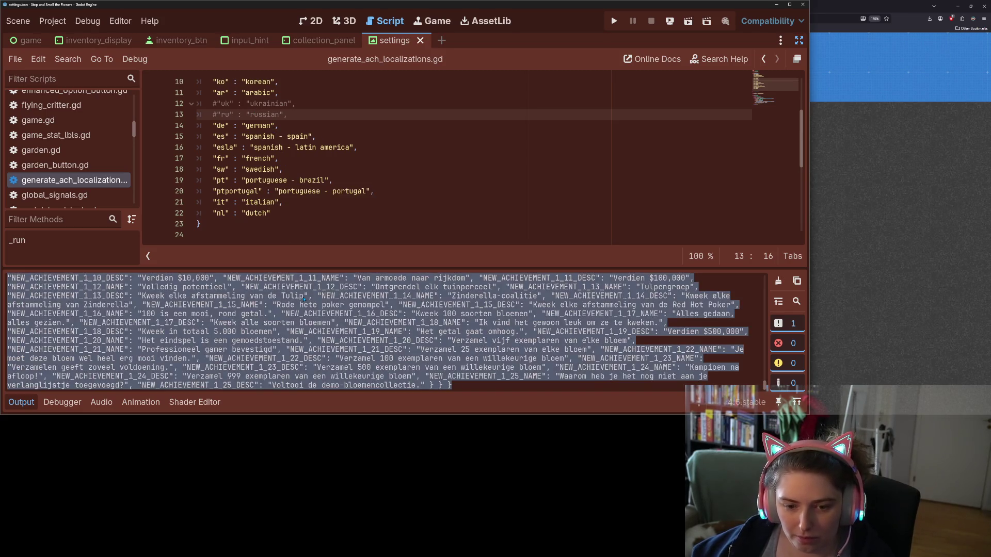
{"action": "left_click", "coordinate": [356, 346]}
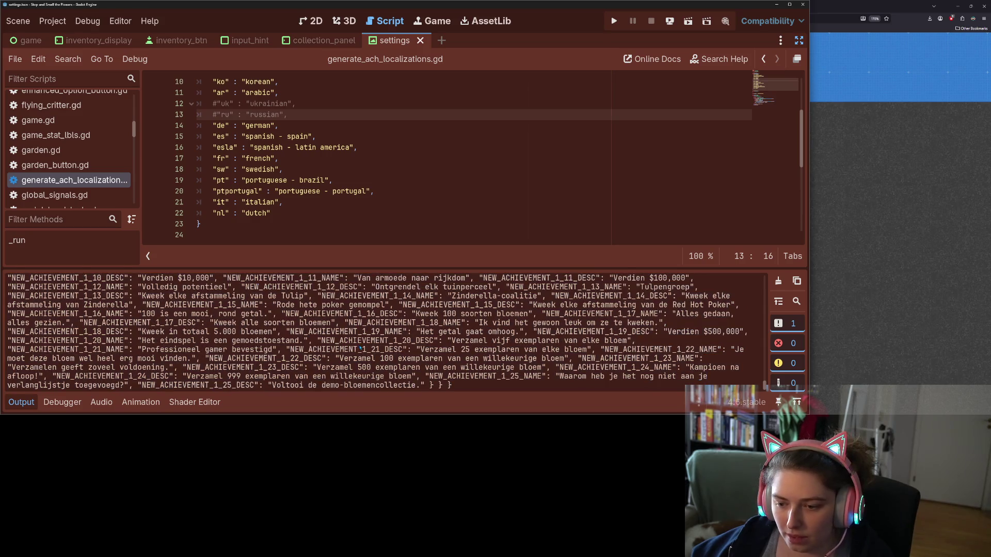
{"action": "scroll", "coordinate": [647, 358], "scroll_direction": "up", "scroll_amount": 15}
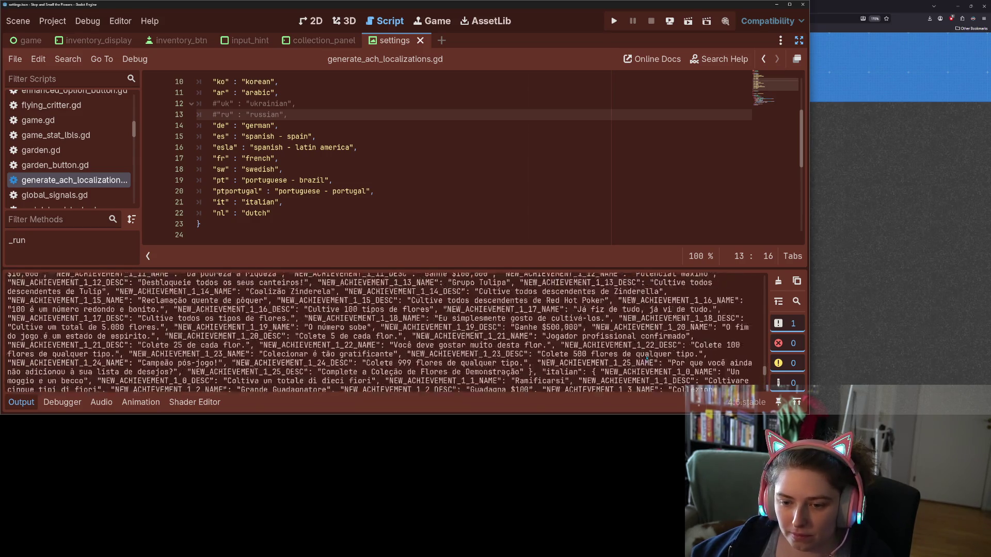
{"action": "scroll", "coordinate": [647, 359], "scroll_direction": "up", "scroll_amount": 10}
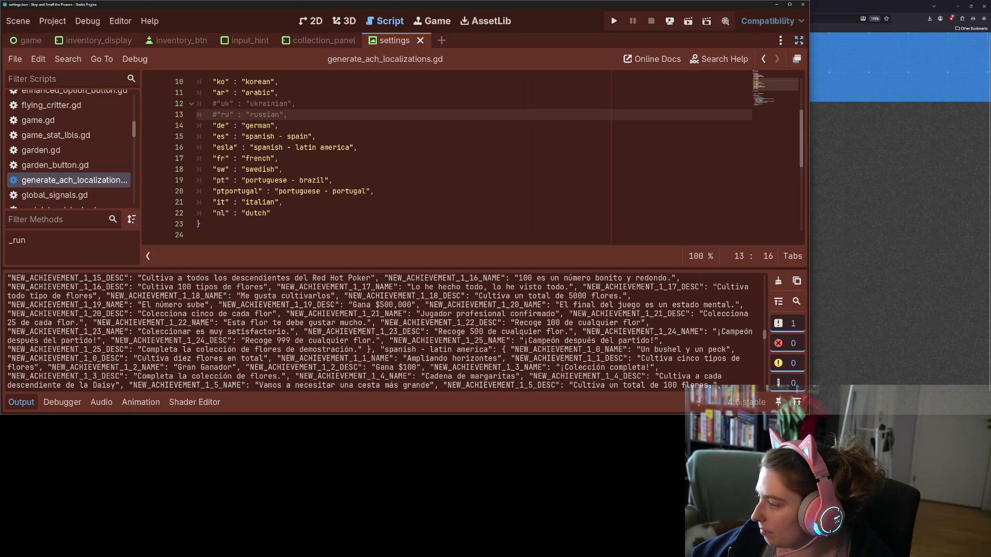
{"action": "key", "text": "alt+Tab"}
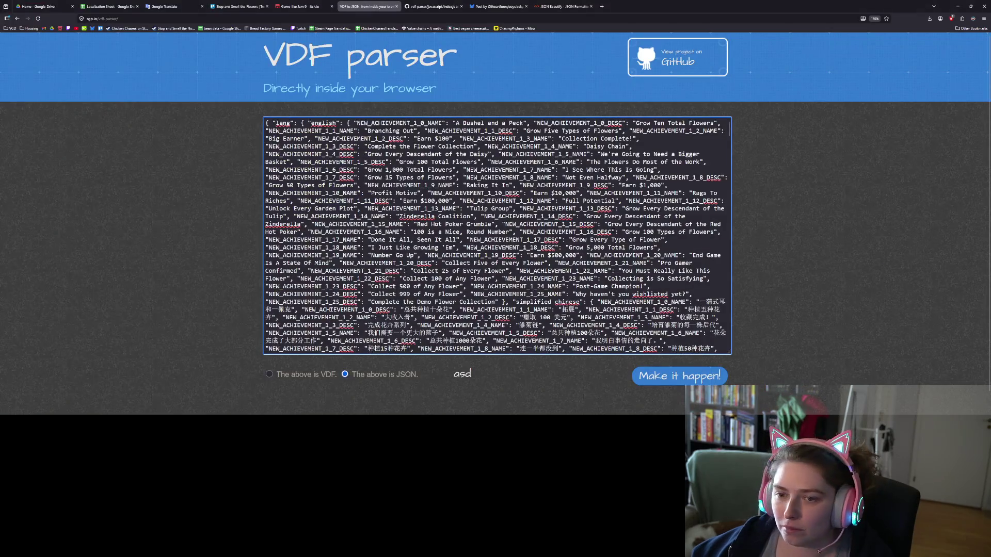
- Replace the VDF parser input with the regenerated JSON and convert it as JSON
{"action": "key", "text": "ctrl+a"}
{"action": "key", "text": "BackSpace"}
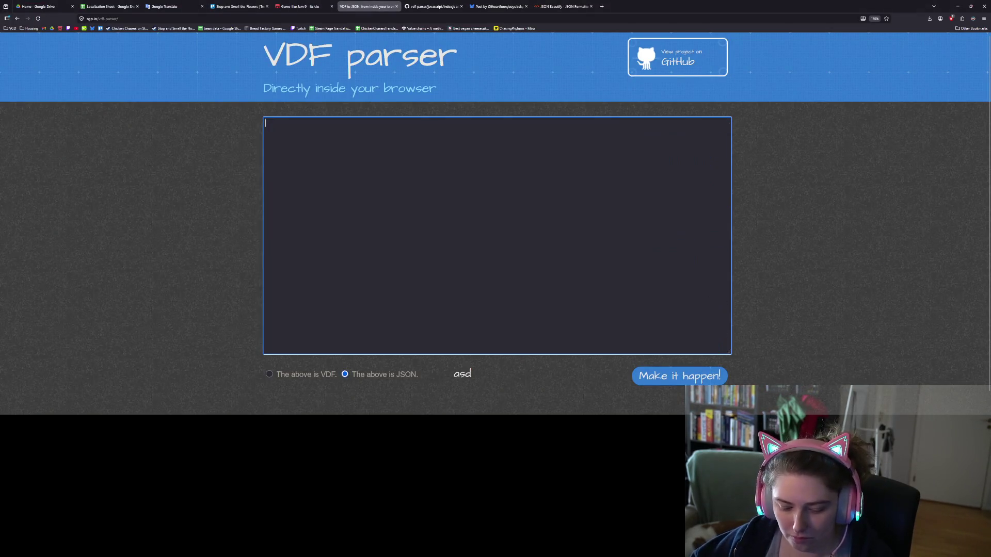
{"action": "key", "text": "ctrl+v"}
{"action": "left_click", "coordinate": [662, 377]}
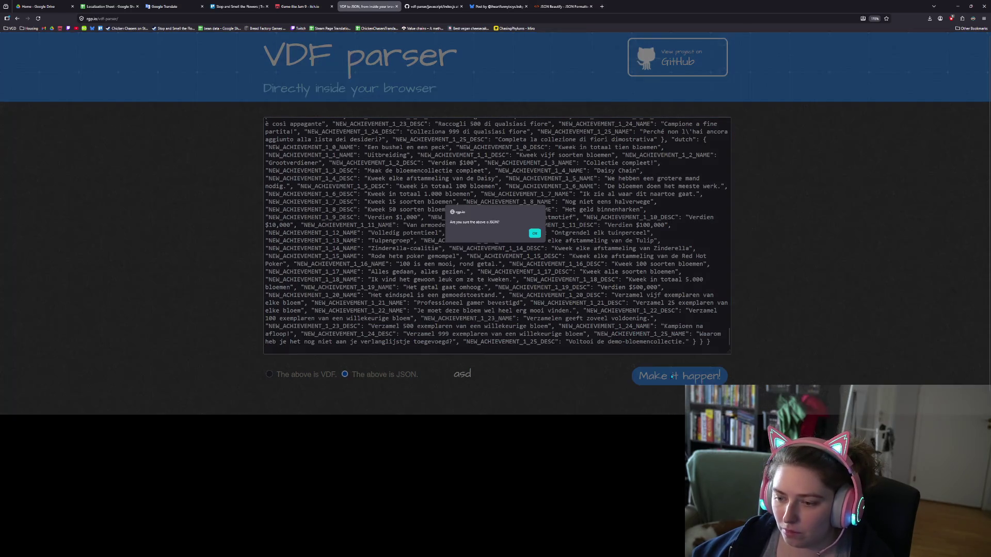
{"action": "left_click", "coordinate": [537, 234]}
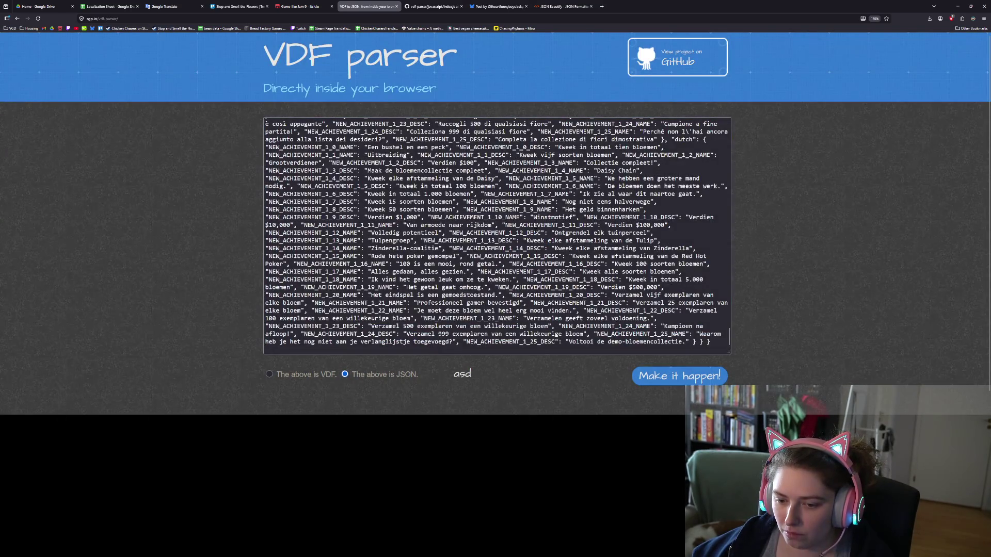
{"action": "scroll", "coordinate": [536, 233], "scroll_direction": "up", "scroll_amount": 20}
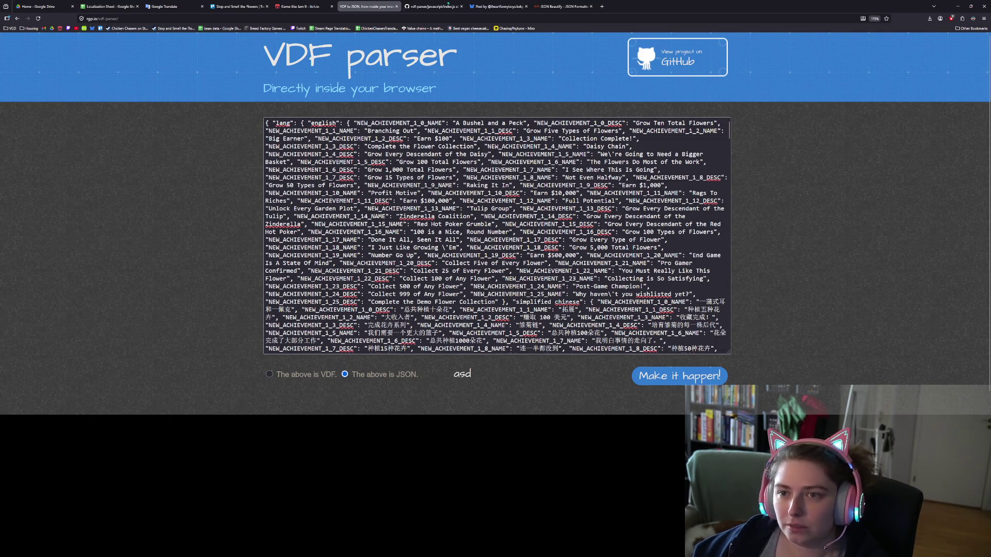
- Replace the JSON Beautify editor contents with the same regenerated JSON
{"action": "key", "text": "ctrl+Tab"}
{"action": "key", "text": "ctrl+Tab"}
{"action": "key", "text": "ctrl+Tab"}
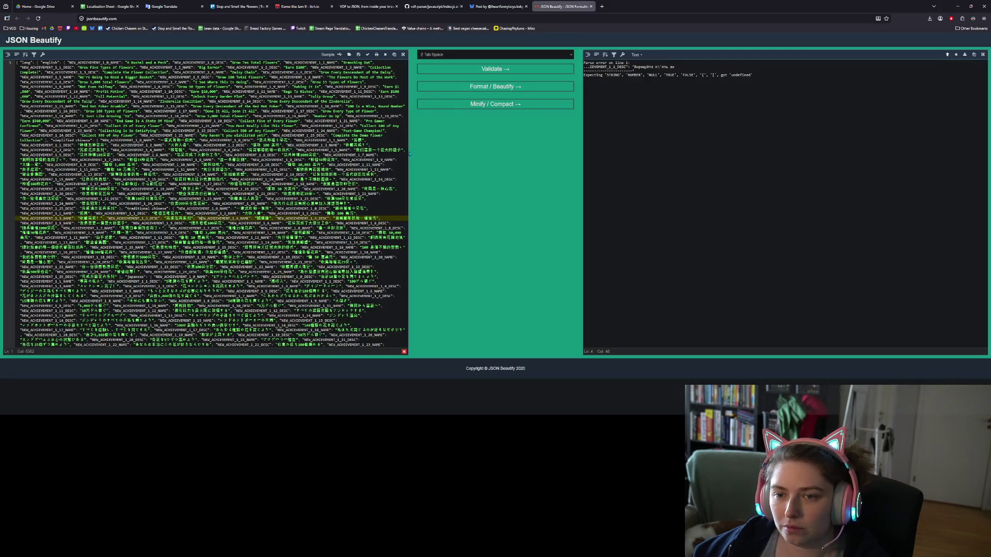
{"action": "left_click", "coordinate": [349, 160]}
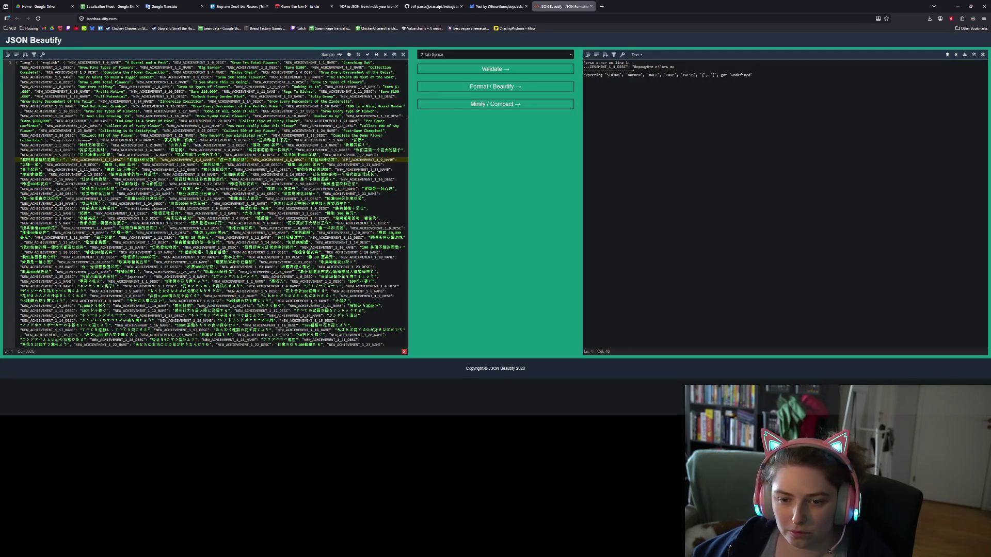
{"action": "key", "text": "ctrl+a"}
{"action": "key", "text": "BackSpace"}
{"action": "key", "text": "ctrl+v"}
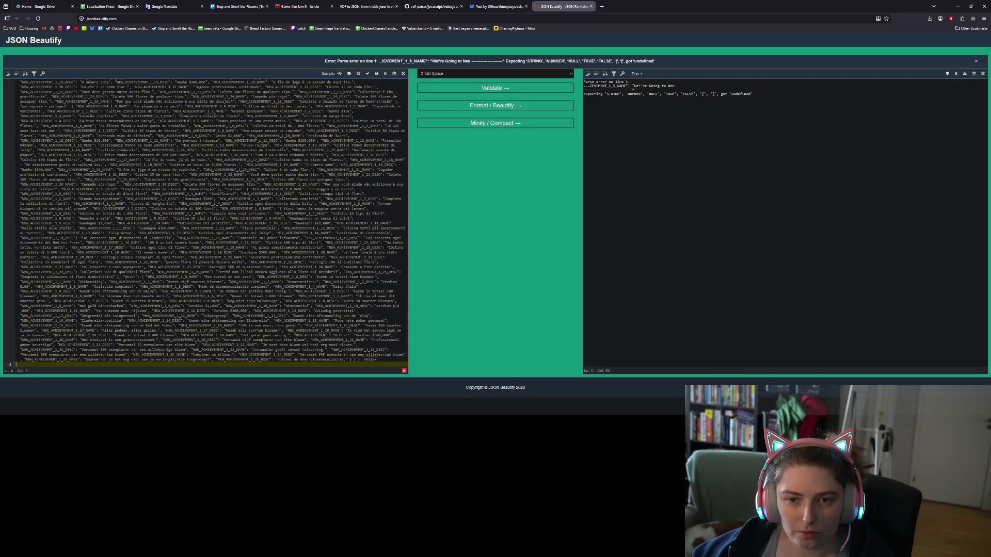
- Place the caret at the reported error column and cancel the accidental Save As dialog
{"action": "scroll", "coordinate": [207, 222], "scroll_direction": "up", "scroll_amount": 10}
{"action": "scroll", "coordinate": [206, 222], "scroll_direction": "up", "scroll_amount": 5}
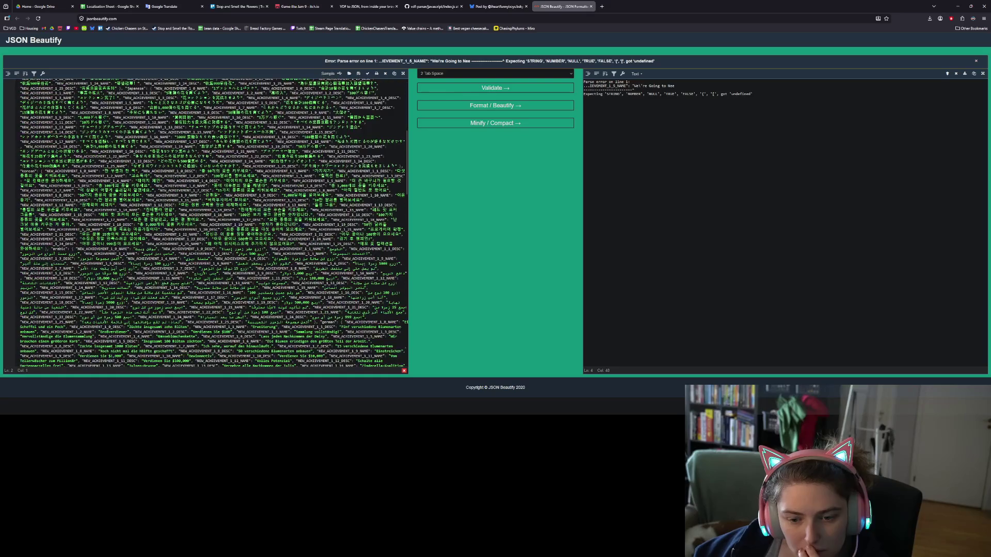
{"action": "scroll", "coordinate": [207, 222], "scroll_direction": "down", "scroll_amount": 5}
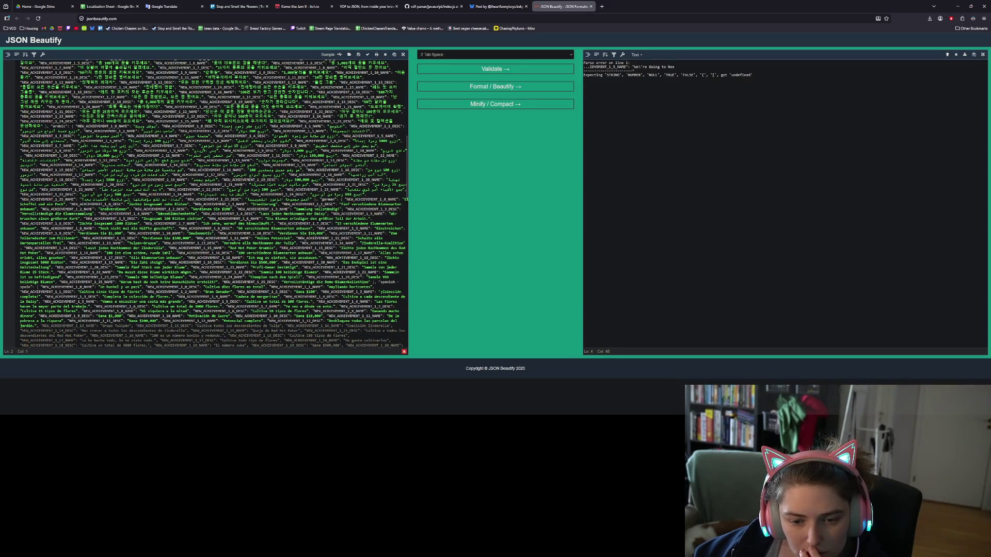
{"action": "scroll", "coordinate": [214, 204], "scroll_direction": "down", "scroll_amount": 2}
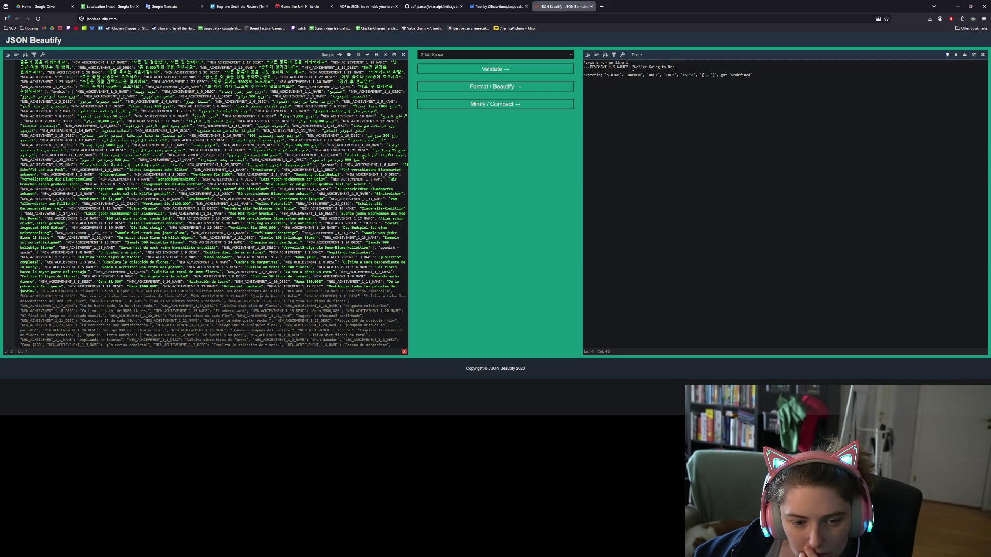
{"action": "left_click", "coordinate": [120, 291]}
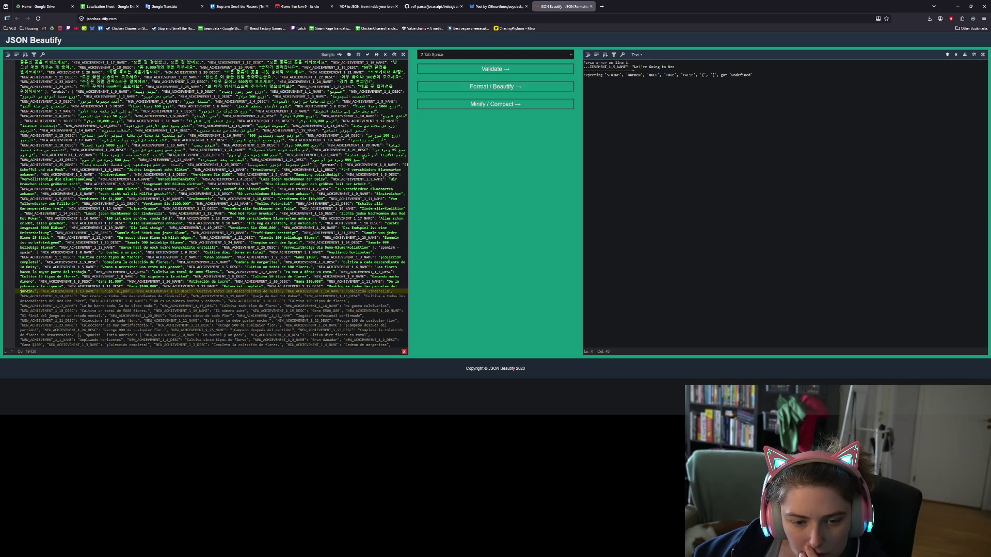
{"action": "key", "text": "Right"}
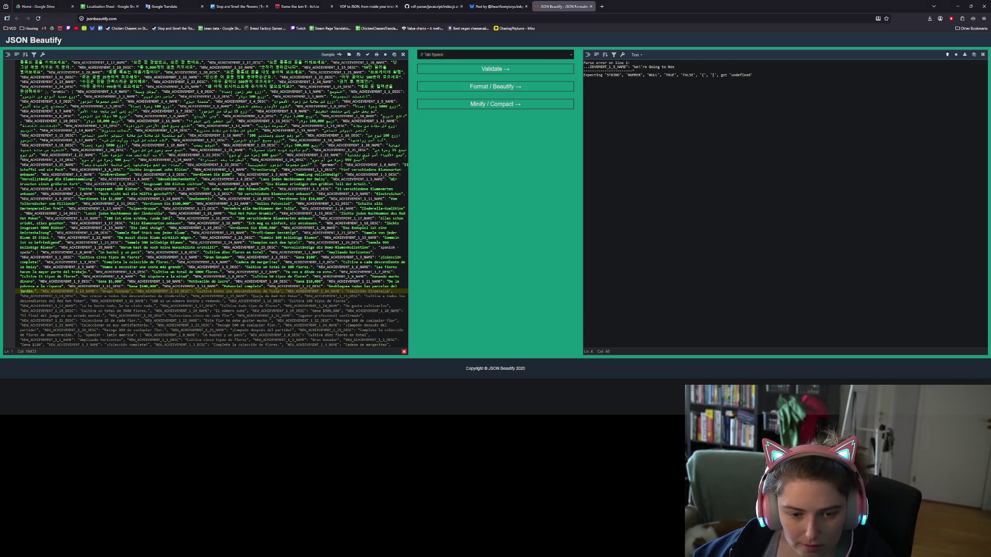
{"action": "key", "text": "ctrl+s"}
{"action": "left_click", "coordinate": [327, 184]}
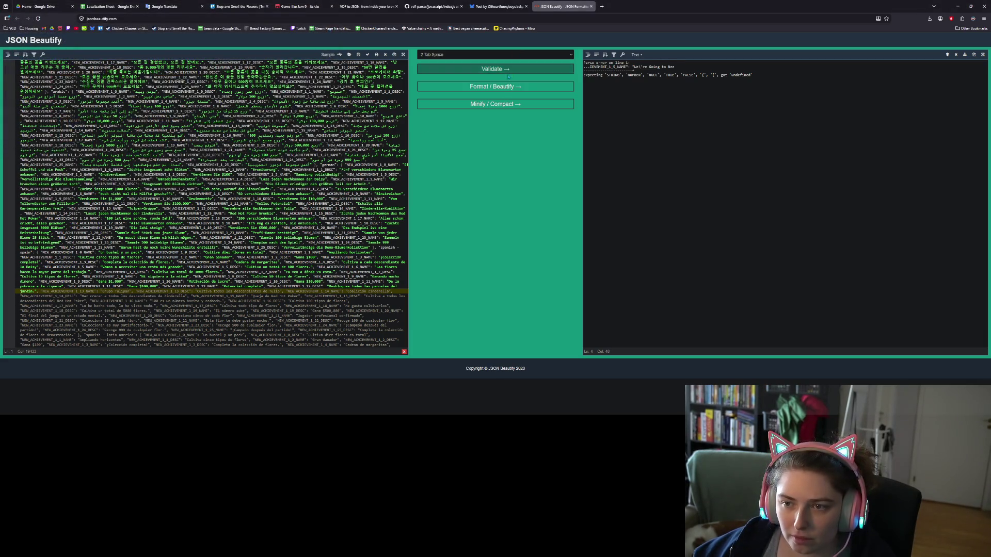
- Validate the JSON, dismiss the error banner, and select the failing character
{"action": "left_click", "coordinate": [503, 88]}
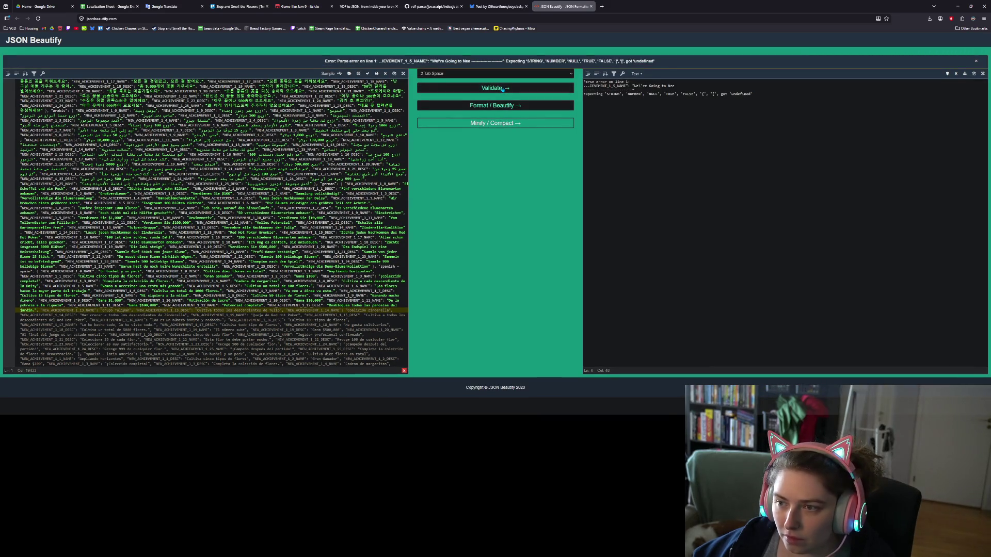
{"action": "left_click", "coordinate": [206, 311]}
{"action": "left_click", "coordinate": [127, 291]}
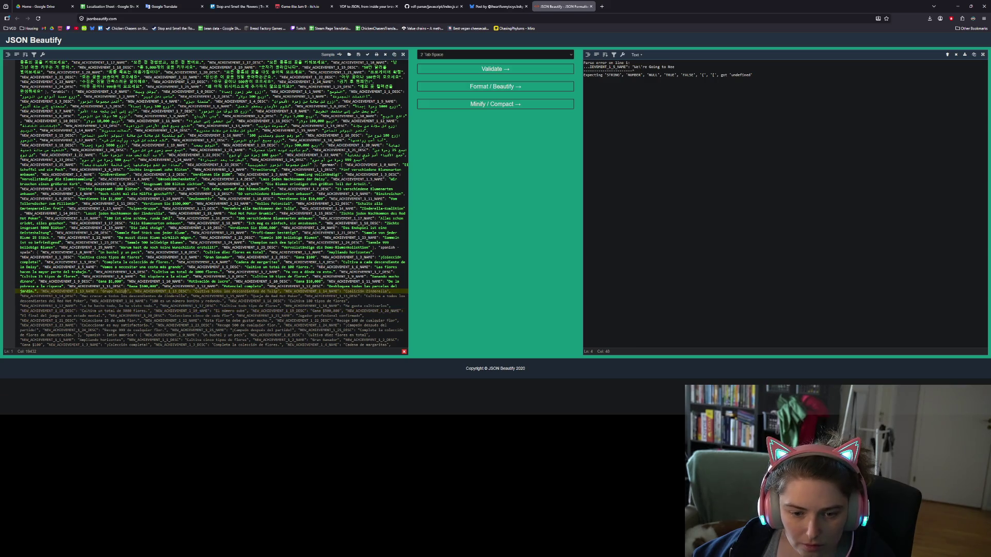
{"action": "key", "text": "shift+Right"}
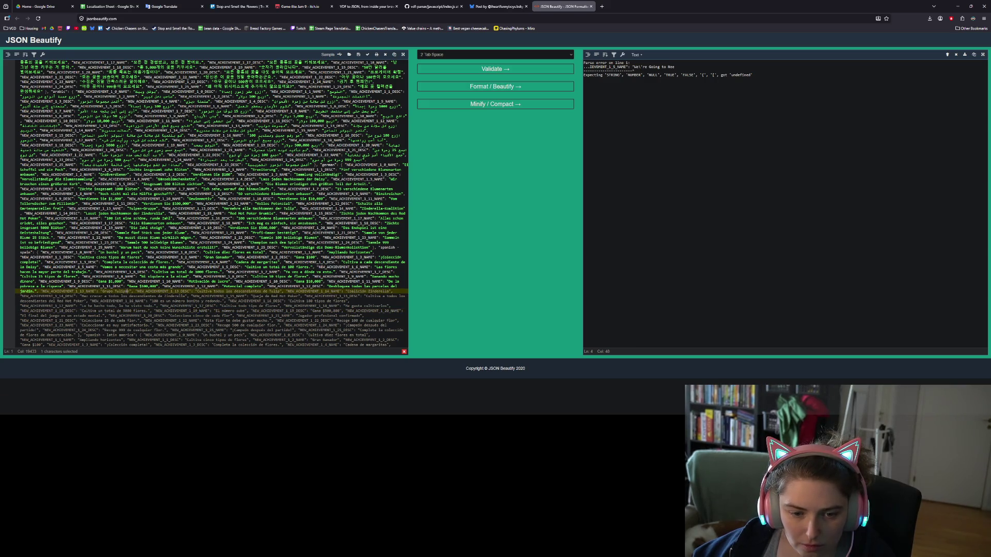
{"action": "scroll", "coordinate": [127, 292], "scroll_direction": "up", "scroll_amount": 10}
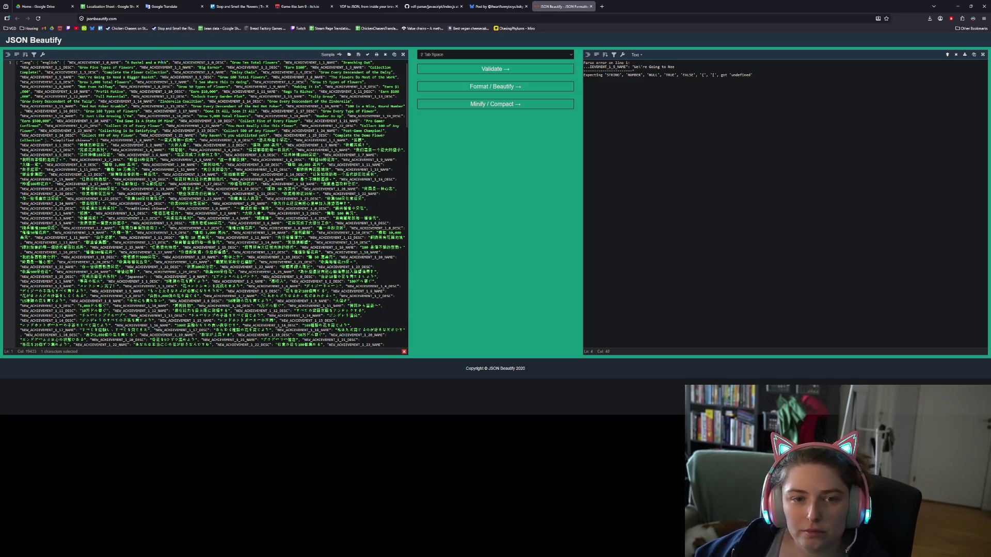
- Remove the backslash before 'Em in the English strings and reformat the JSON
{"action": "left_click", "coordinate": [87, 77]}
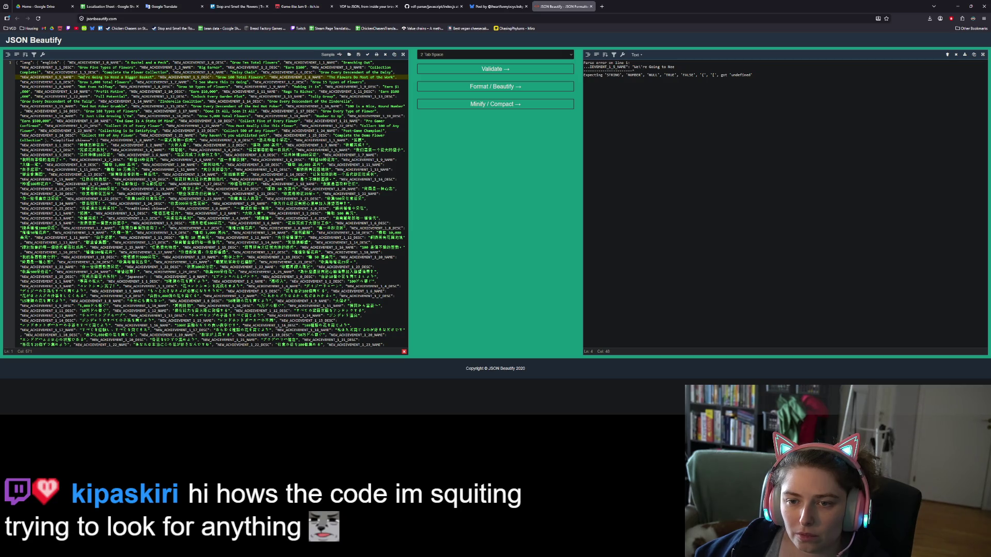
{"action": "left_click", "coordinate": [129, 115]}
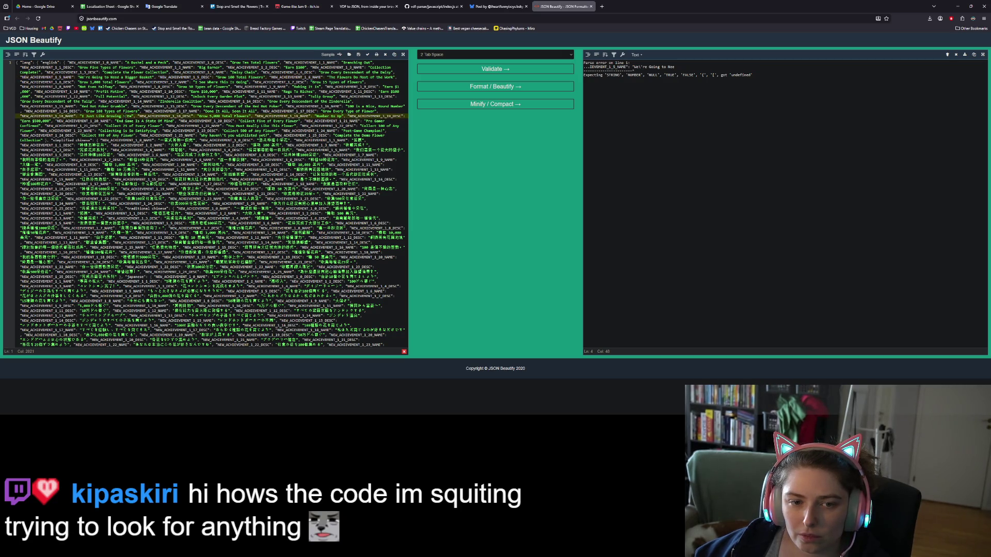
{"action": "key", "text": "BackSpace"}
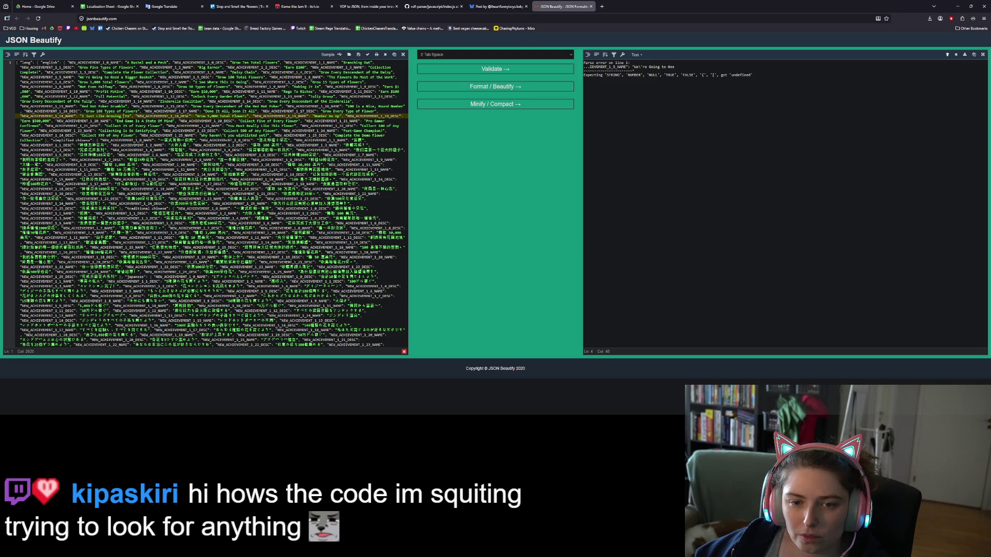
{"action": "left_click", "coordinate": [232, 135]}
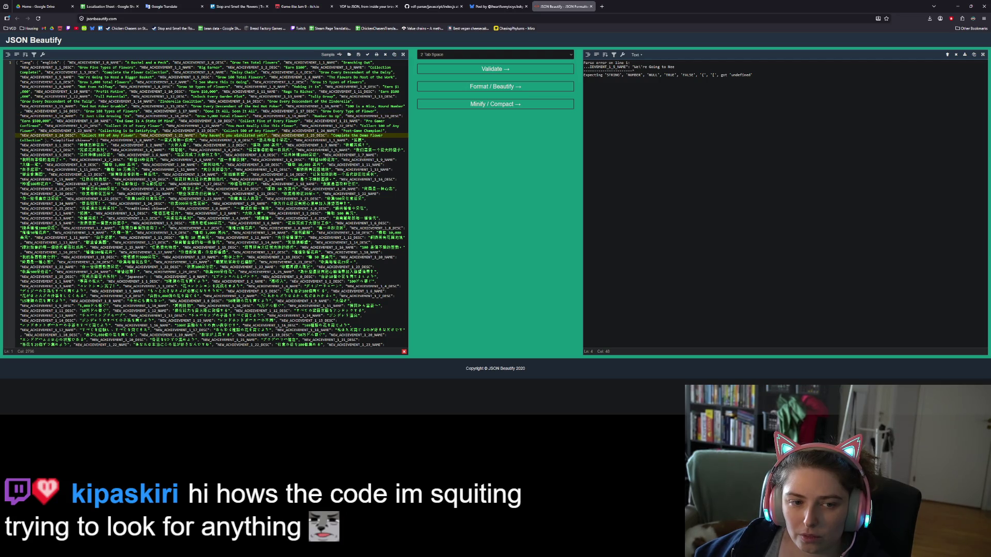
{"action": "left_click", "coordinate": [482, 87]}
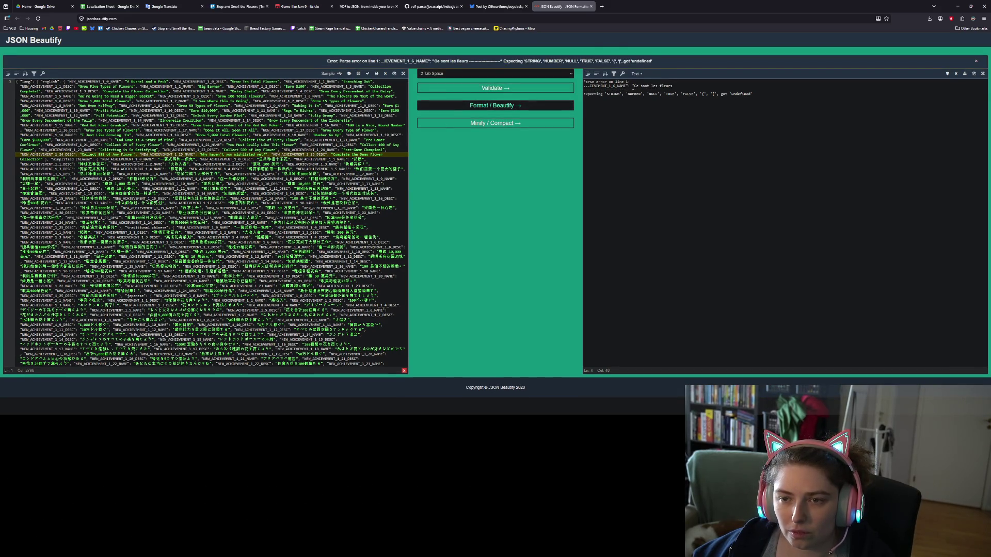
{"action": "scroll", "coordinate": [207, 222], "scroll_direction": "down", "scroll_amount": 15}
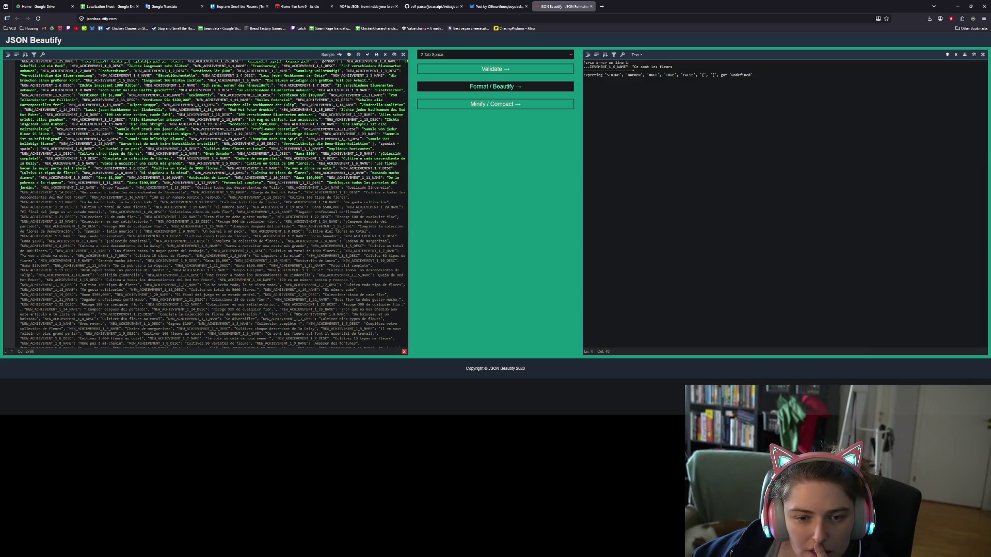
{"action": "scroll", "coordinate": [214, 204], "scroll_direction": "up", "scroll_amount": 10}
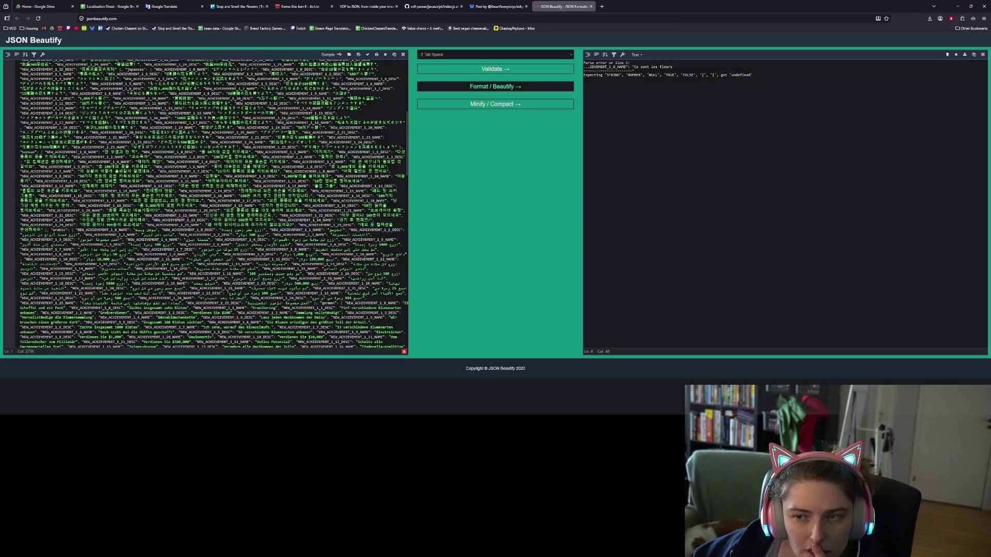
{"action": "scroll", "coordinate": [212, 204], "scroll_direction": "up", "scroll_amount": 5}
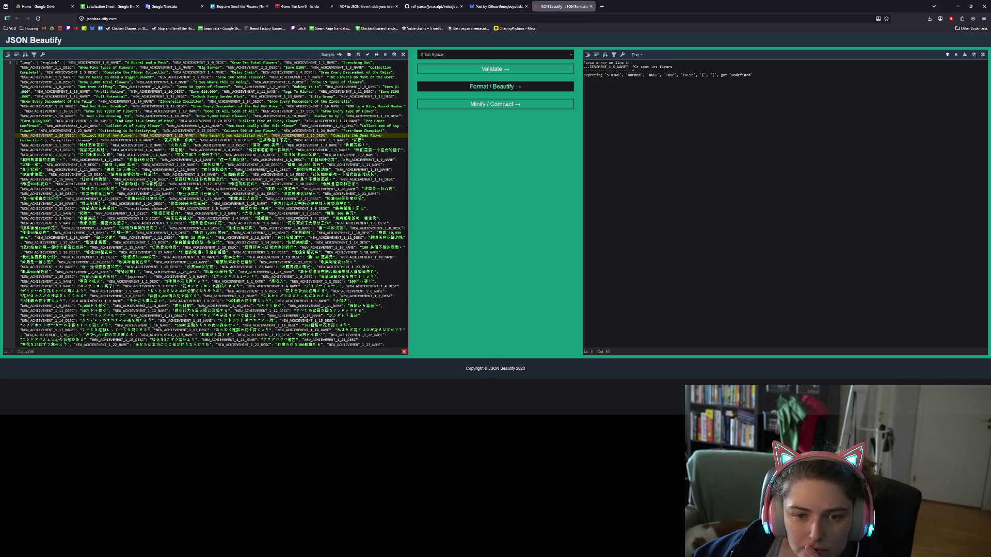
{"action": "left_click", "coordinate": [229, 160]}
{"action": "left_click", "coordinate": [229, 151]}
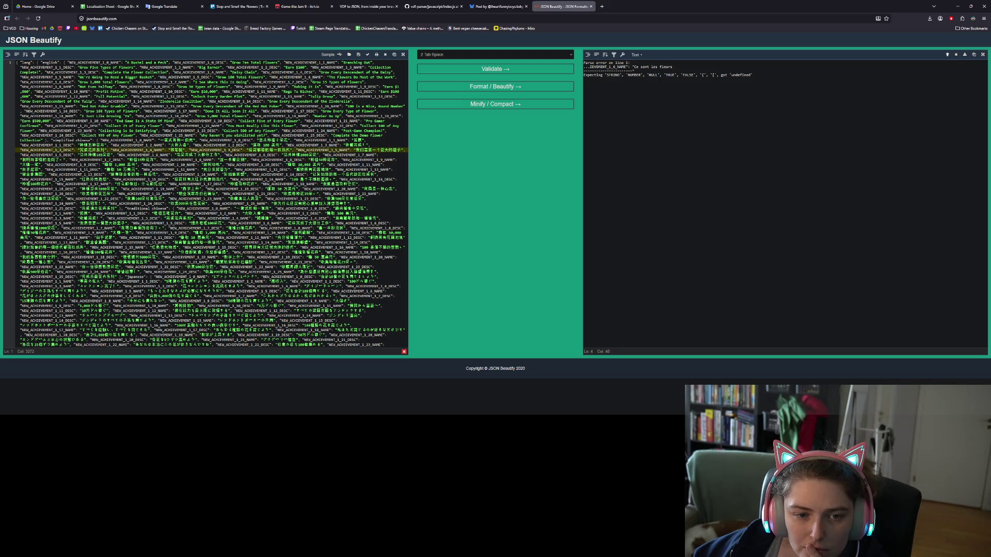
{"action": "scroll", "coordinate": [212, 204], "scroll_direction": "down", "scroll_amount": 15}
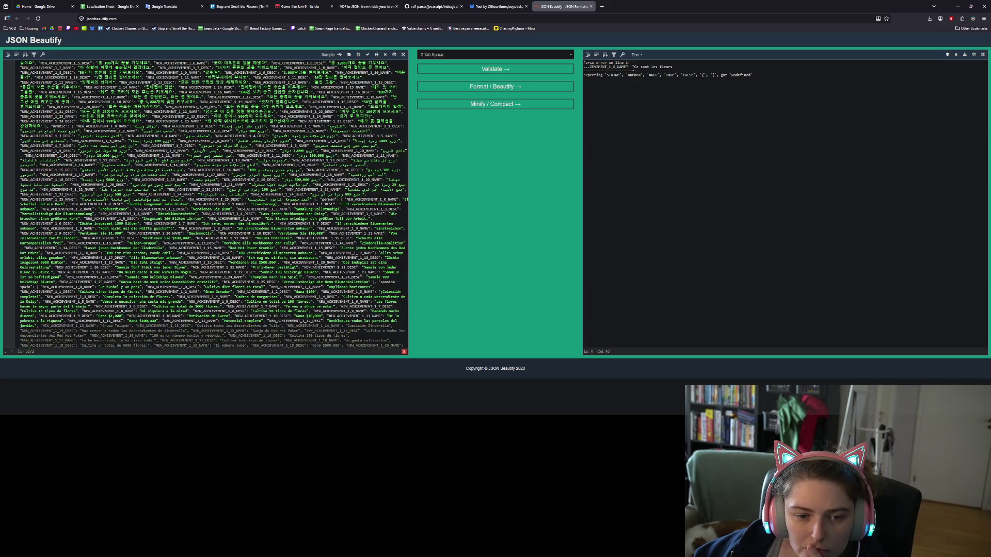
{"action": "scroll", "coordinate": [214, 204], "scroll_direction": "down", "scroll_amount": 5}
{"action": "left_click", "coordinate": [189, 144]}
{"action": "left_click", "coordinate": [188, 163]}
{"action": "left_click", "coordinate": [258, 153]}
{"action": "scroll", "coordinate": [258, 153], "scroll_direction": "up", "scroll_amount": 2}
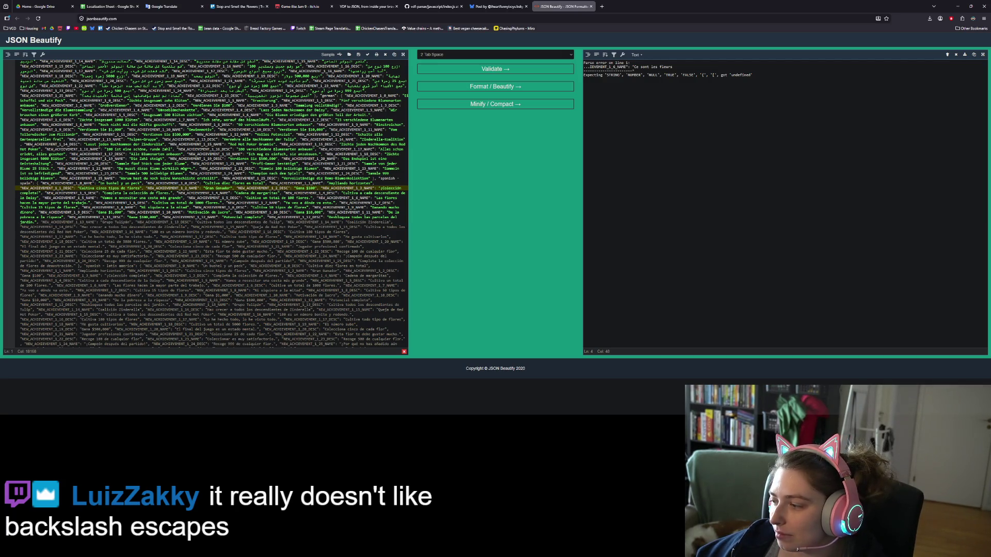
{"action": "left_click", "coordinate": [221, 168]}
{"action": "left_click", "coordinate": [248, 189]}
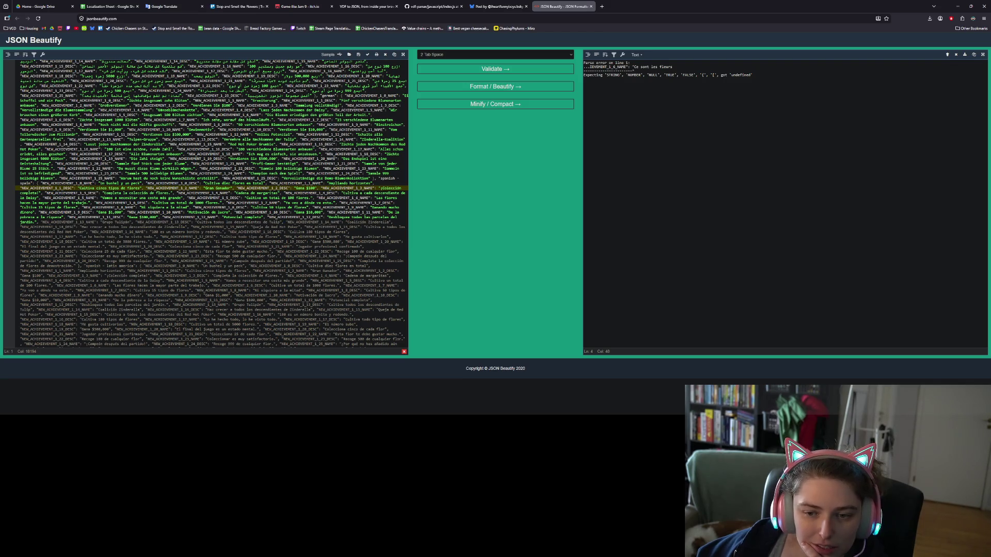
{"action": "scroll", "coordinate": [103, 308], "scroll_direction": "down", "scroll_amount": 4}
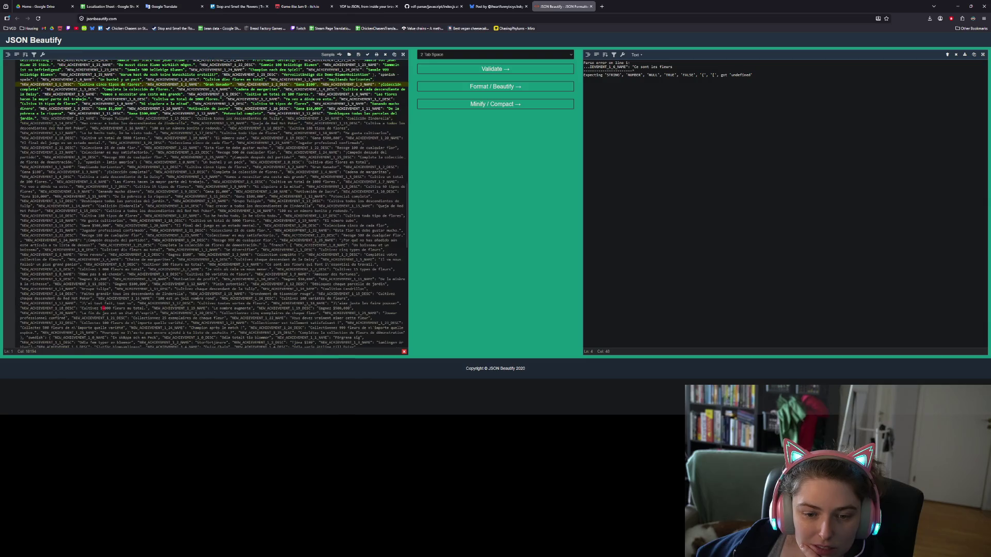
- Check the French '5 000' space and apostrophes in j'aime and l'essentiel, then start a new browser tab
{"action": "left_click", "coordinate": [104, 308]}
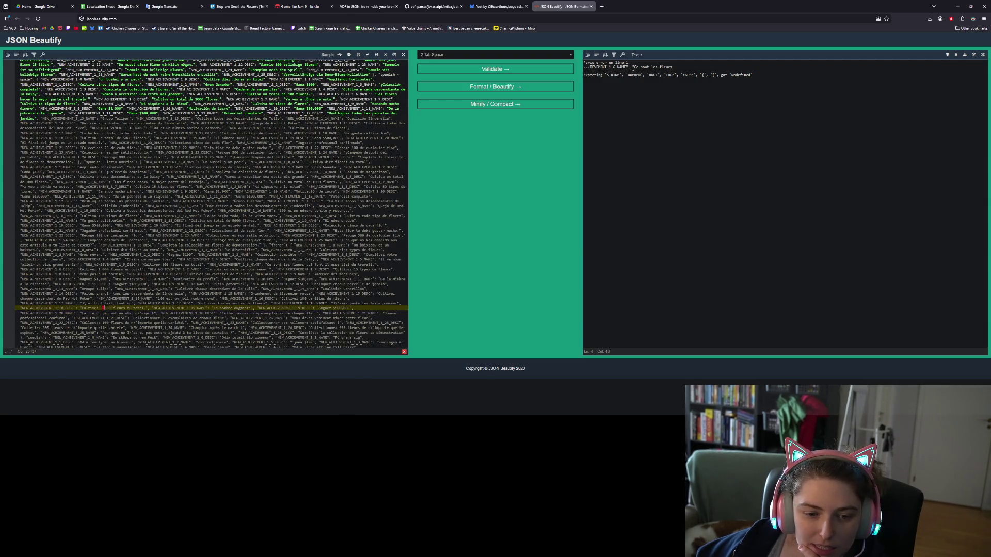
{"action": "double_click", "coordinate": [103, 308]}
{"action": "key", "text": "Right"}
{"action": "key", "text": "Right"}
{"action": "key", "text": "Right"}
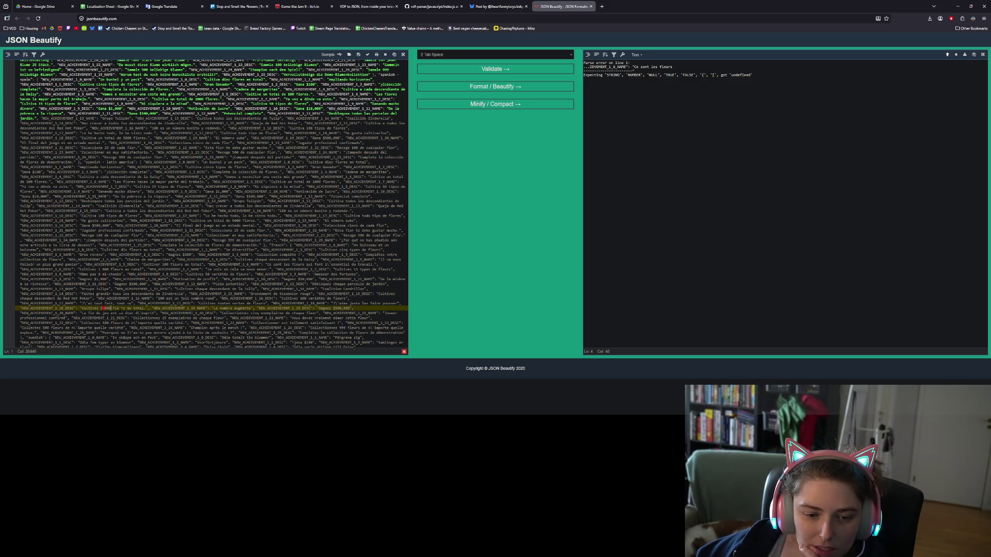
{"action": "left_click_drag", "start_coordinate": [104, 308], "coordinate": [102, 308]}
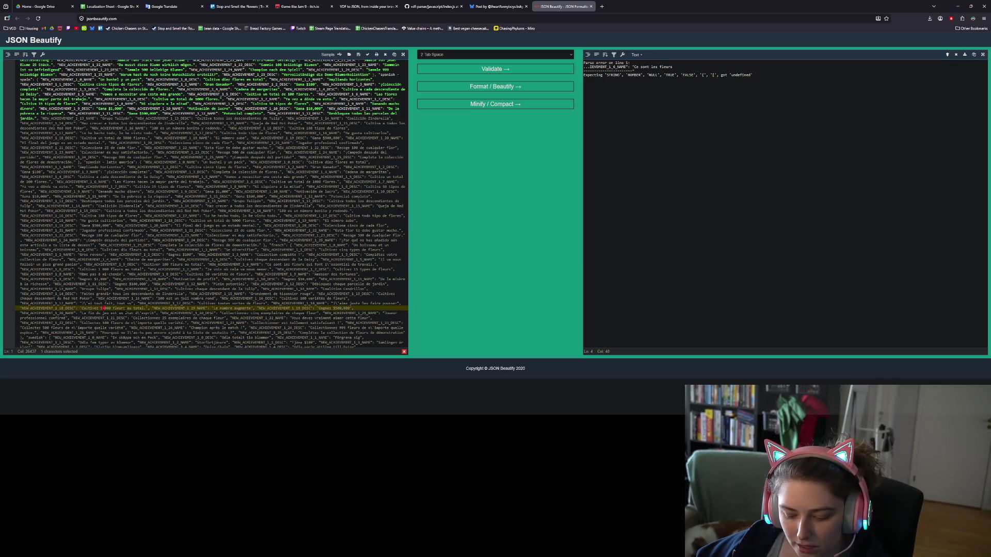
{"action": "left_click", "coordinate": [103, 308]}
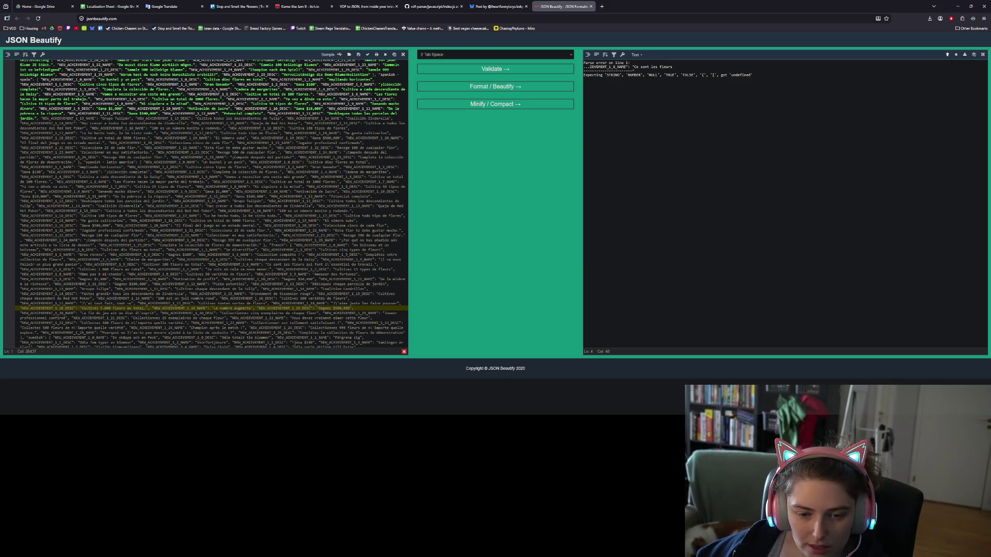
{"action": "key", "text": "Down"}
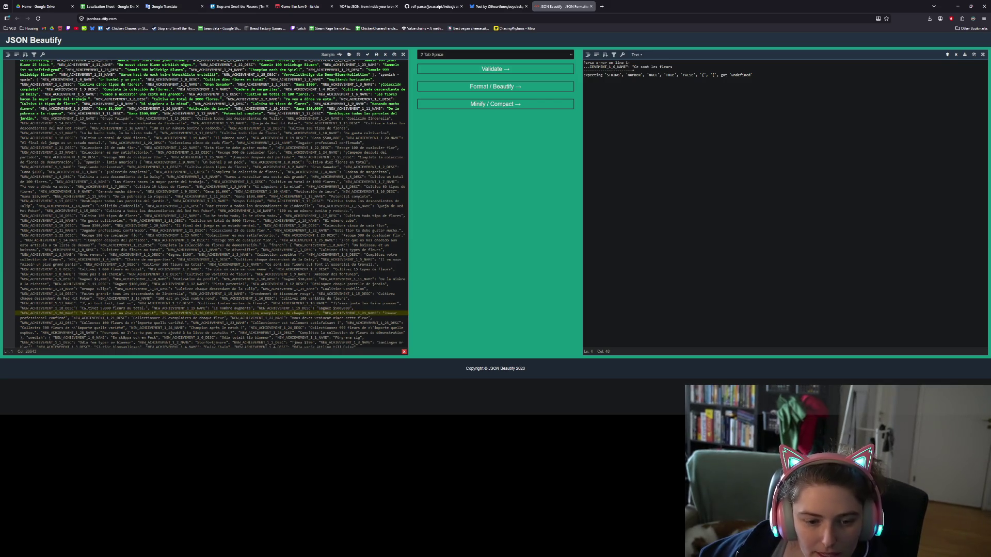
{"action": "key", "text": "Up"}
{"action": "key", "text": "Up"}
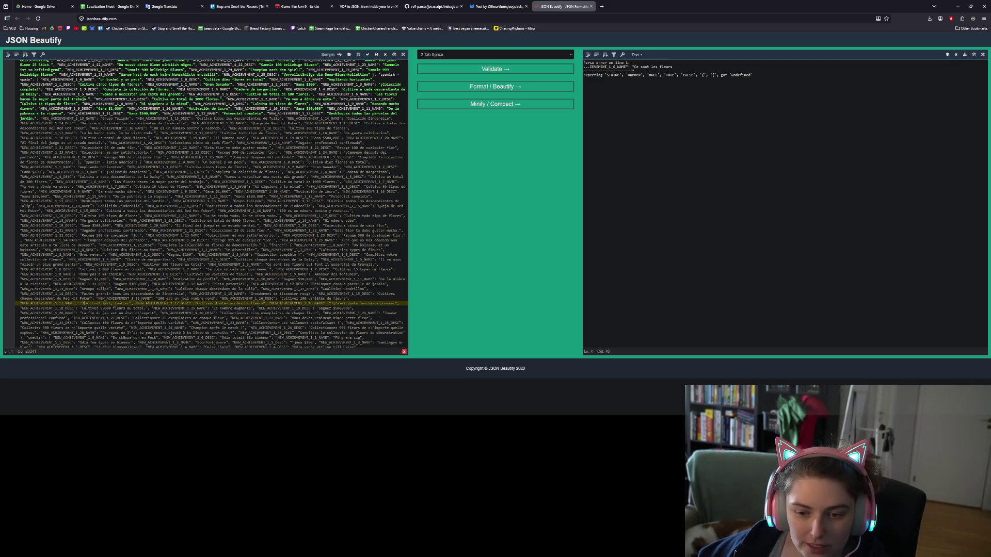
{"action": "left_click", "coordinate": [333, 304]}
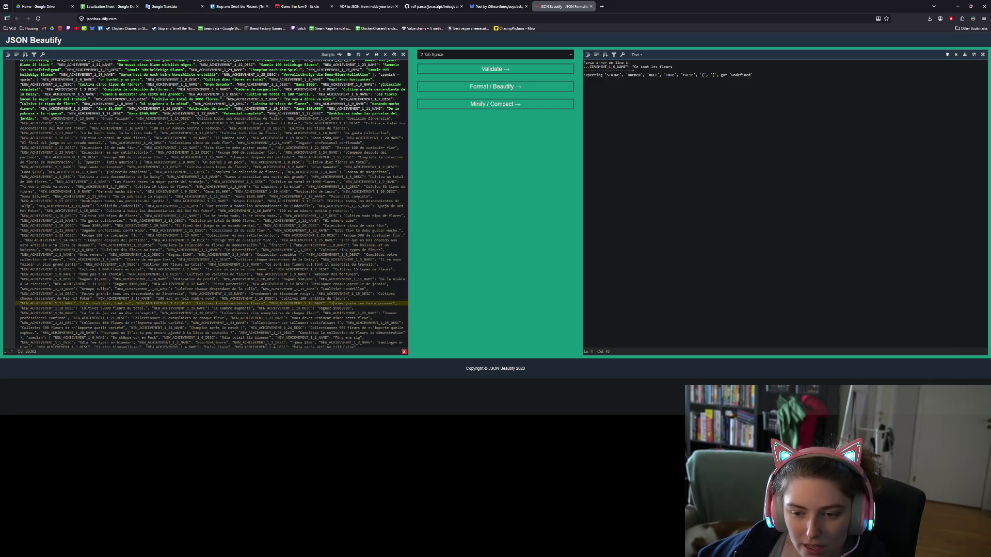
{"action": "left_click", "coordinate": [327, 264]}
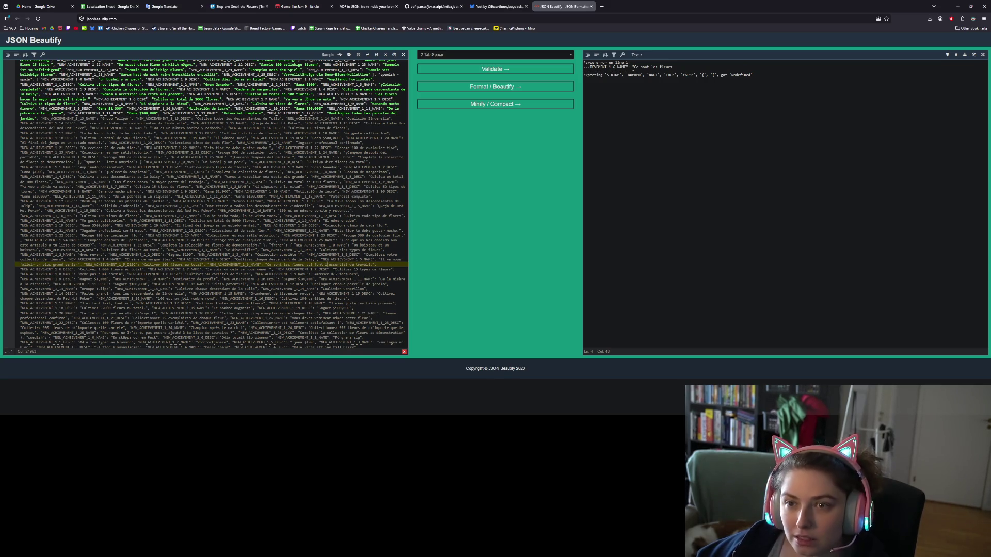
{"action": "left_click", "coordinate": [601, 7]}
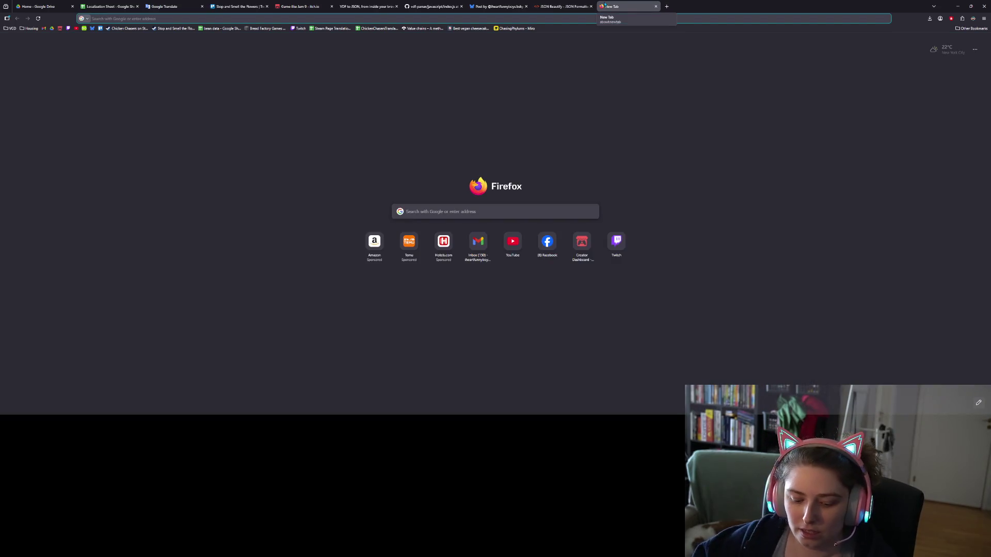
- Search 'godot stringname vs string' and read the Godot Docs StringName page
{"action": "type", "text": "godot stringnam"}
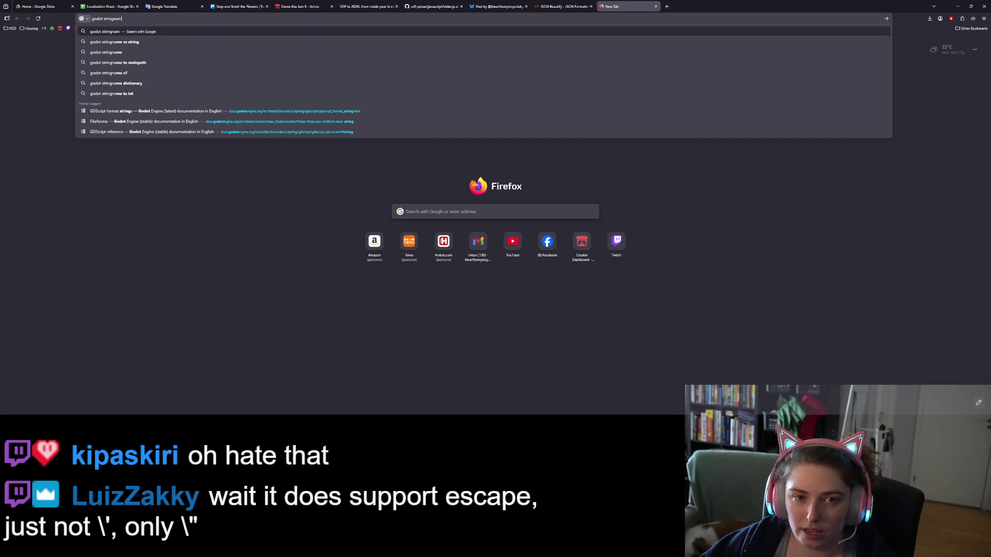
{"action": "type", "text": "e"}
{"action": "key", "text": "Down"}
{"action": "key", "text": "Return"}
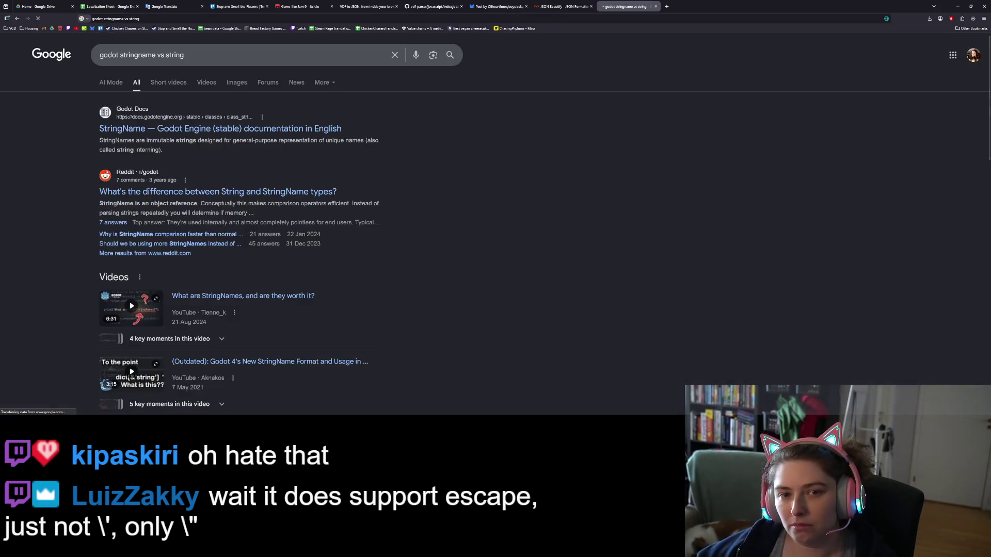
{"action": "left_click", "coordinate": [222, 129]}
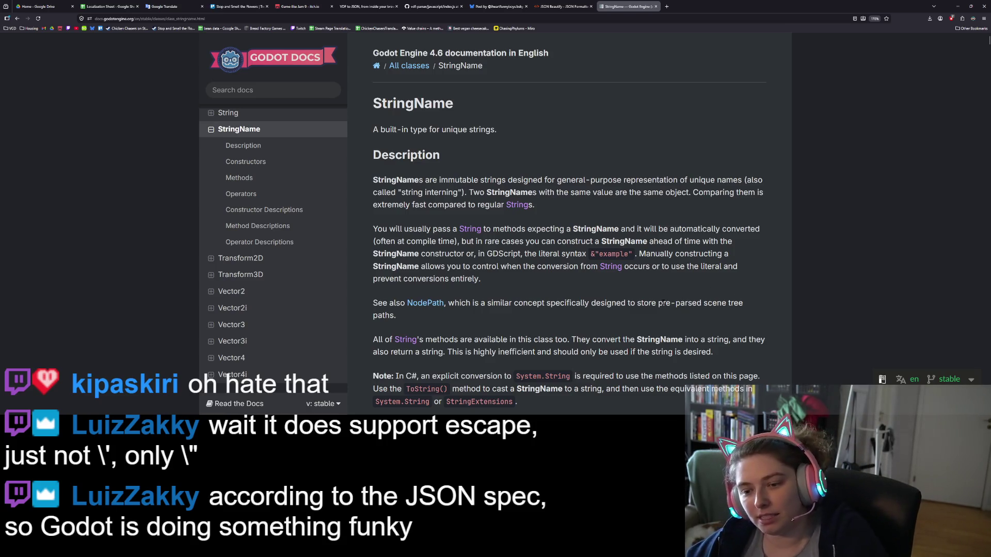
{"action": "scroll", "coordinate": [650, 294], "scroll_direction": "down", "scroll_amount": 4}
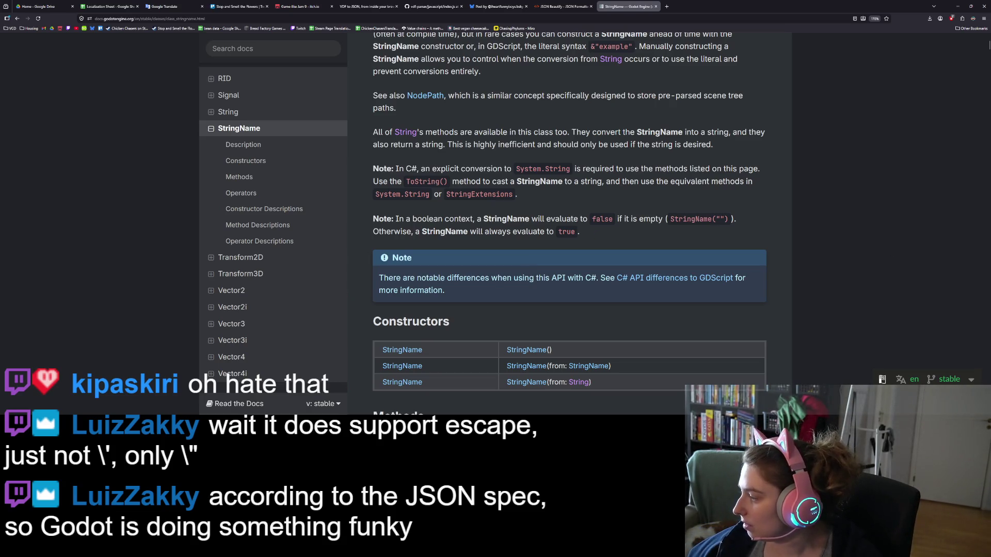
- Return to Godot and scroll through the printed achievement output
{"action": "key", "text": "alt+Tab"}
{"action": "scroll", "coordinate": [604, 350], "scroll_direction": "down", "scroll_amount": 2}
{"action": "scroll", "coordinate": [453, 358], "scroll_direction": "up", "scroll_amount": 15}
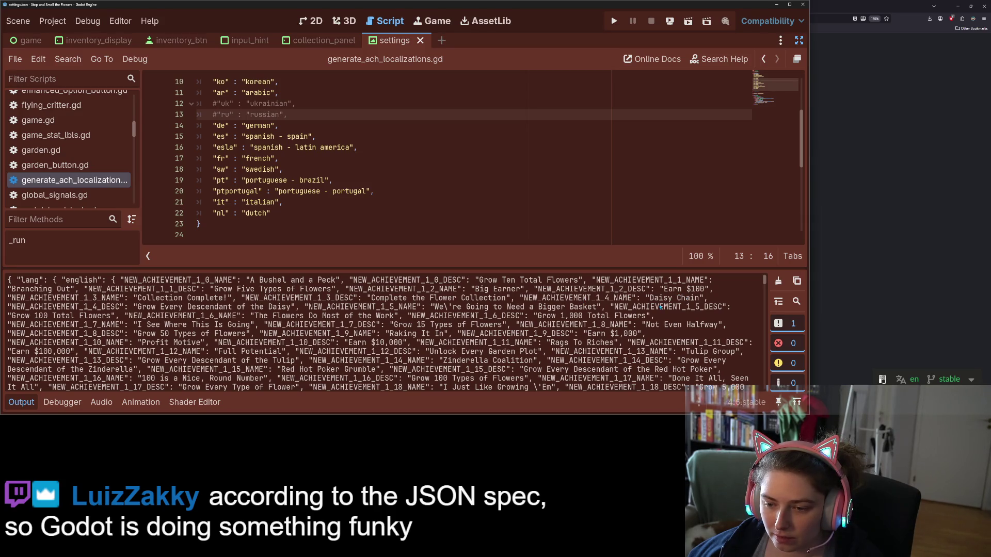
- Select the printed English achievement lines in Output, then go back to the StringName docs
{"action": "mouse_move", "coordinate": [138, 298]}
{"action": "left_mouse_down"}
{"action": "mouse_move", "coordinate": [413, 306]}
{"action": "mouse_move", "coordinate": [255, 316]}
{"action": "mouse_move", "coordinate": [435, 316]}
{"action": "mouse_move", "coordinate": [444, 307]}
{"action": "left_mouse_up"}
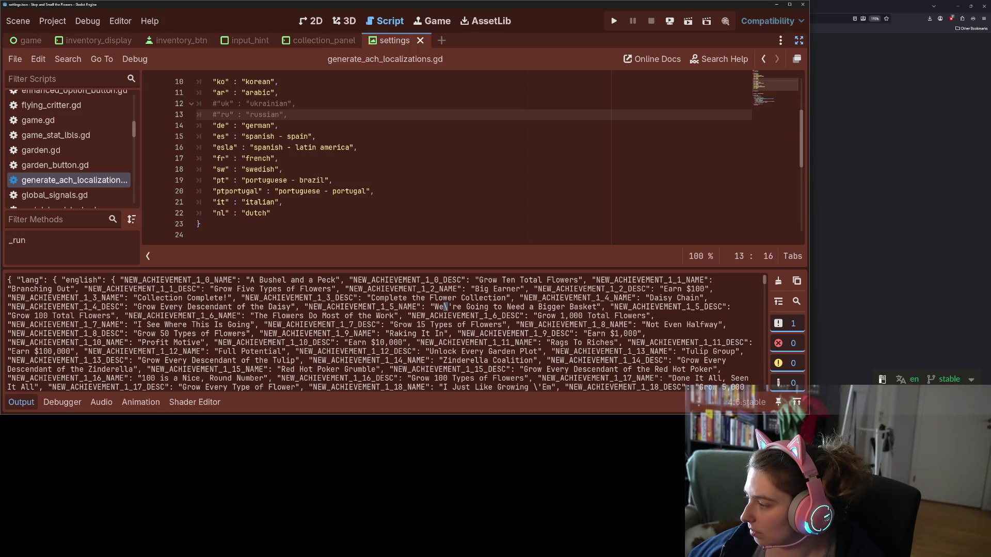
{"action": "key", "text": "alt+Tab"}
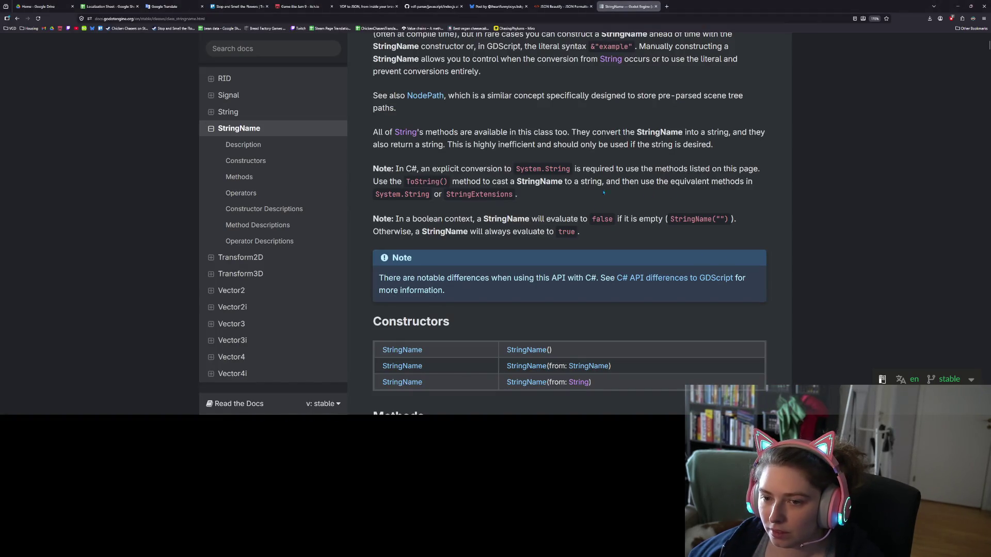
- Read the StringName casting note, then open the String class reference page
{"action": "left_click_drag", "start_coordinate": [453, 181], "coordinate": [762, 184]}
{"action": "left_click", "coordinate": [707, 182]}
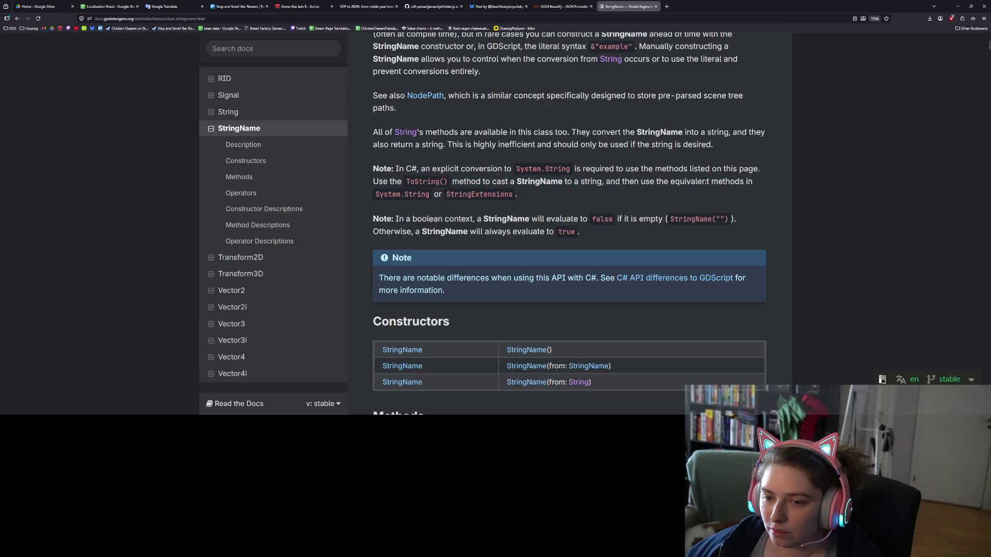
{"action": "double_click", "coordinate": [464, 193]}
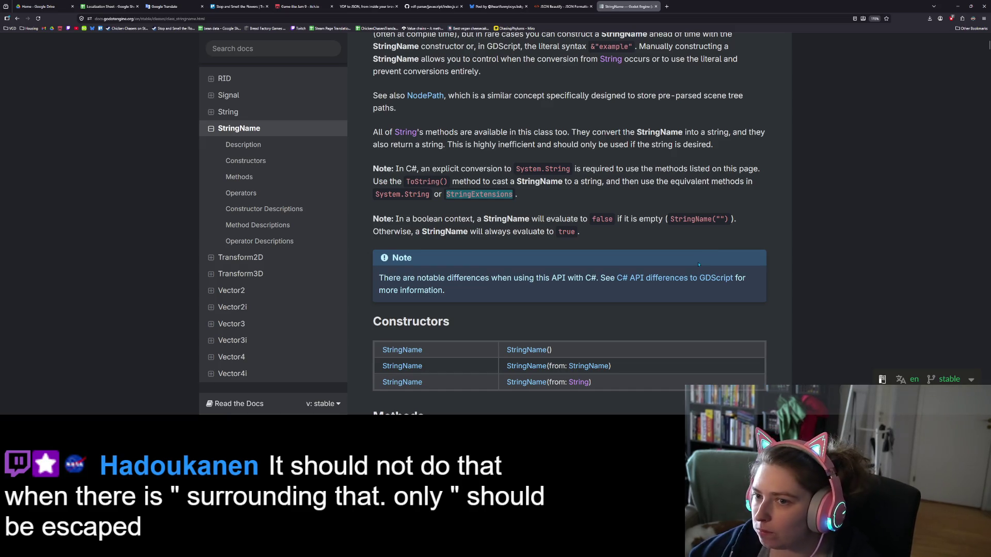
{"action": "scroll", "coordinate": [699, 264], "scroll_direction": "up", "scroll_amount": 5}
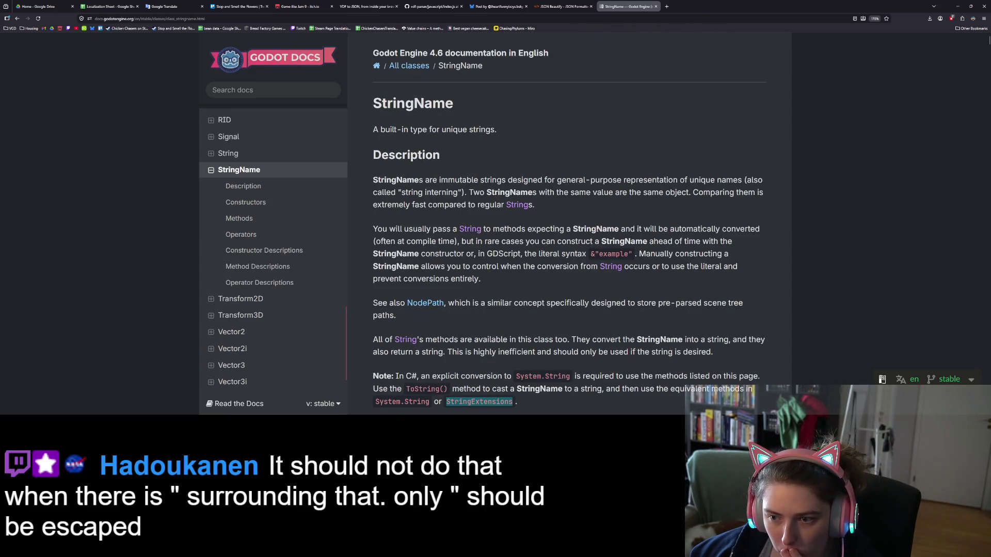
{"action": "left_click", "coordinate": [517, 205]}
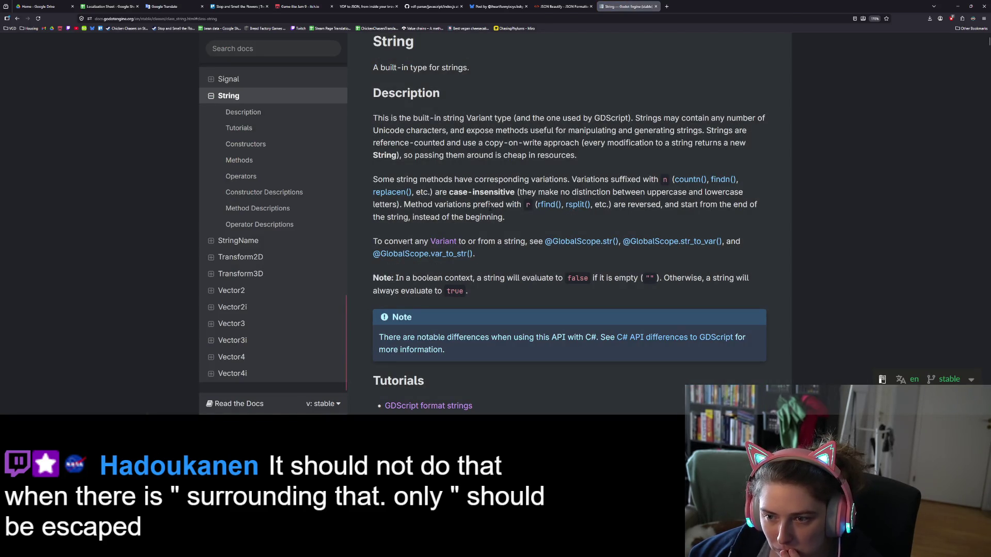
- Find c_escape/c_unescape in the String methods and highlight the c_unescape description
{"action": "scroll", "coordinate": [490, 205], "scroll_direction": "down", "scroll_amount": 1}
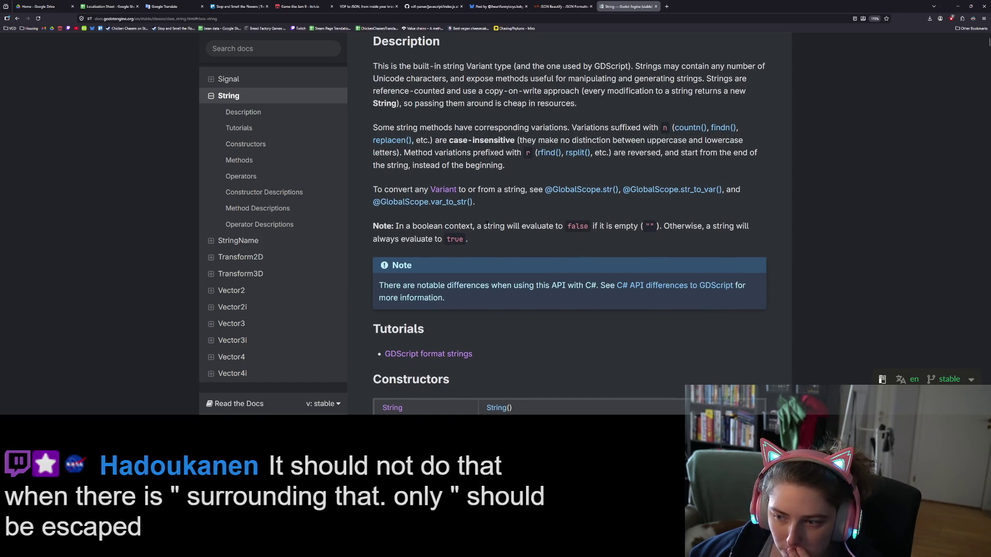
{"action": "scroll", "coordinate": [487, 224], "scroll_direction": "down", "scroll_amount": 1}
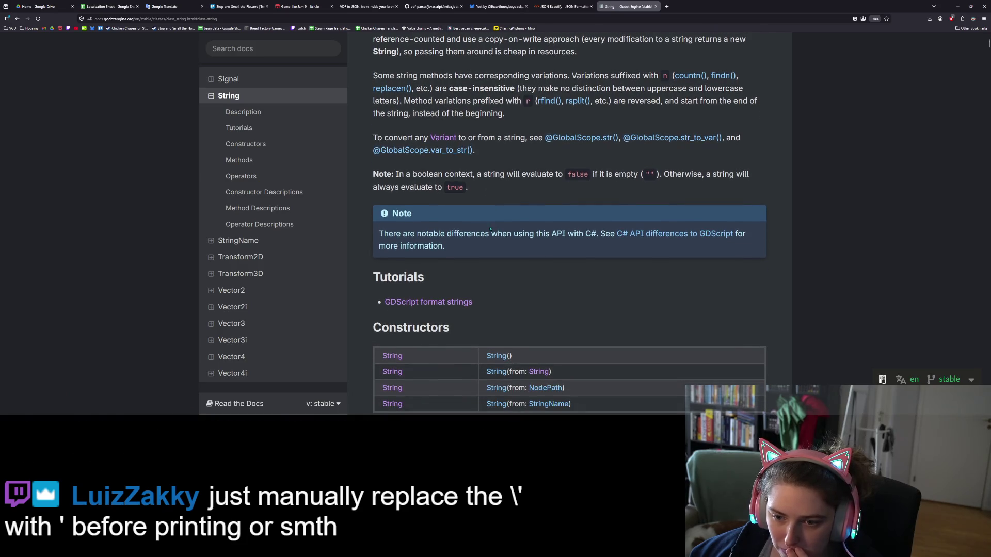
{"action": "scroll", "coordinate": [511, 256], "scroll_direction": "down", "scroll_amount": 3}
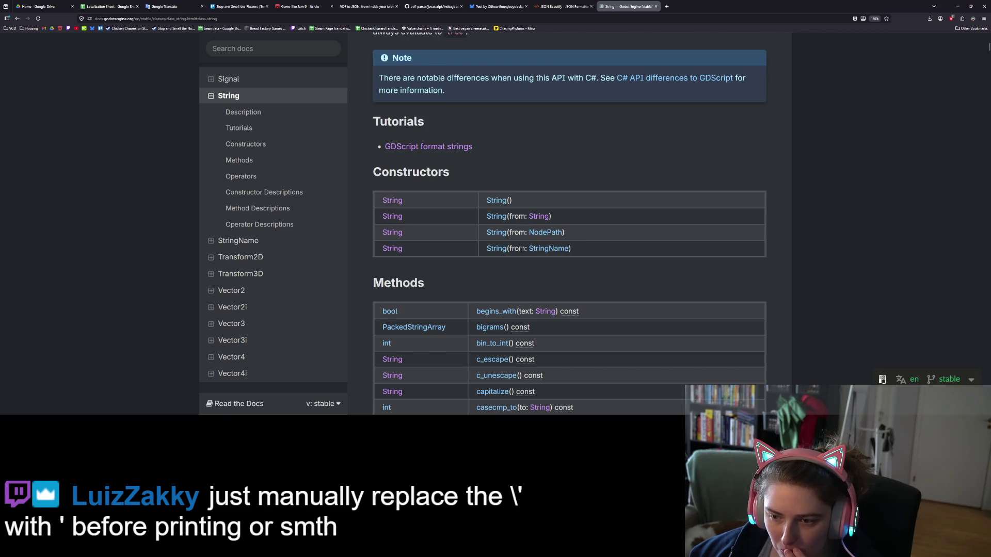
{"action": "scroll", "coordinate": [522, 249], "scroll_direction": "down", "scroll_amount": 2}
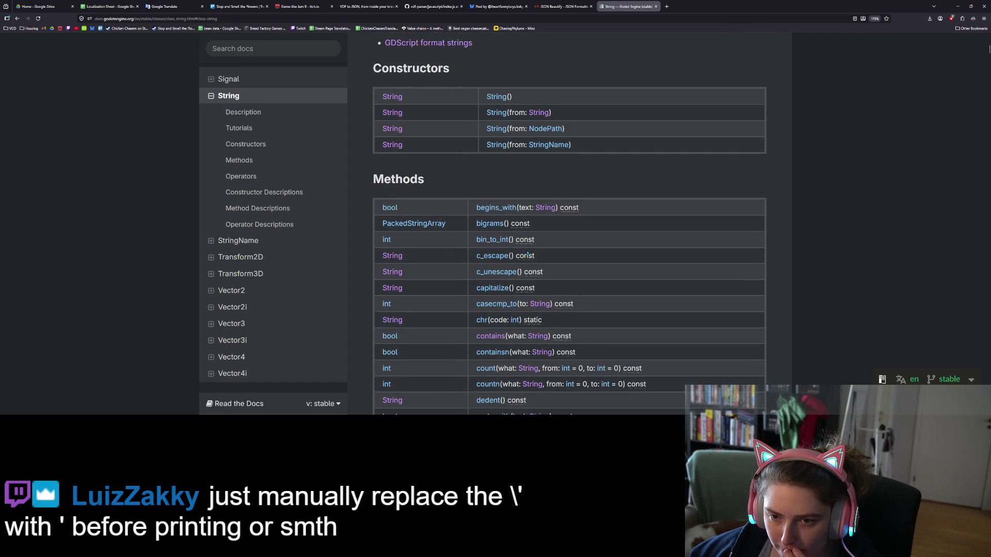
{"action": "scroll", "coordinate": [527, 253], "scroll_direction": "down", "scroll_amount": 1}
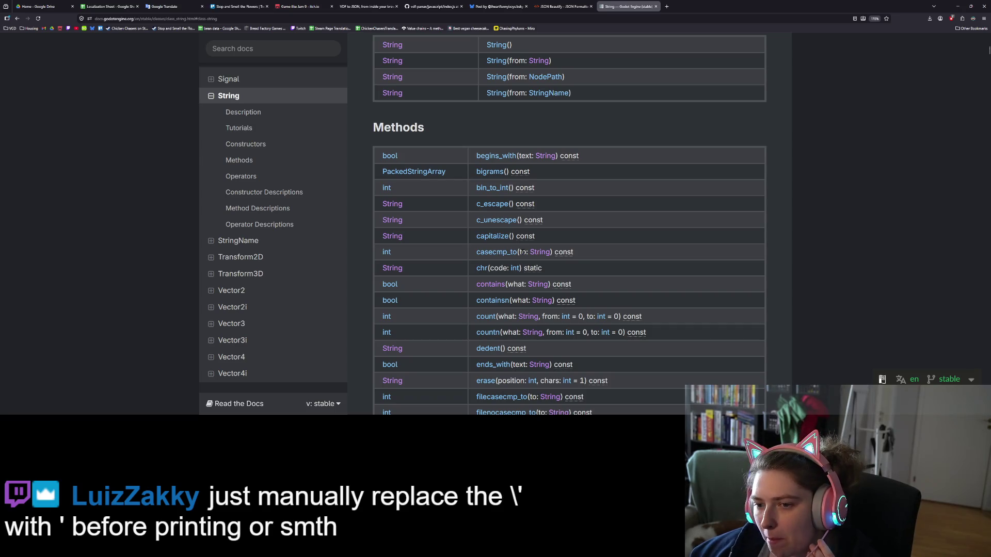
{"action": "left_click", "coordinate": [491, 206]}
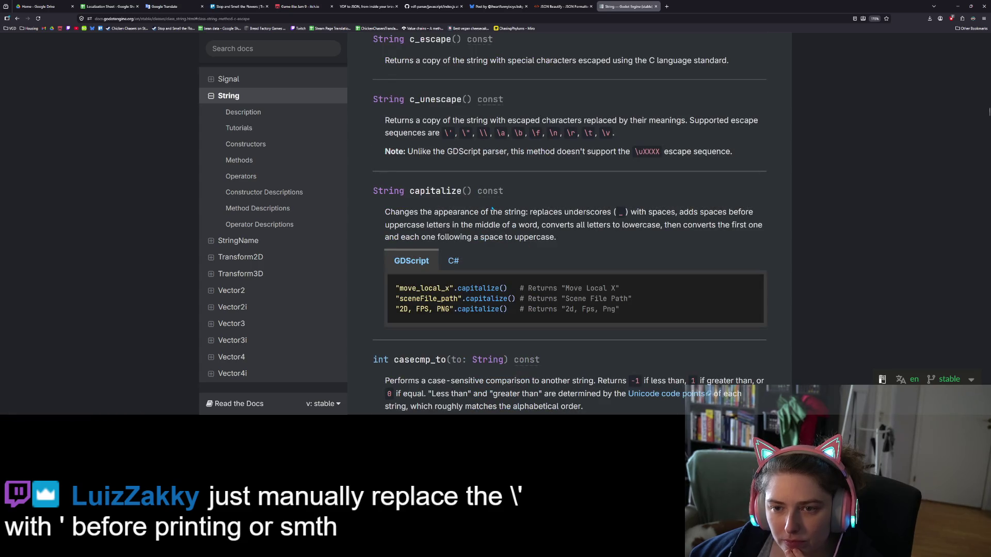
{"action": "mouse_move", "coordinate": [415, 121]}
{"action": "left_mouse_down"}
{"action": "mouse_move", "coordinate": [570, 121]}
{"action": "mouse_move", "coordinate": [443, 134]}
{"action": "mouse_move", "coordinate": [619, 135]}
{"action": "mouse_move", "coordinate": [395, 132]}
{"action": "mouse_move", "coordinate": [387, 120]}
{"action": "left_mouse_up"}
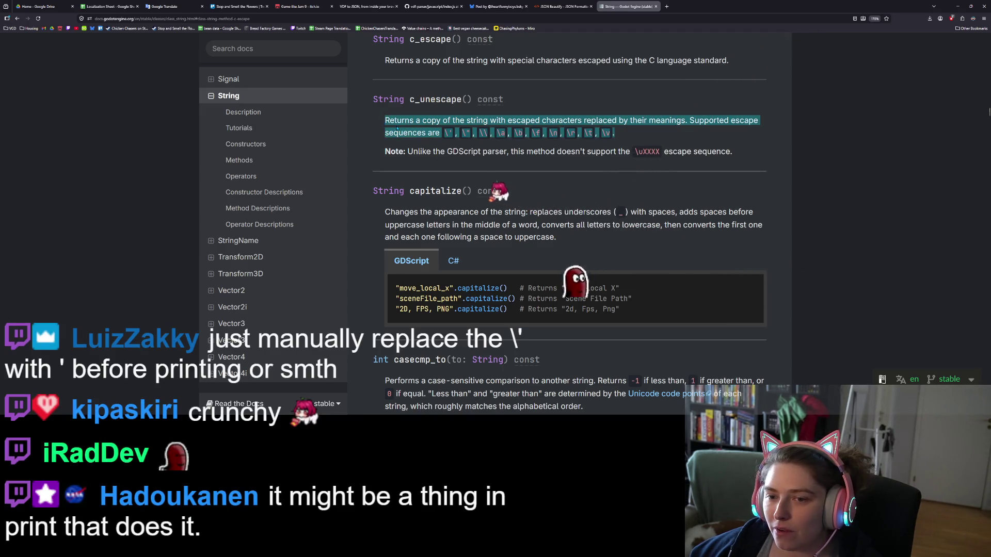
{"action": "left_click", "coordinate": [438, 102]}
{"action": "double_click", "coordinate": [436, 100]}
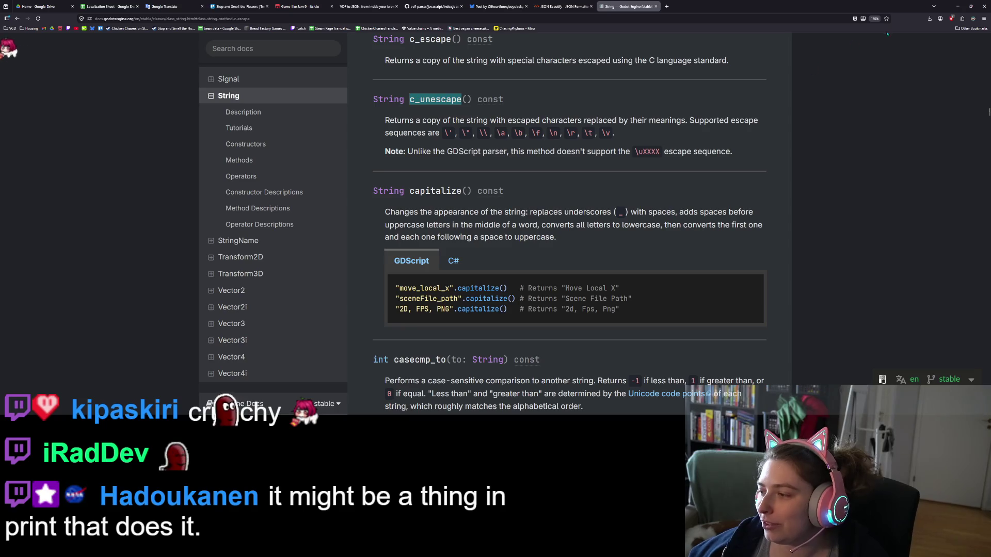
{"action": "key", "text": "alt+Tab"}
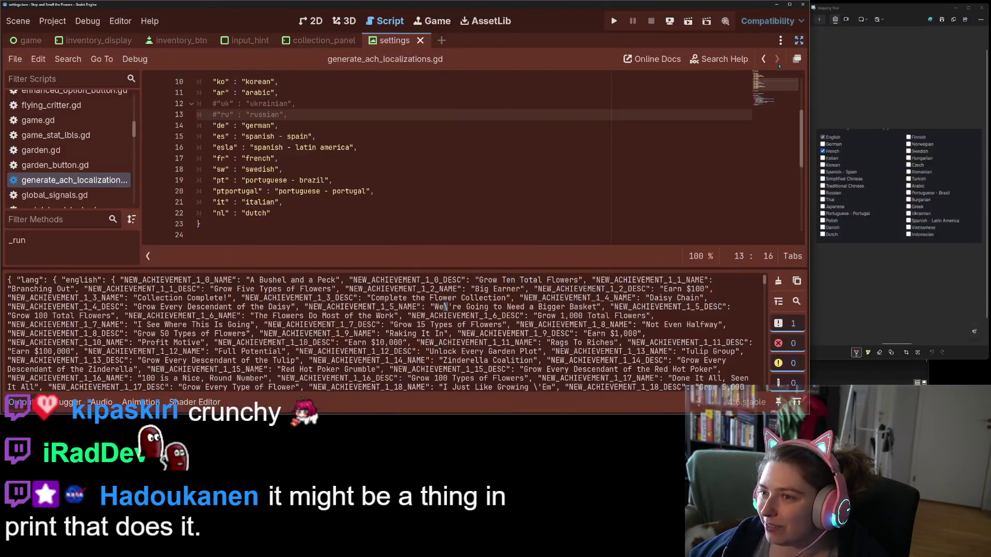
- Append .c_unescape() after the str(...) call on line 89 and save the script
{"action": "left_click", "coordinate": [271, 148]}
{"action": "scroll", "coordinate": [271, 148], "scroll_direction": "down", "scroll_amount": 20}
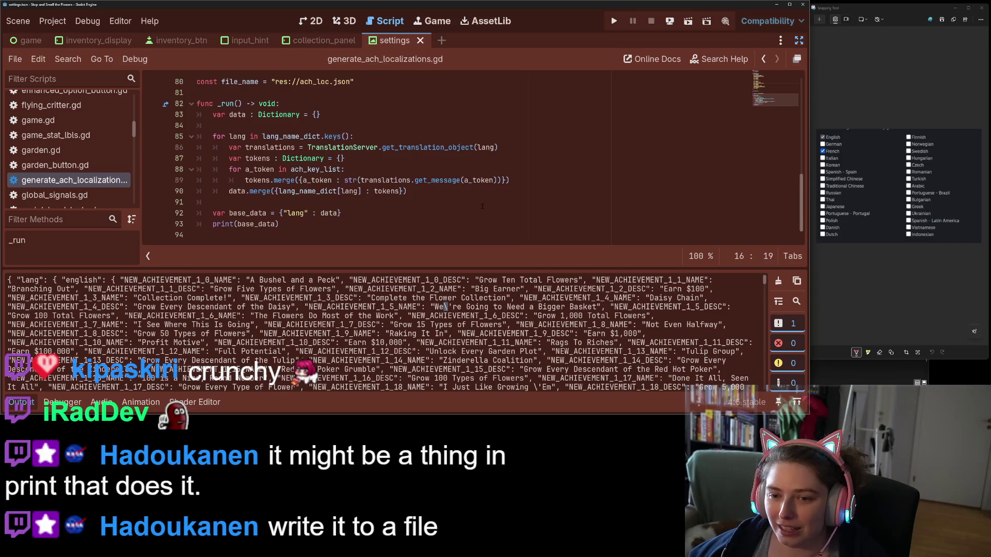
{"action": "left_click", "coordinate": [360, 180]}
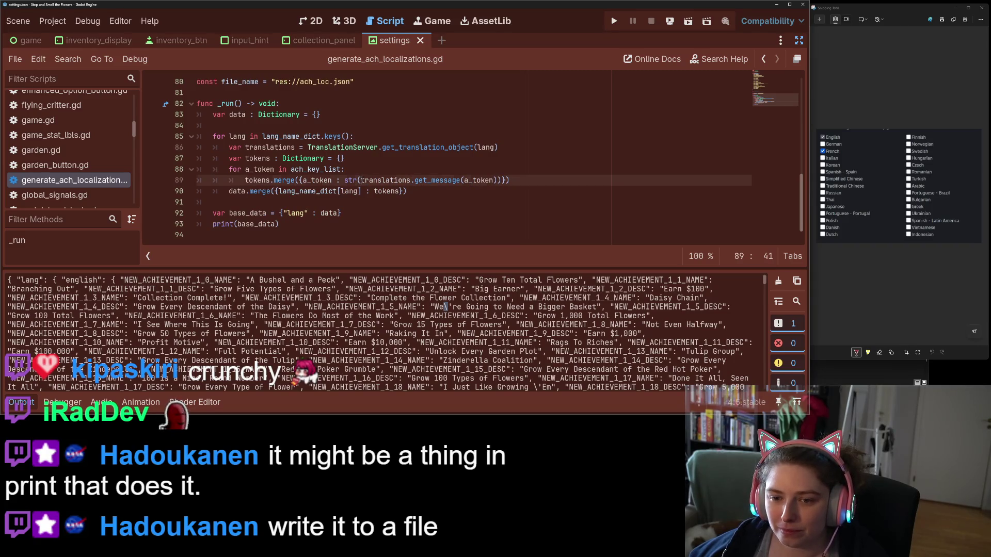
{"action": "left_click", "coordinate": [344, 180]}
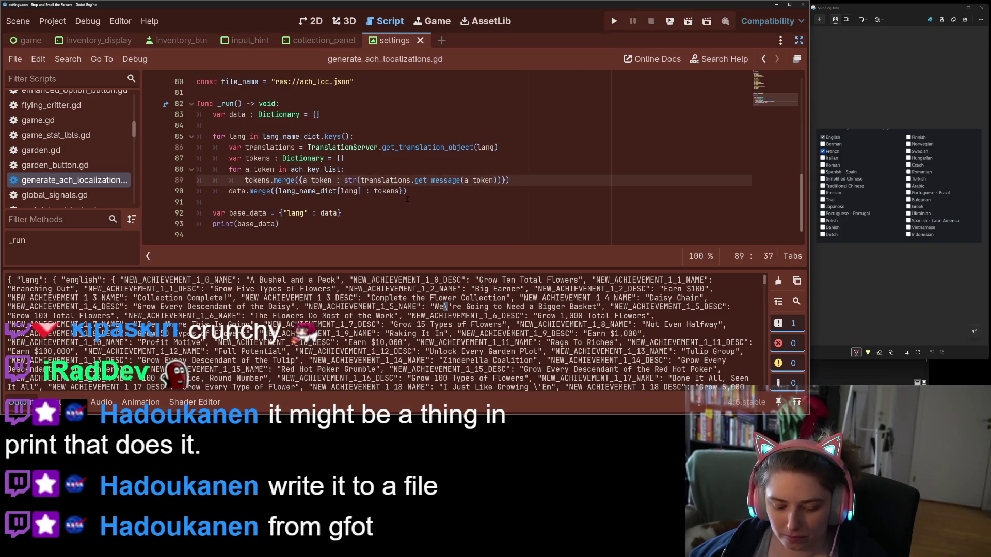
{"action": "left_click", "coordinate": [500, 180]}
{"action": "type", "text": "c_unescape"}
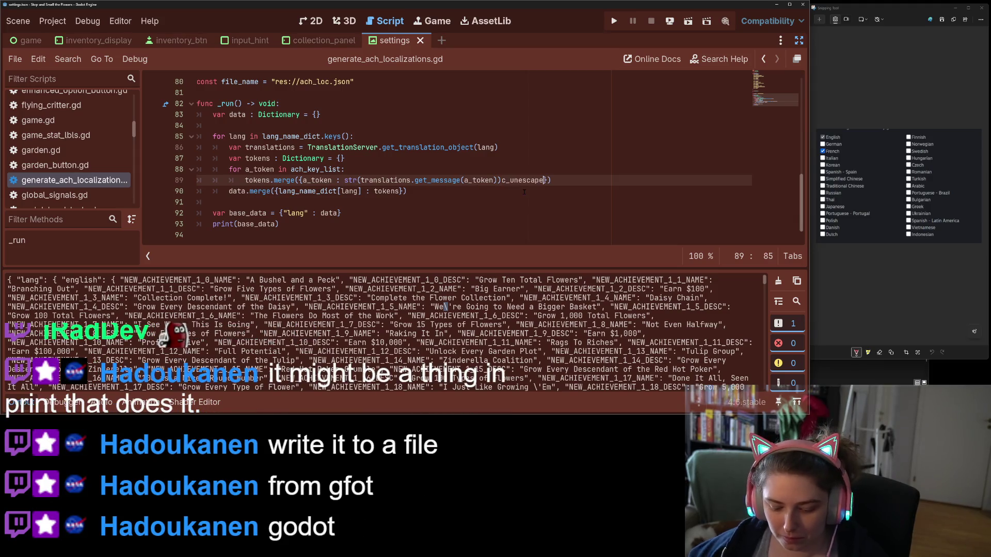
{"action": "key", "text": "ctrl+Left"}
{"action": "type", "text": "."}
{"action": "key", "text": "ctrl+Right"}
{"action": "type", "text": "()"}
{"action": "key", "text": "ctrl+s"}
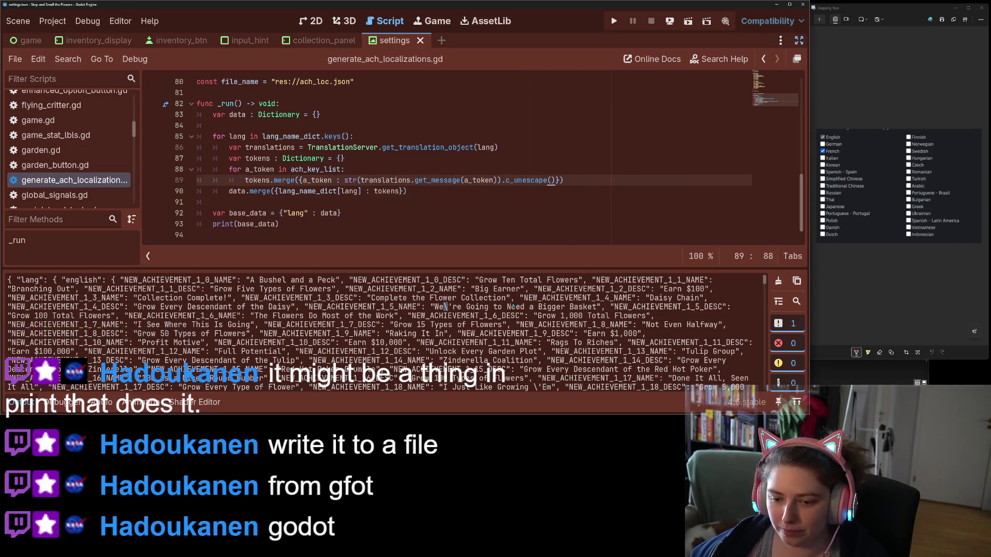
- Clear the Output panel, rerun the script, and inspect the still-escaped We\'re text
{"action": "left_click", "coordinate": [776, 283]}
{"action": "left_click", "coordinate": [609, 194]}
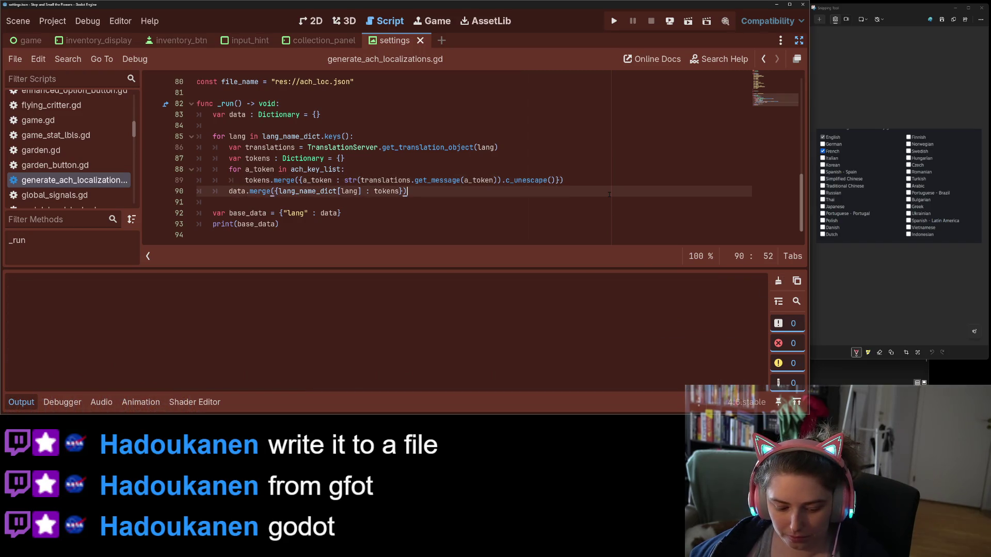
{"action": "key", "text": "ctrl+shift+x"}
{"action": "scroll", "coordinate": [549, 332], "scroll_direction": "up", "scroll_amount": 15}
{"action": "scroll", "coordinate": [557, 336], "scroll_direction": "up", "scroll_amount": 10}
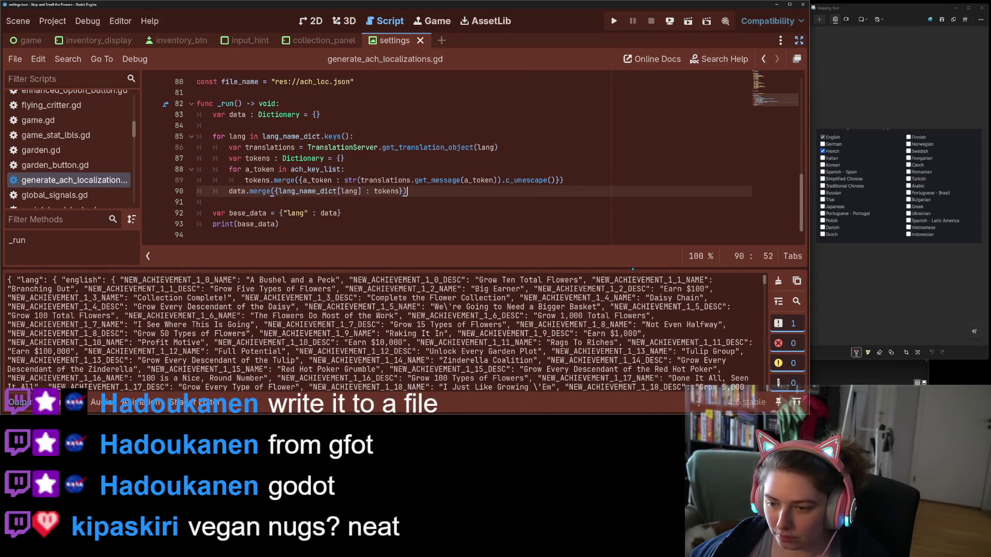
{"action": "mouse_move", "coordinate": [129, 290]}
{"action": "left_mouse_down"}
{"action": "mouse_move", "coordinate": [351, 290]}
{"action": "mouse_move", "coordinate": [480, 316]}
{"action": "mouse_move", "coordinate": [516, 307]}
{"action": "mouse_move", "coordinate": [504, 316]}
{"action": "left_mouse_up"}
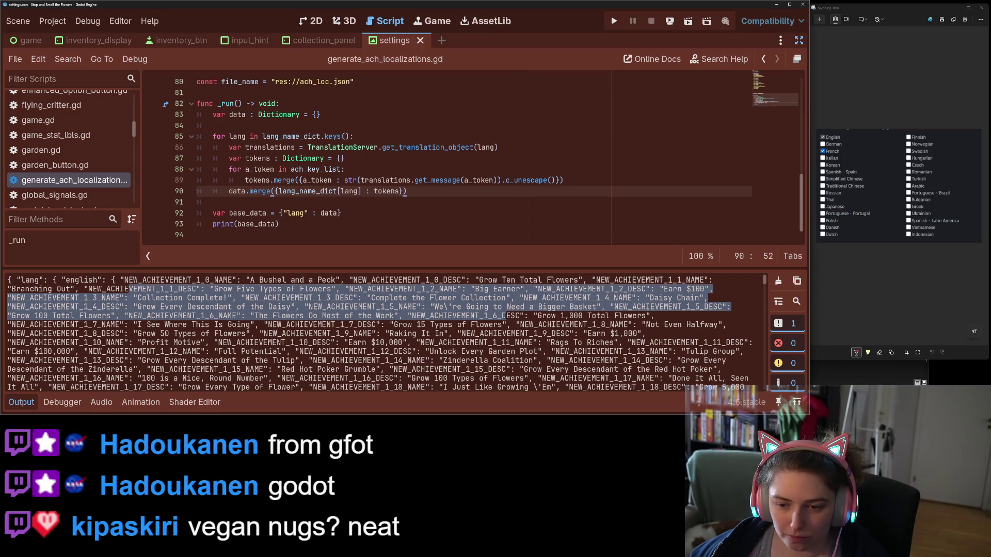
{"action": "left_click", "coordinate": [302, 317]}
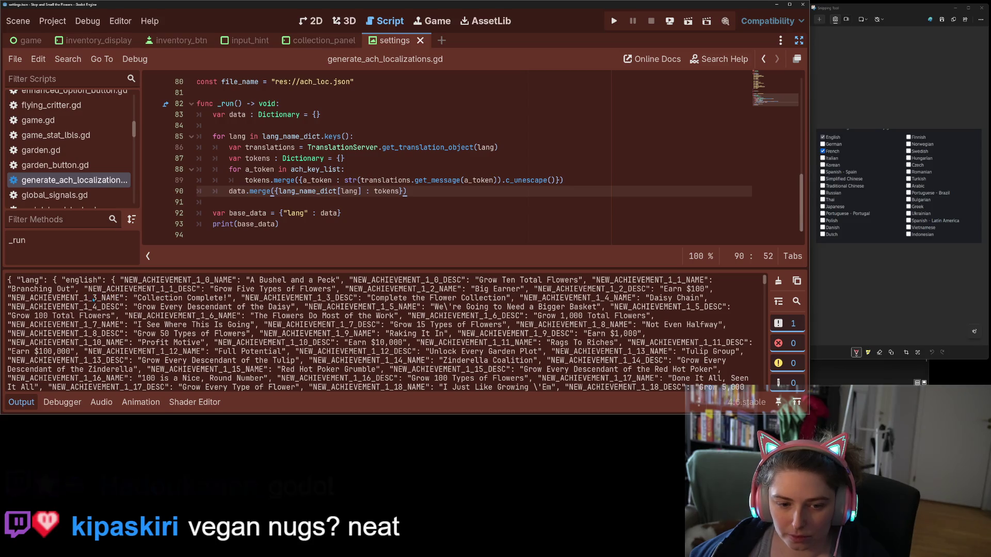
{"action": "left_click_drag", "start_coordinate": [435, 308], "coordinate": [457, 308]}
{"action": "left_click", "coordinate": [461, 308]}
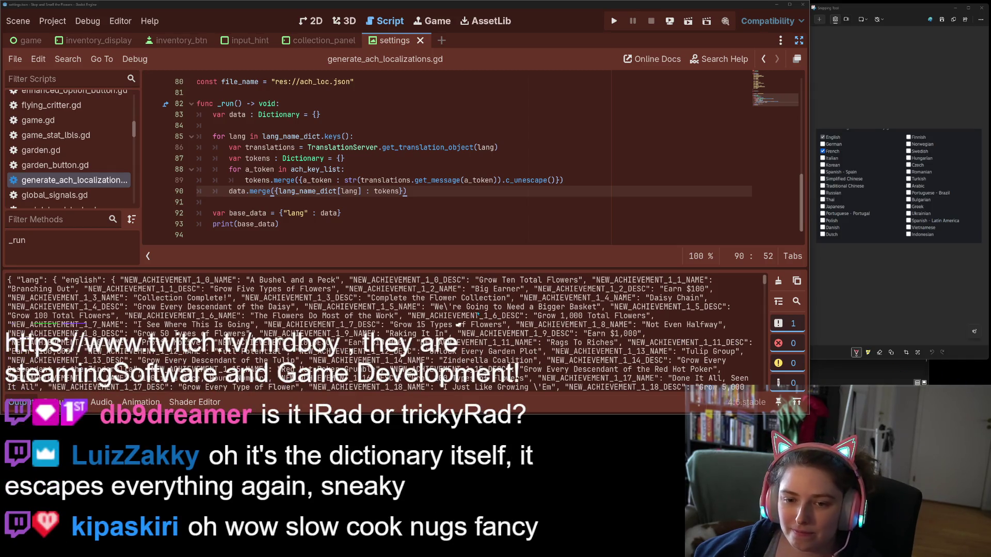
- Add .c_unescape() after base_data in line 93's print call and save
{"action": "key", "text": "Down"}
{"action": "key", "text": "Down"}
{"action": "key", "text": "Down"}
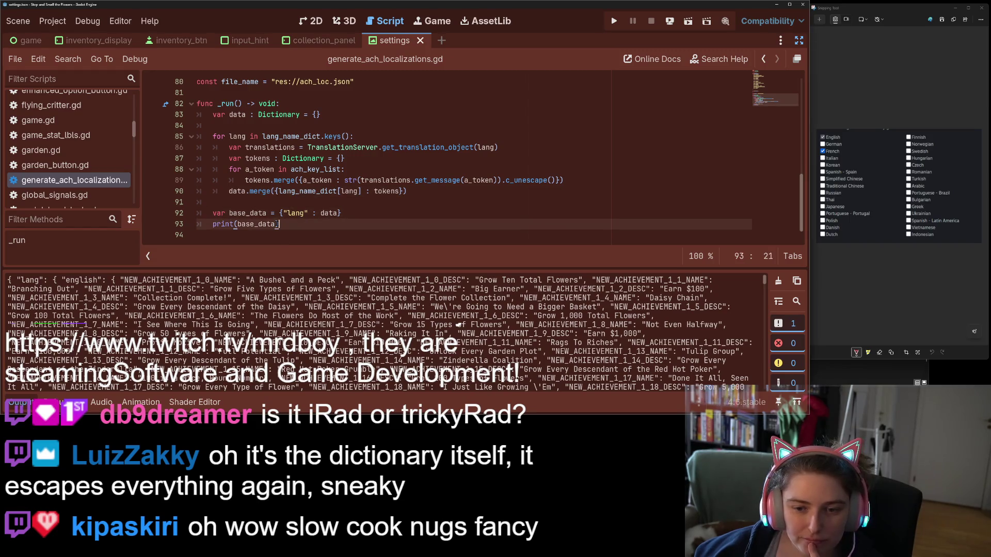
{"action": "left_click_drag", "start_coordinate": [502, 180], "coordinate": [560, 180]}
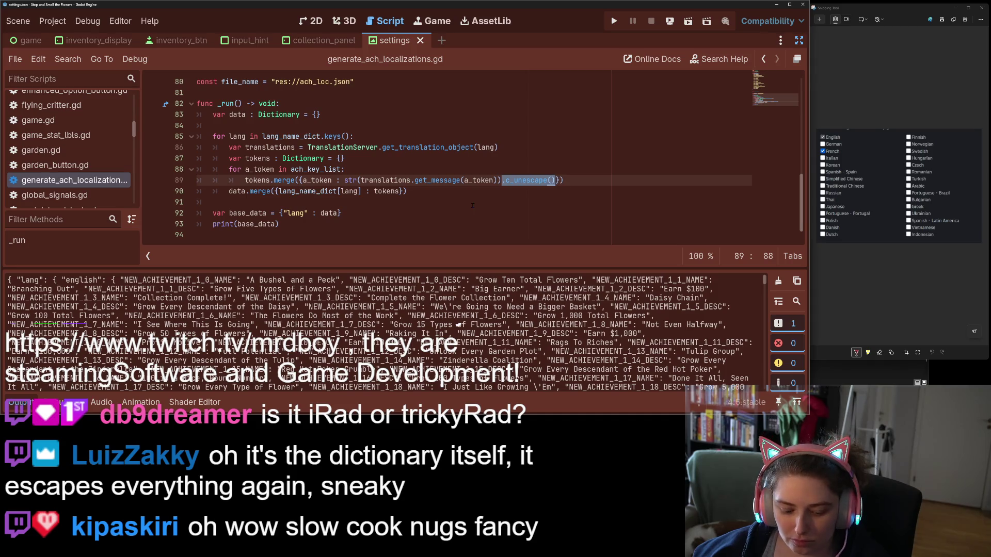
{"action": "left_click", "coordinate": [275, 224]}
{"action": "key", "text": "ctrl+v"}
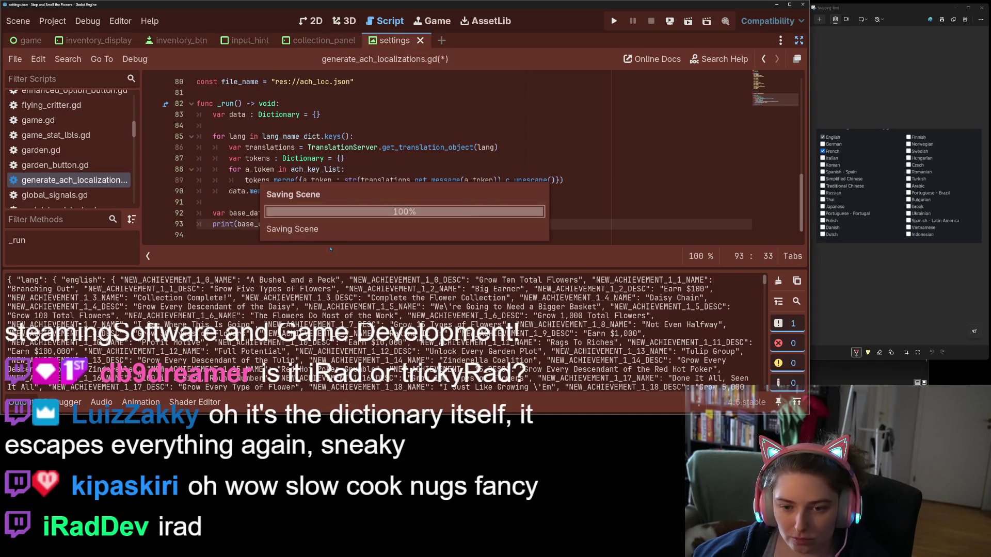
{"action": "key", "text": "ctrl+s"}
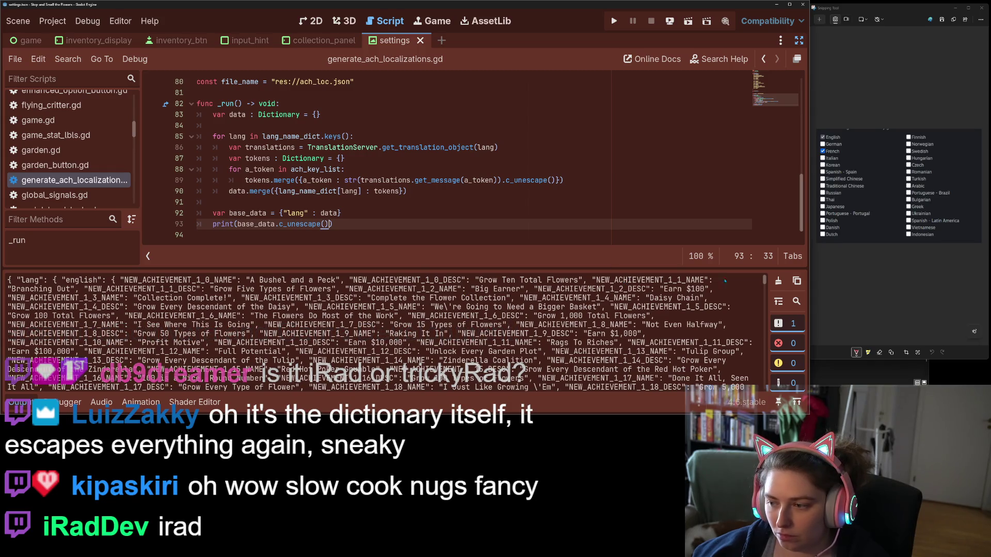
- Run the script, hit the nonexistent-function error, and restore print(base_data)
{"action": "left_click", "coordinate": [779, 280]}
{"action": "left_click", "coordinate": [624, 209]}
{"action": "key", "text": "ctrl+shift+x"}
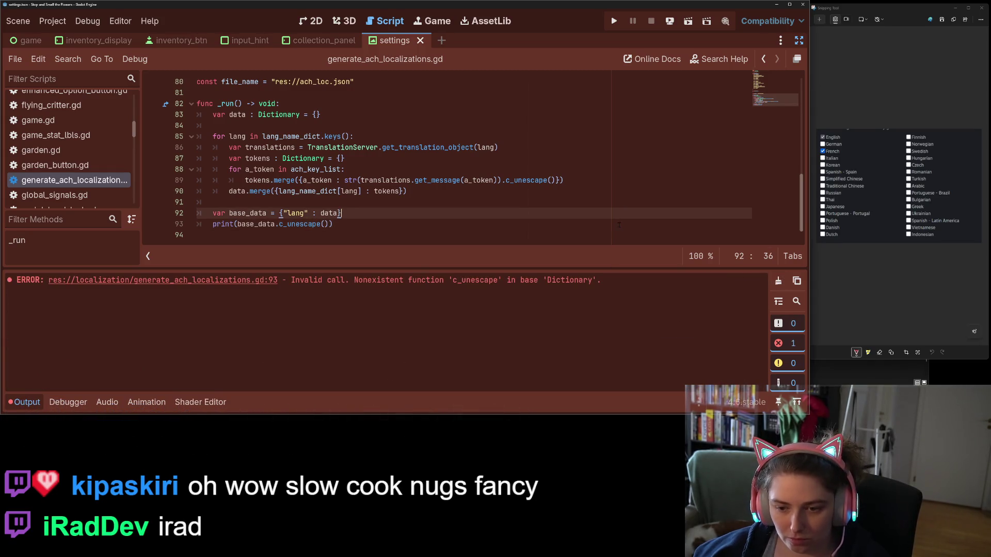
{"action": "left_click_drag", "start_coordinate": [329, 224], "coordinate": [275, 224]}
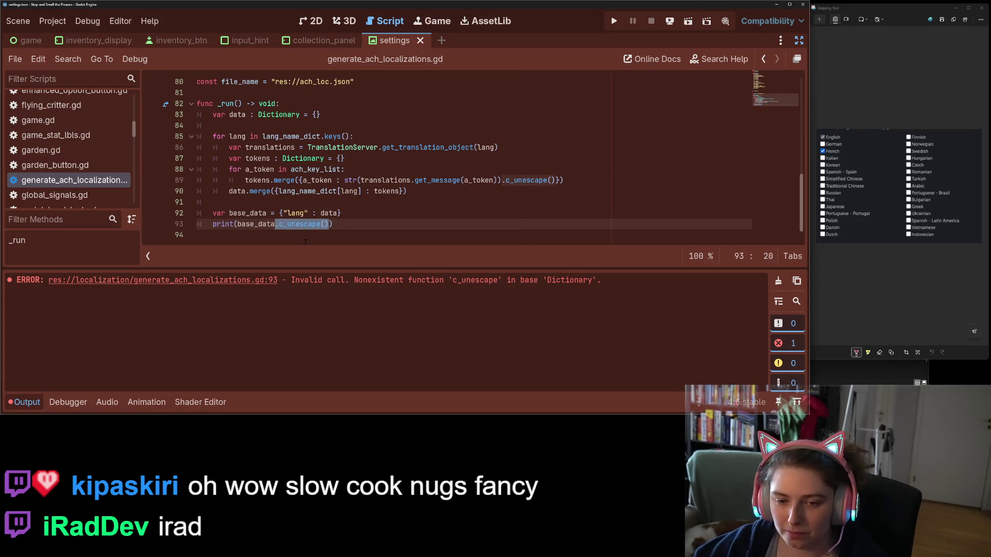
{"action": "key", "text": "BackSpace"}
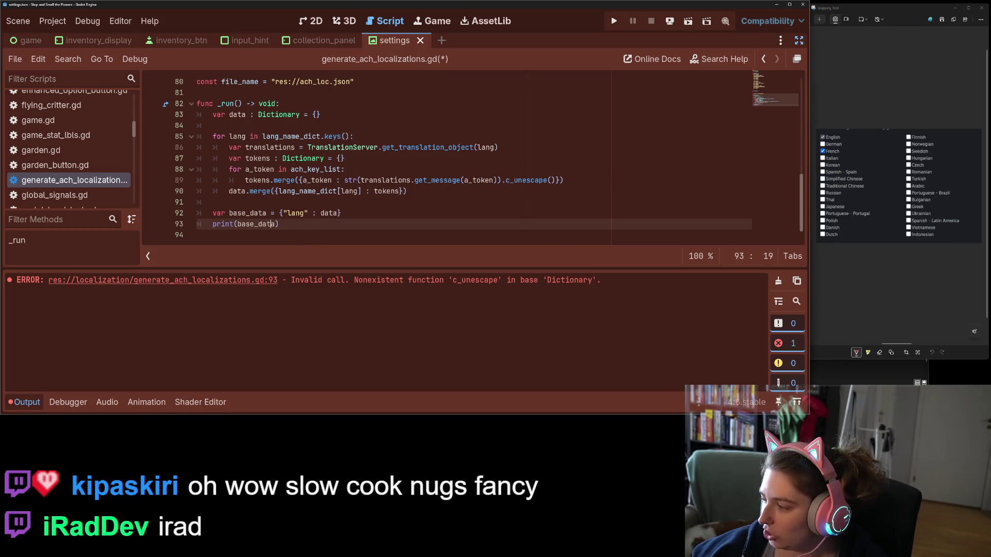
{"action": "key", "text": "alt+Tab"}
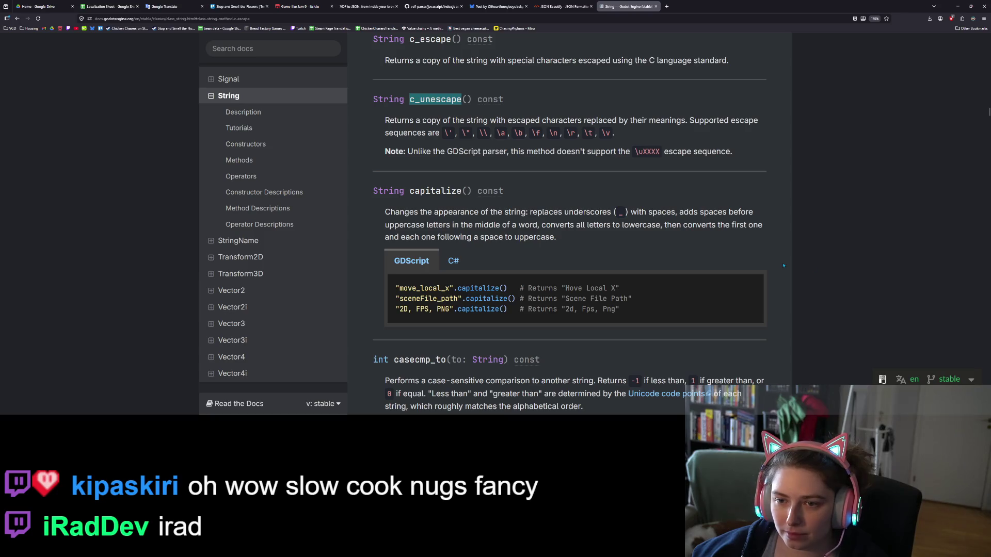
- Search the docs for 'dictionary' and open the C# collections result
{"action": "scroll", "coordinate": [831, 348], "scroll_direction": "up", "scroll_amount": 20}
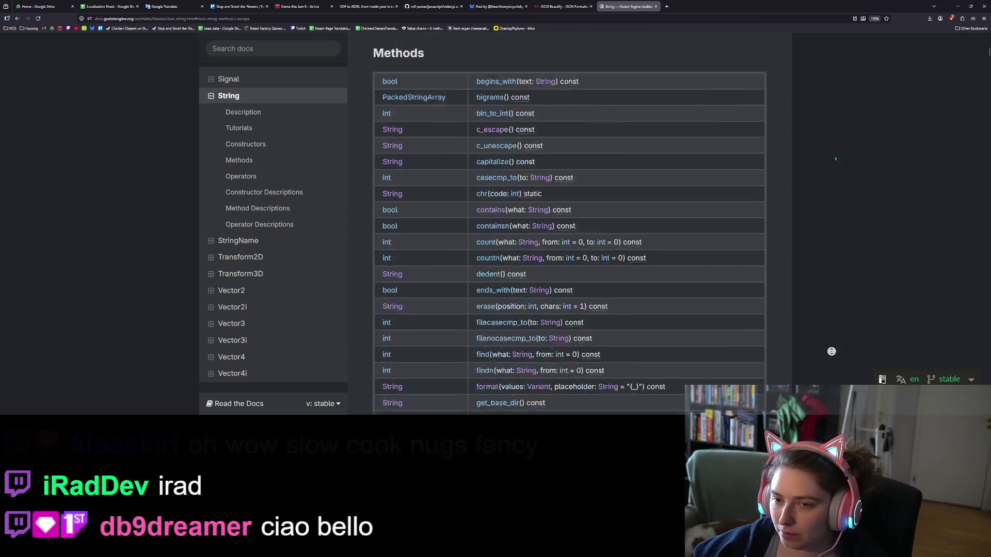
{"action": "scroll", "coordinate": [759, 194], "scroll_direction": "down", "scroll_amount": 2}
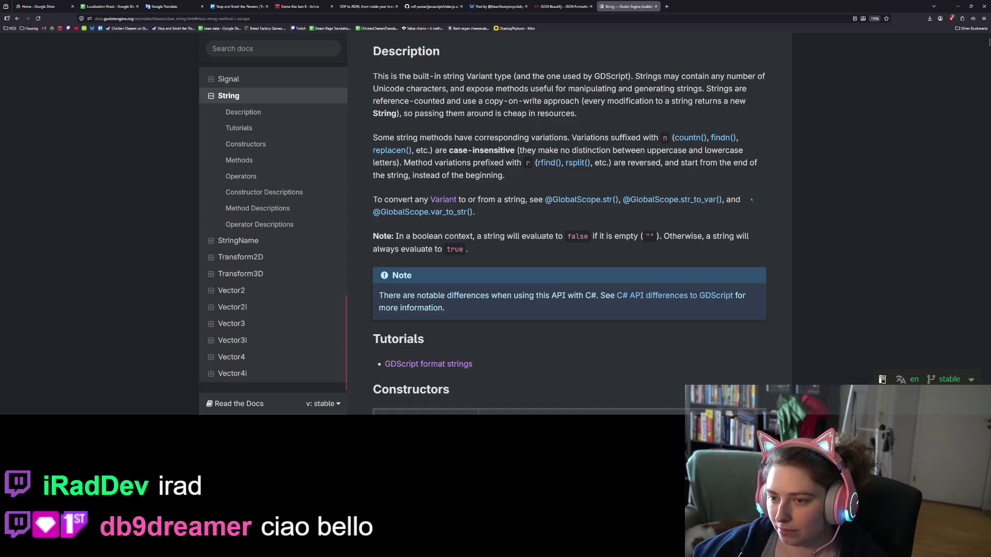
{"action": "scroll", "coordinate": [589, 222], "scroll_direction": "down", "scroll_amount": 5}
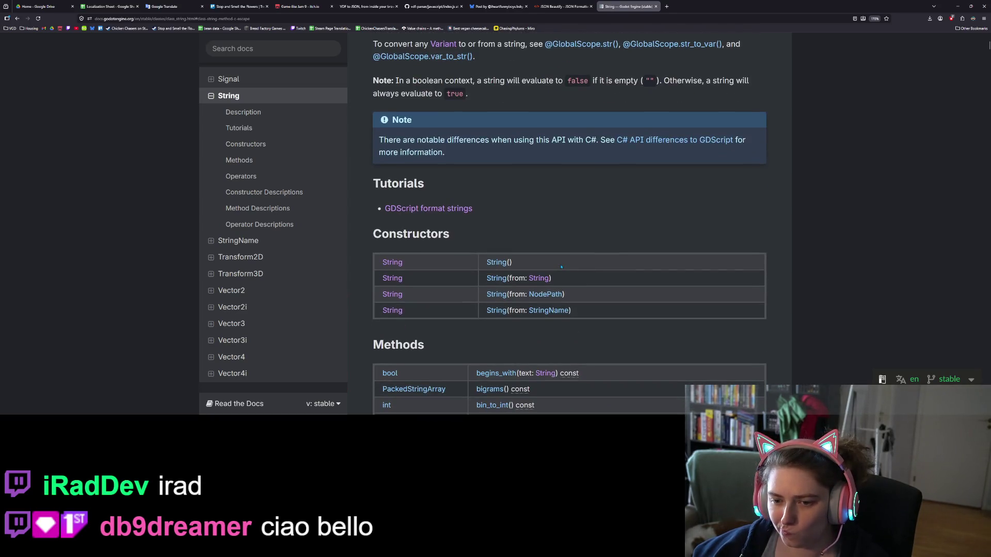
{"action": "scroll", "coordinate": [561, 268], "scroll_direction": "down", "scroll_amount": 2}
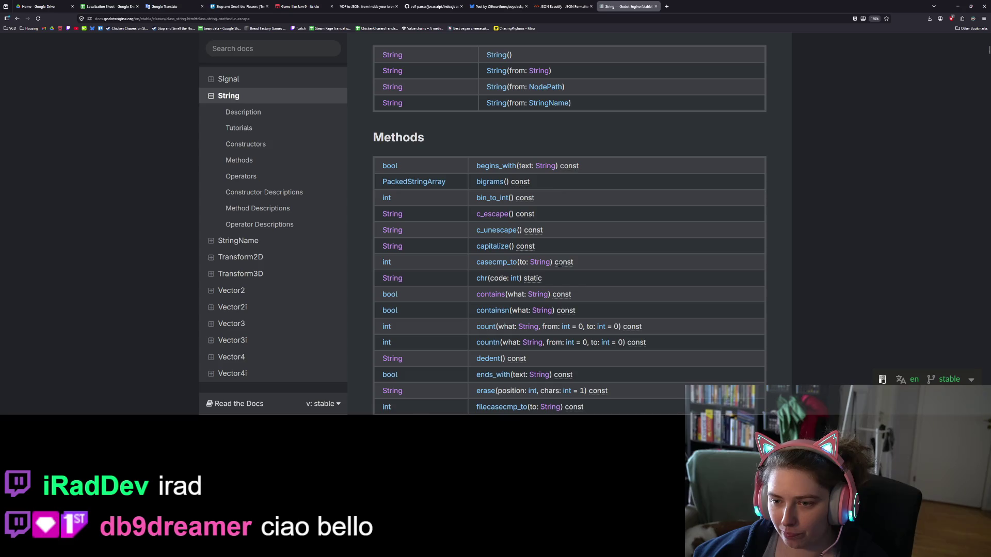
{"action": "scroll", "coordinate": [561, 264], "scroll_direction": "down", "scroll_amount": 3}
{"action": "scroll", "coordinate": [463, 238], "scroll_direction": "up", "scroll_amount": 6}
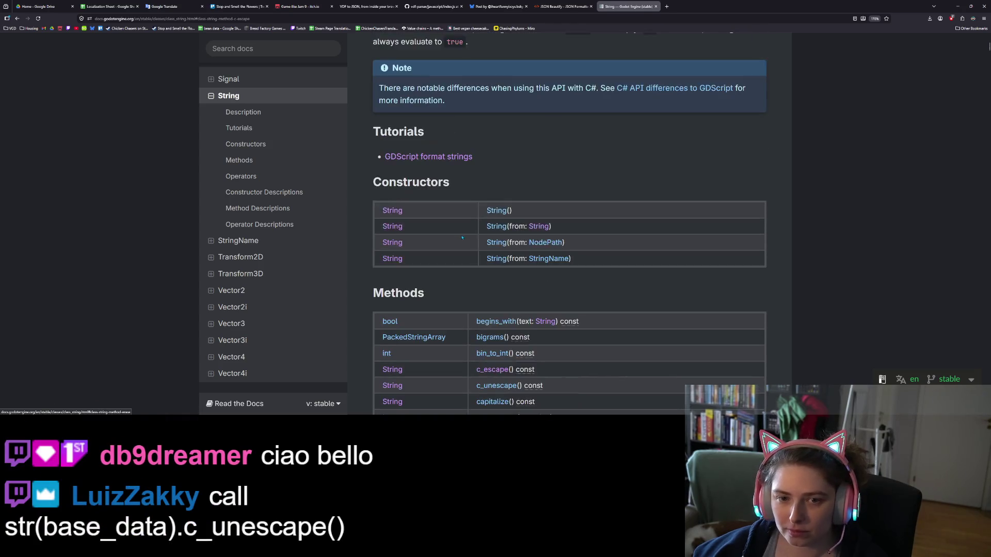
{"action": "scroll", "coordinate": [463, 238], "scroll_direction": "up", "scroll_amount": 5}
{"action": "left_click", "coordinate": [308, 48]}
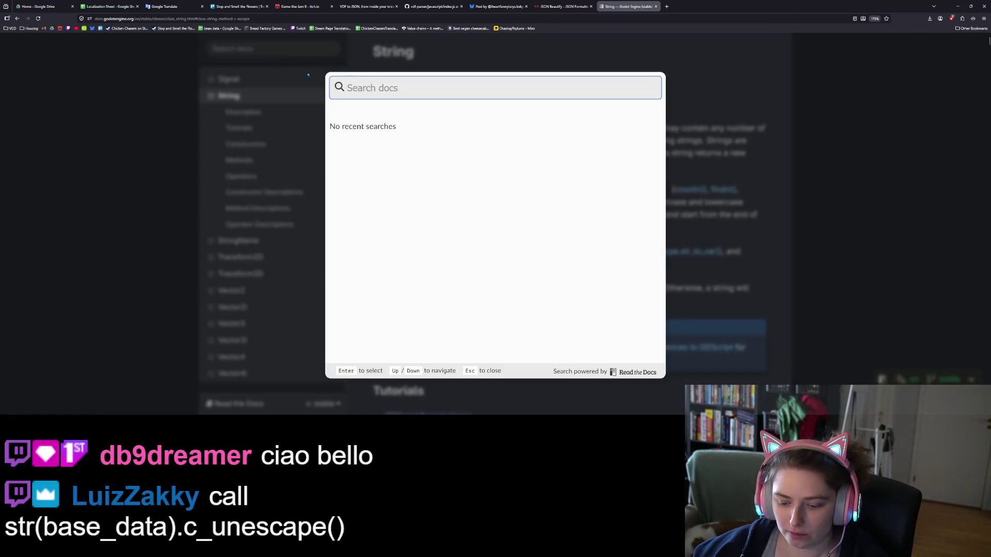
{"action": "type", "text": "dictionary"}
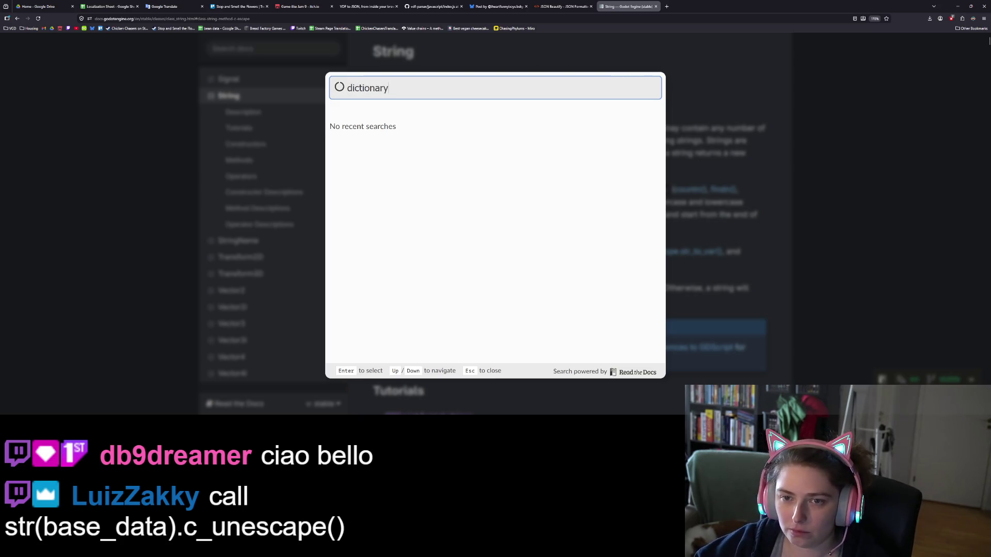
{"action": "left_click", "coordinate": [379, 148]}
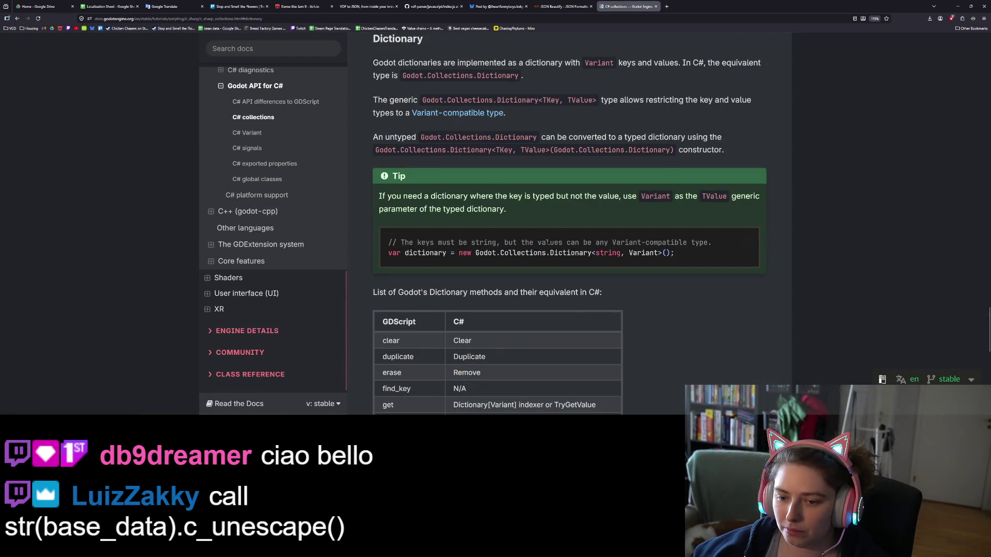
- Search the docs for 'dictionary' again to list the Dictionary class entries
{"action": "scroll", "coordinate": [661, 272], "scroll_direction": "up", "scroll_amount": 4}
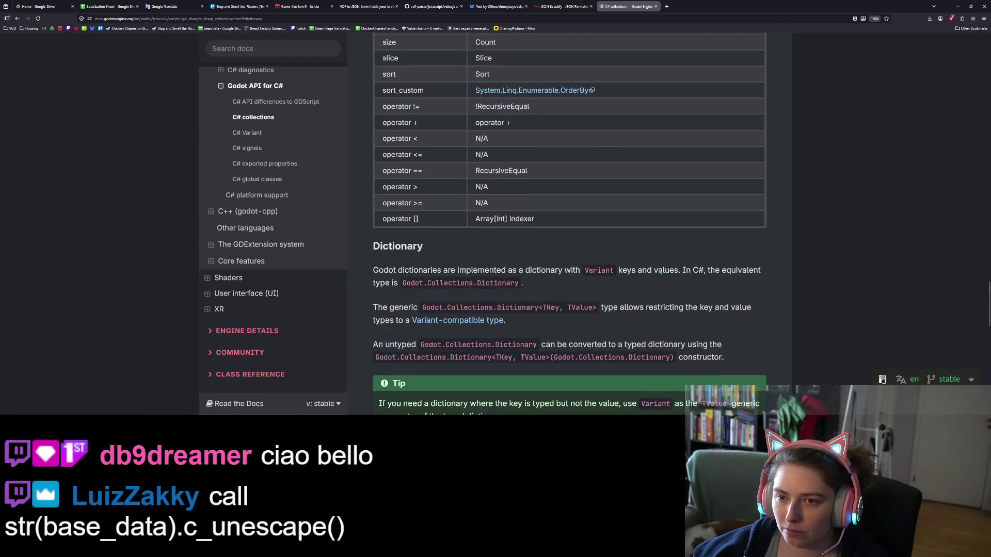
{"action": "scroll", "coordinate": [659, 272], "scroll_direction": "up", "scroll_amount": 15}
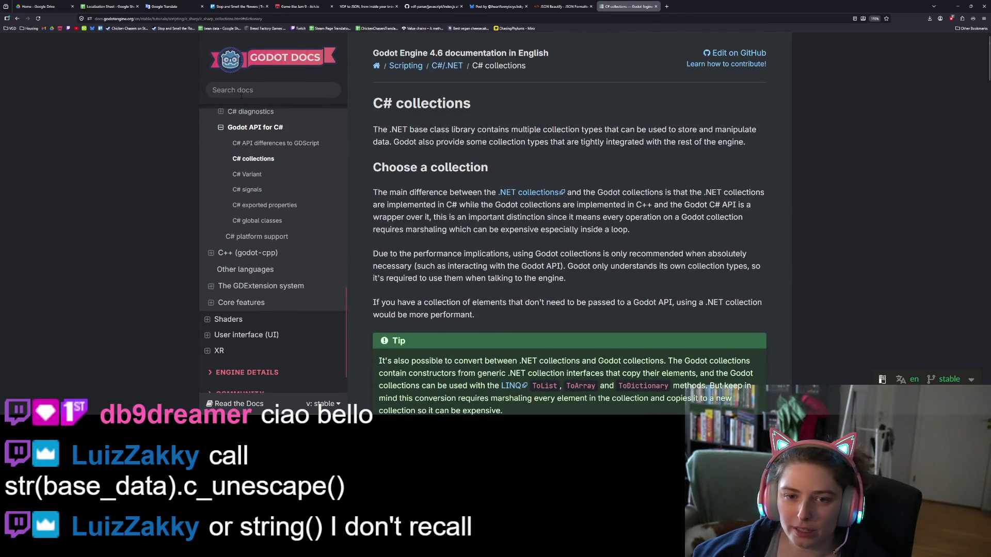
{"action": "left_click", "coordinate": [243, 96]}
{"action": "type", "text": "dictionary"}
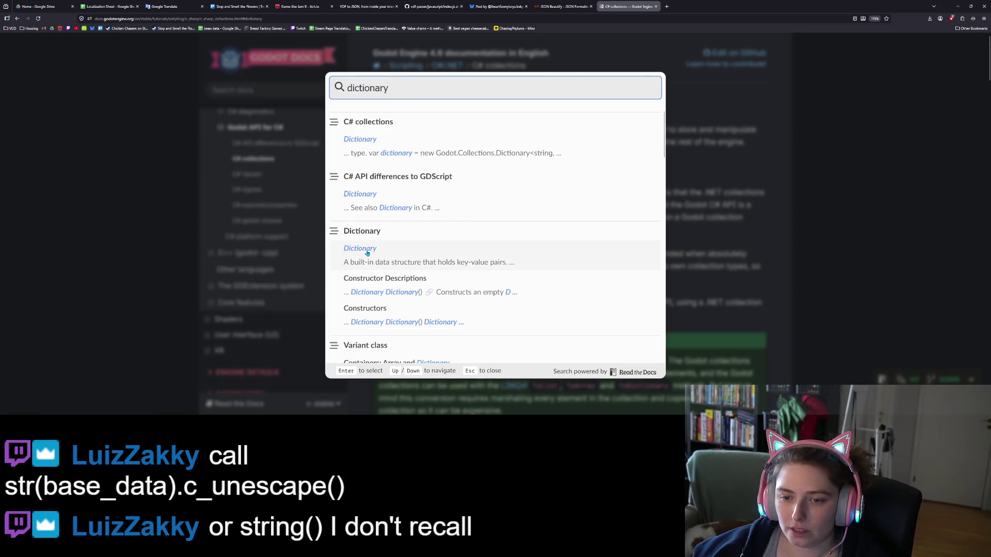
- Browse the Dictionary class Methods table, then minimize the browser to return to the editor
{"action": "left_click", "coordinate": [363, 248]}
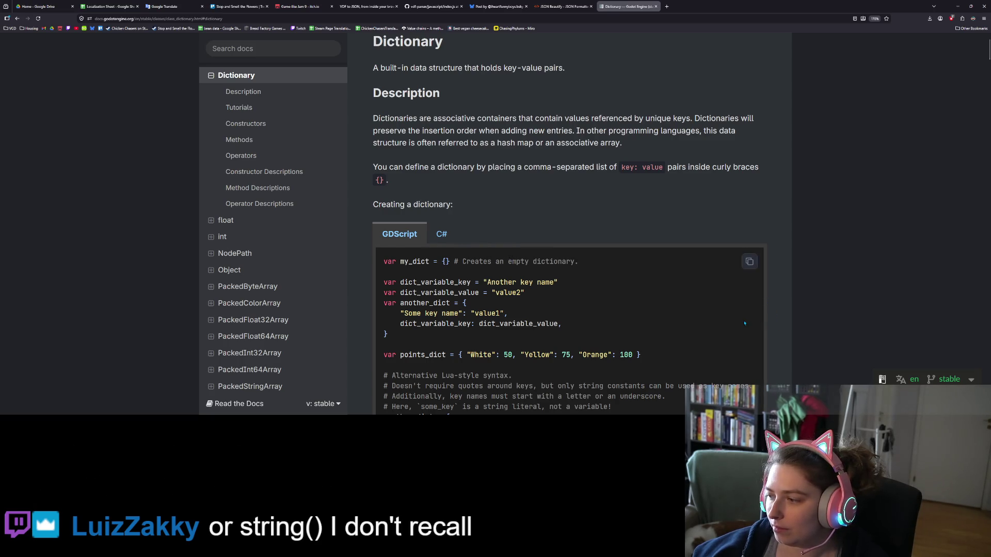
{"action": "scroll", "coordinate": [676, 293], "scroll_direction": "down", "scroll_amount": 2}
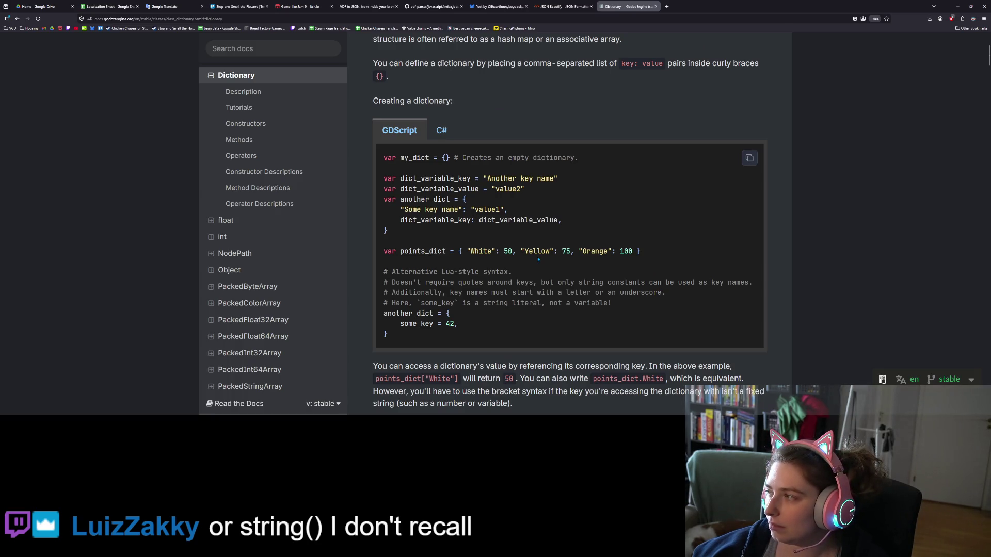
{"action": "scroll", "coordinate": [537, 258], "scroll_direction": "down", "scroll_amount": 10}
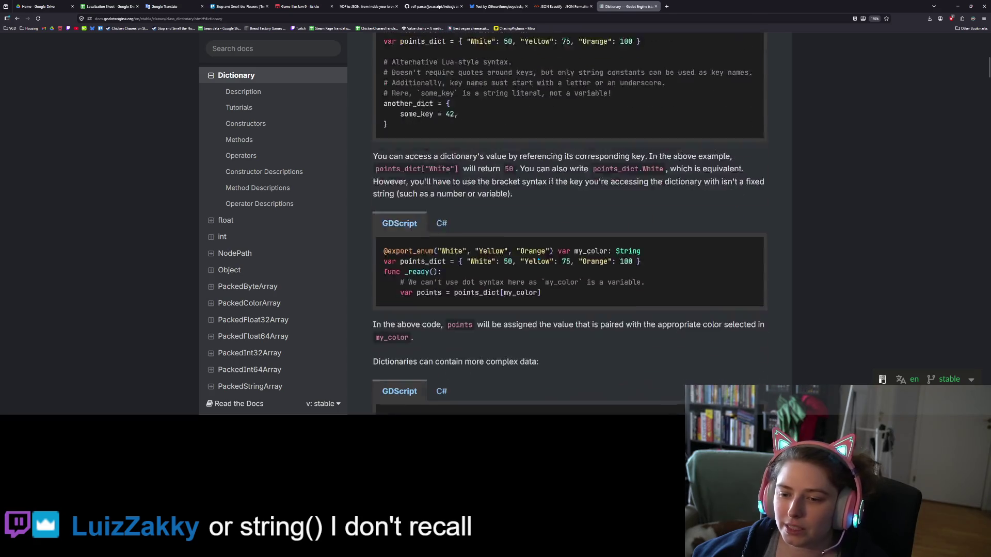
{"action": "scroll", "coordinate": [530, 242], "scroll_direction": "down", "scroll_amount": 7}
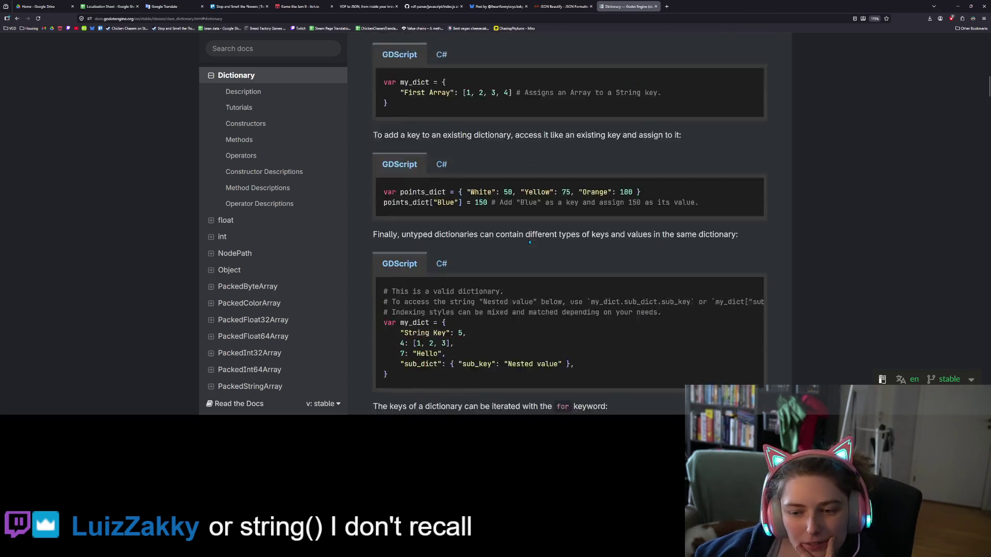
{"action": "scroll", "coordinate": [530, 240], "scroll_direction": "down", "scroll_amount": 14}
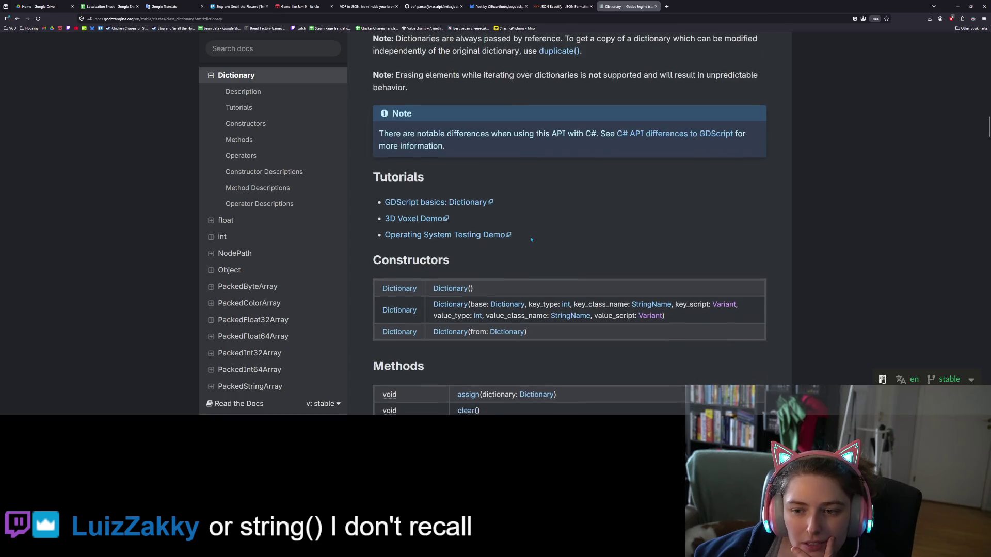
{"action": "scroll", "coordinate": [530, 236], "scroll_direction": "down", "scroll_amount": 1}
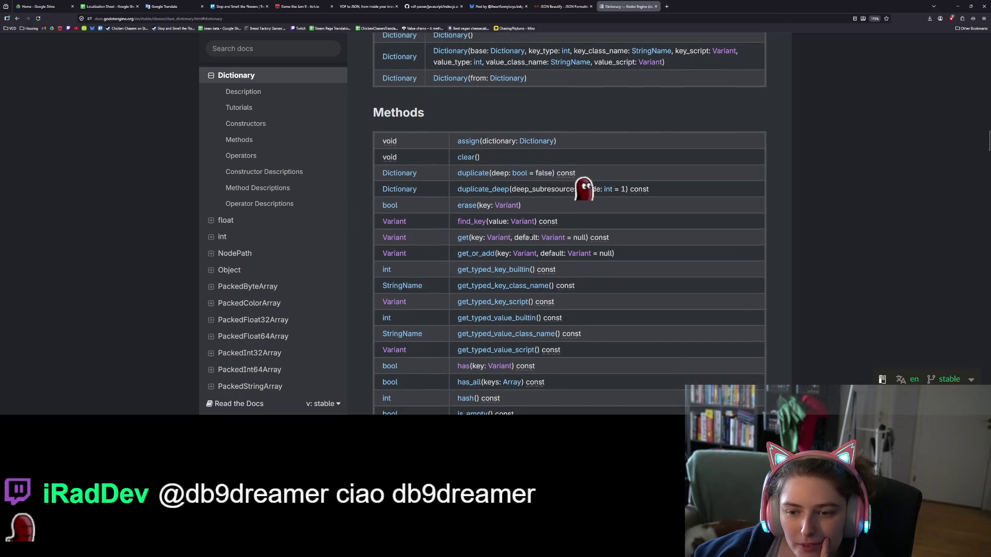
{"action": "scroll", "coordinate": [531, 241], "scroll_direction": "down", "scroll_amount": 1}
{"action": "scroll", "coordinate": [532, 240], "scroll_direction": "down", "scroll_amount": 8}
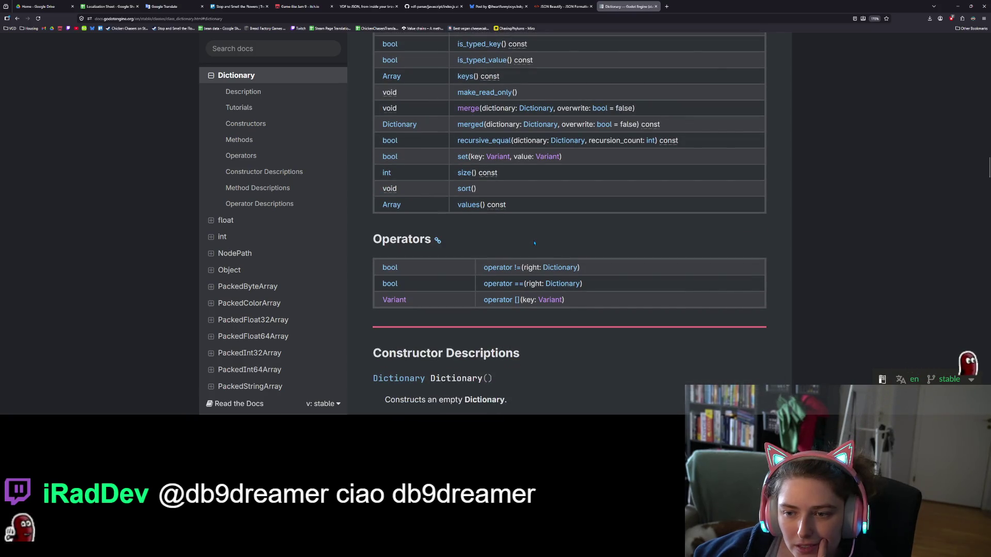
{"action": "scroll", "coordinate": [535, 243], "scroll_direction": "up", "scroll_amount": 4}
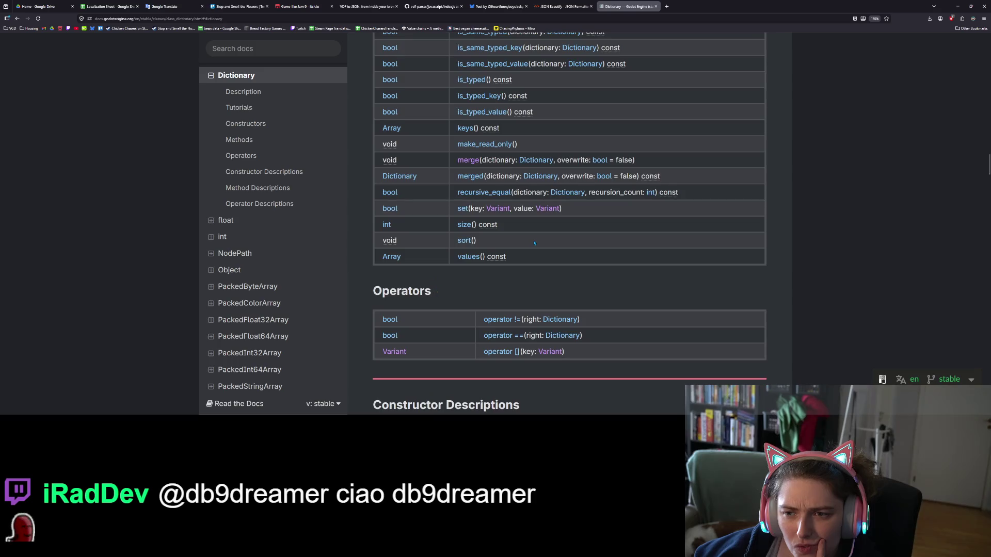
{"action": "scroll", "coordinate": [534, 244], "scroll_direction": "up", "scroll_amount": 2}
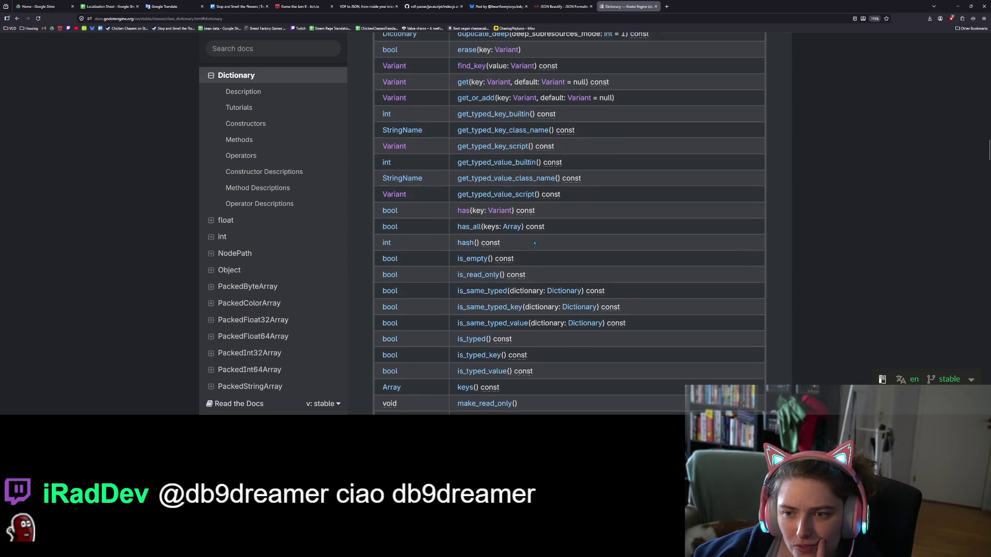
{"action": "scroll", "coordinate": [534, 242], "scroll_direction": "up", "scroll_amount": 3}
{"action": "scroll", "coordinate": [535, 241], "scroll_direction": "up", "scroll_amount": 1}
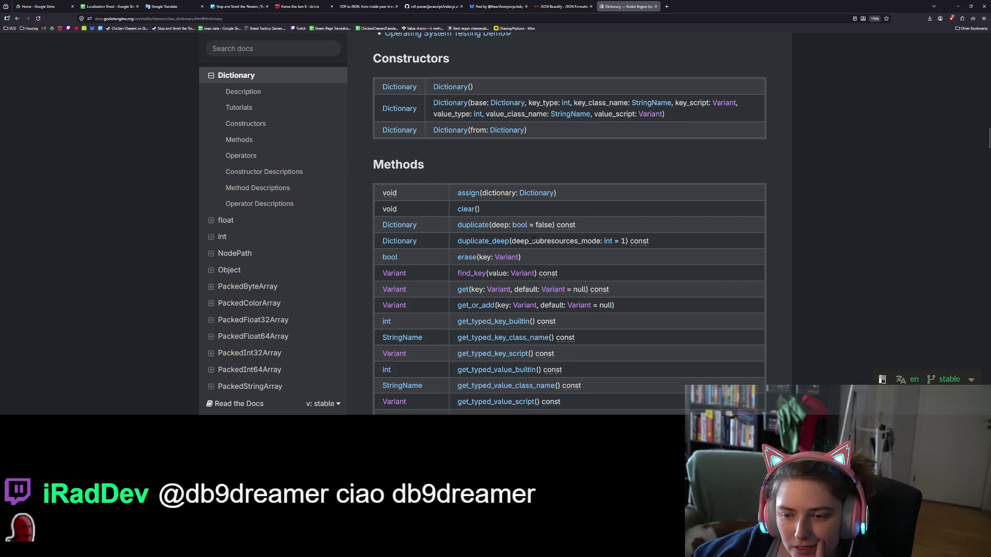
{"action": "scroll", "coordinate": [534, 240], "scroll_direction": "down", "scroll_amount": 2}
{"action": "scroll", "coordinate": [534, 242], "scroll_direction": "down", "scroll_amount": 3}
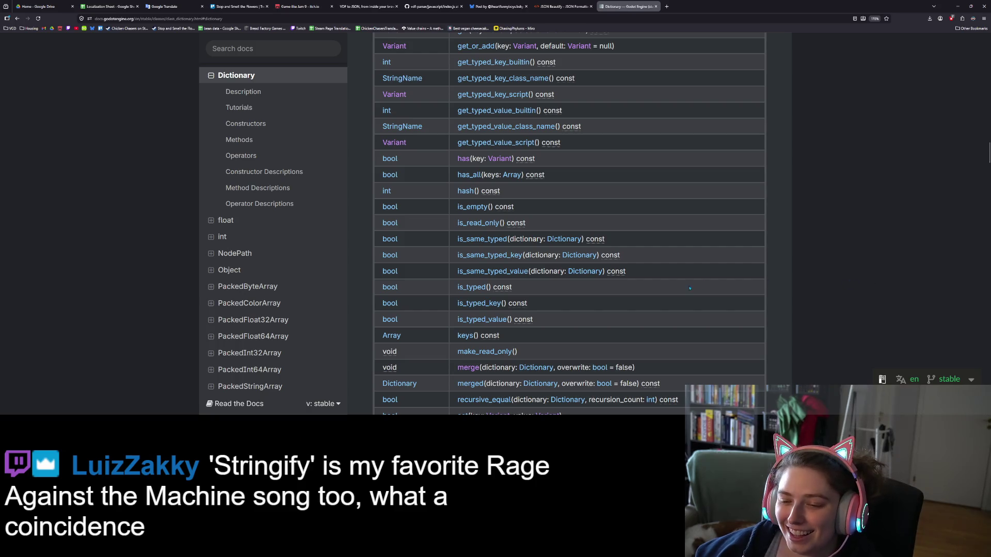
{"action": "scroll", "coordinate": [544, 328], "scroll_direction": "down", "scroll_amount": 4}
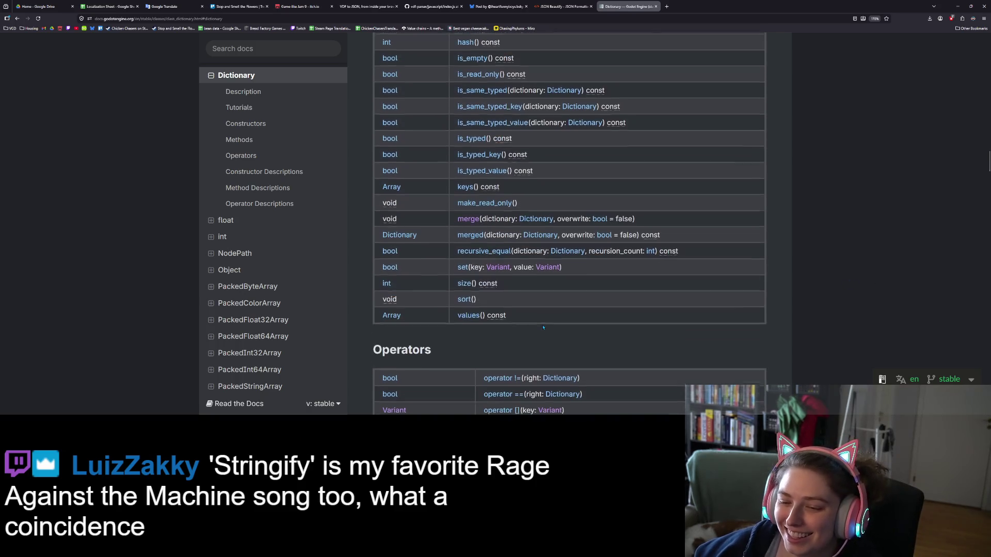
{"action": "scroll", "coordinate": [543, 326], "scroll_direction": "up", "scroll_amount": 3}
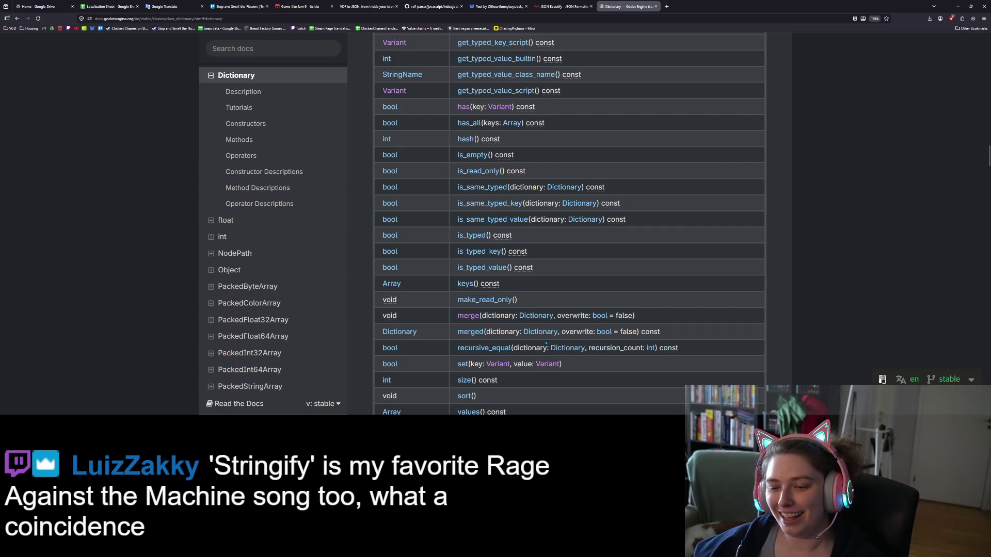
{"action": "scroll", "coordinate": [547, 341], "scroll_direction": "up", "scroll_amount": 2}
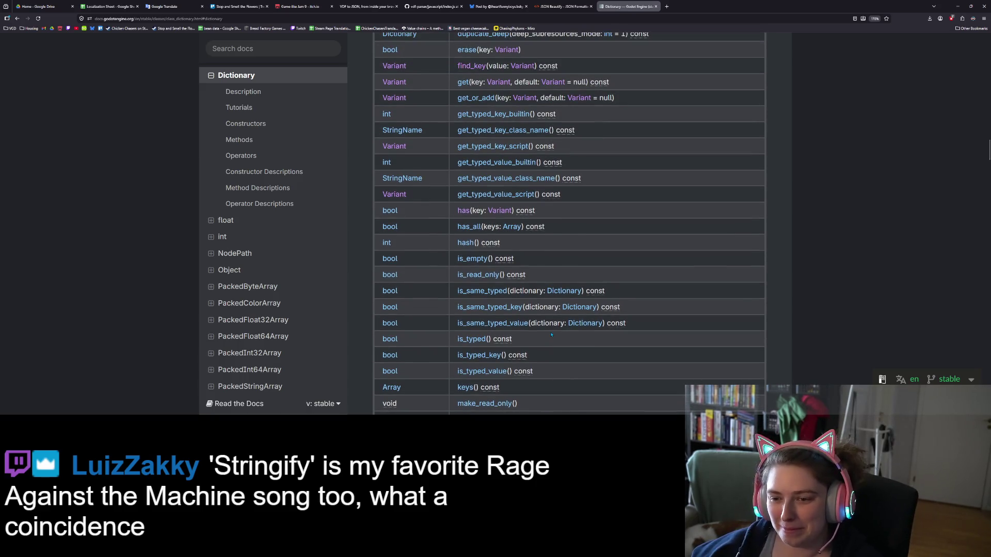
{"action": "scroll", "coordinate": [552, 336], "scroll_direction": "up", "scroll_amount": 4}
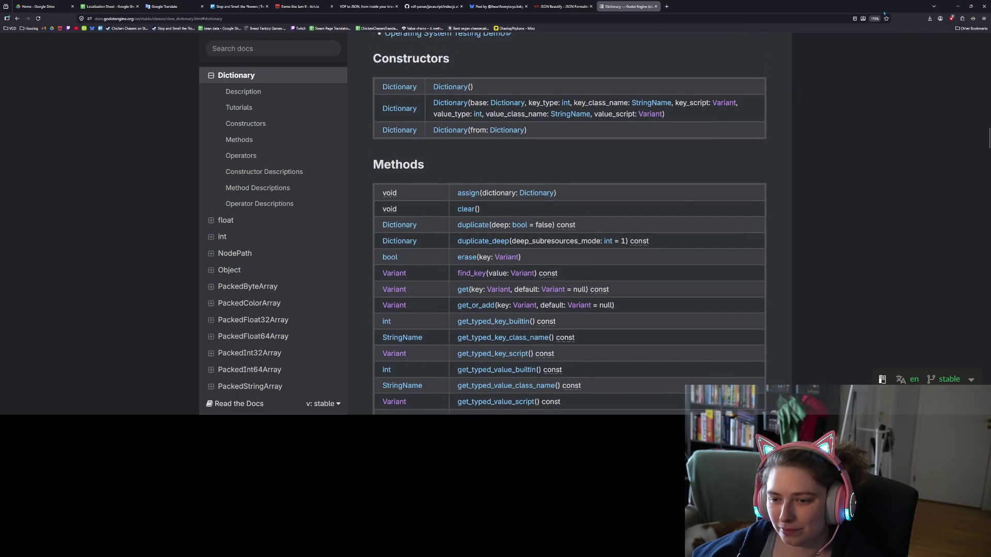
{"action": "left_click", "coordinate": [957, 7]}
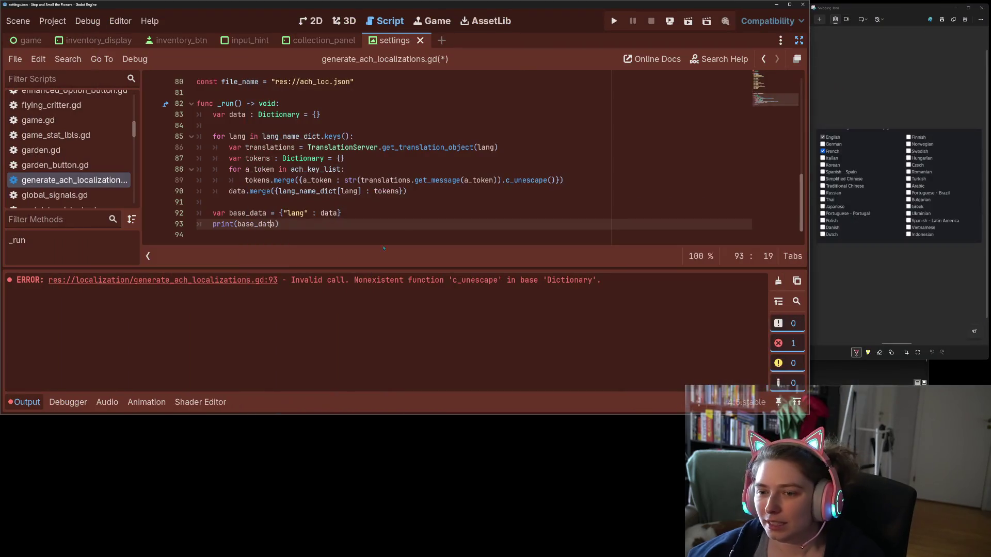
- Wrap base_data in String() on line 93's print call, discarding a trial .str suffix
{"action": "left_click", "coordinate": [365, 213]}
{"action": "key", "text": "Down"}
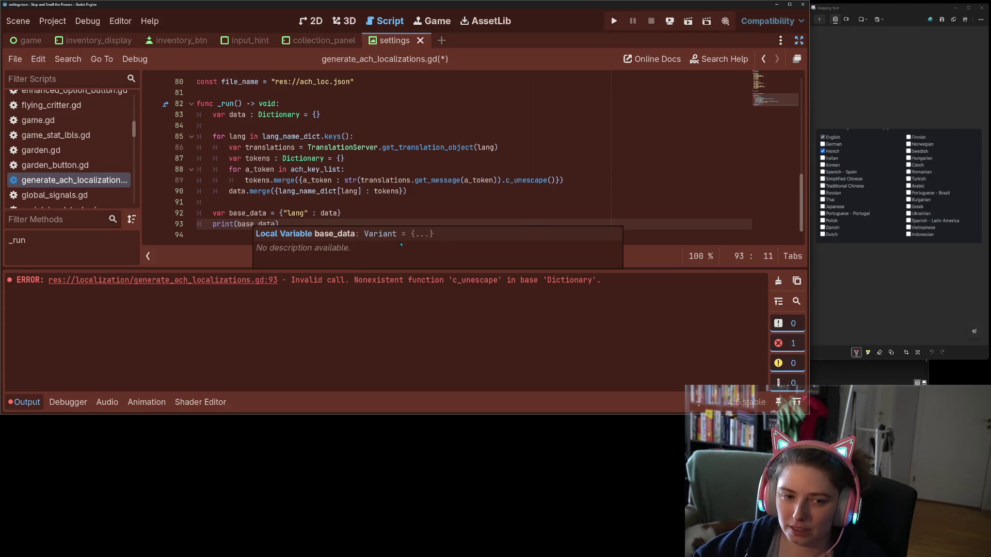
{"action": "type", "text": "s"}
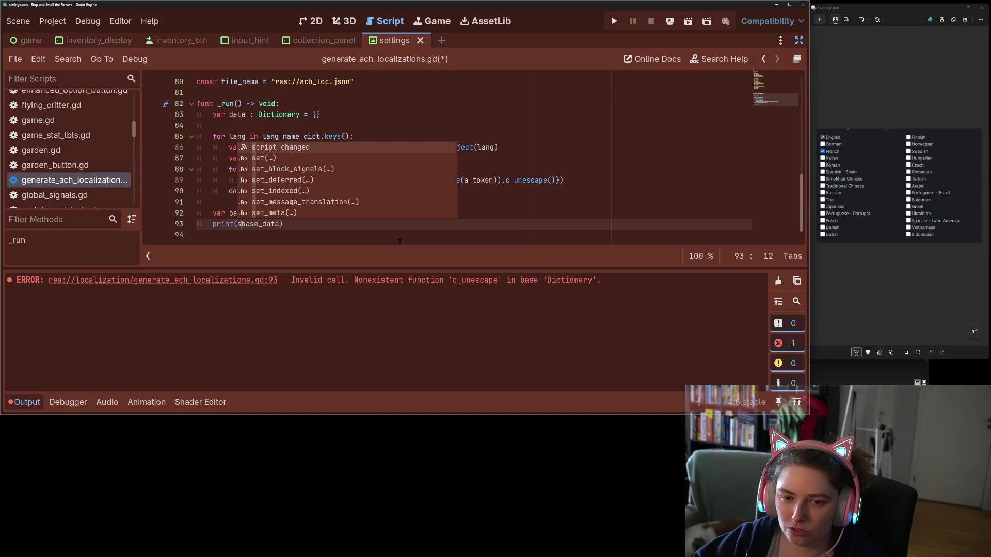
{"action": "key", "text": "BackSpace"}
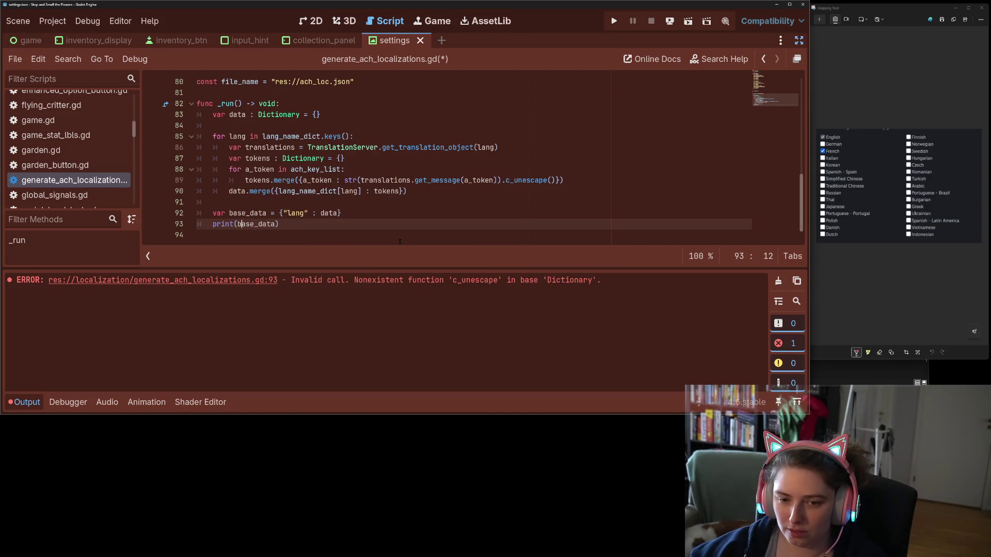
{"action": "key", "text": "Right"}
{"action": "key", "text": "Right"}
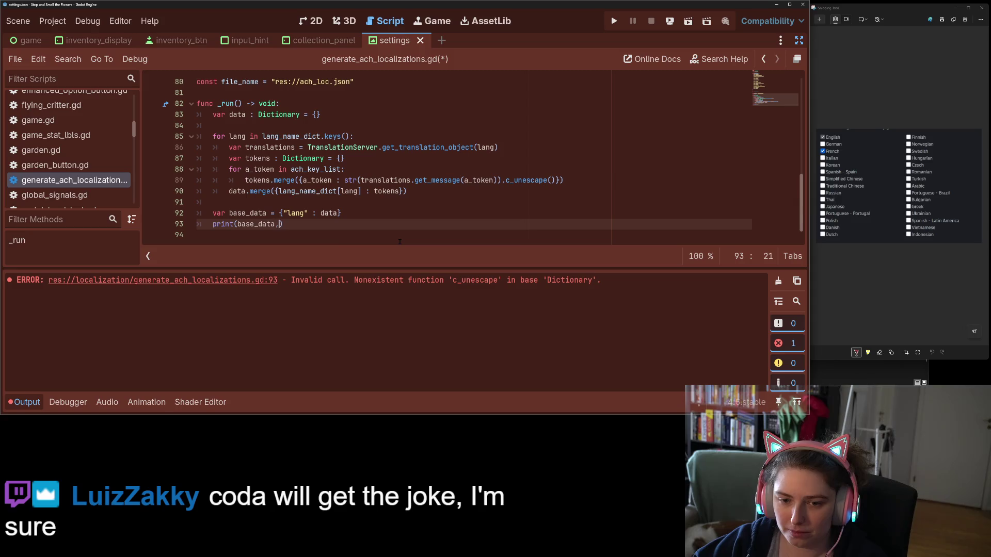
{"action": "type", "text": ".str"}
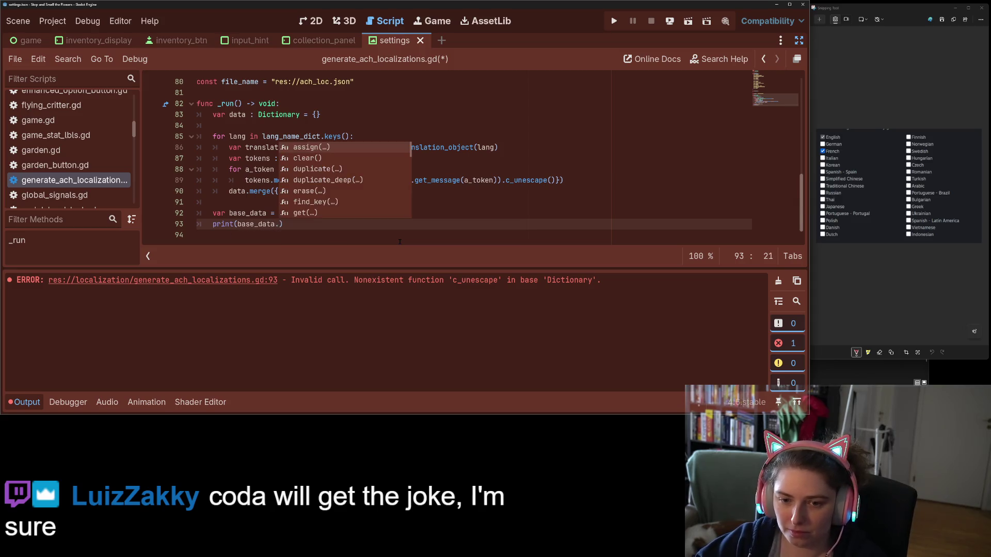
{"action": "key", "text": "BackSpace"}
{"action": "key", "text": "BackSpace"}
{"action": "key", "text": "BackSpace"}
{"action": "key", "text": "Left"}
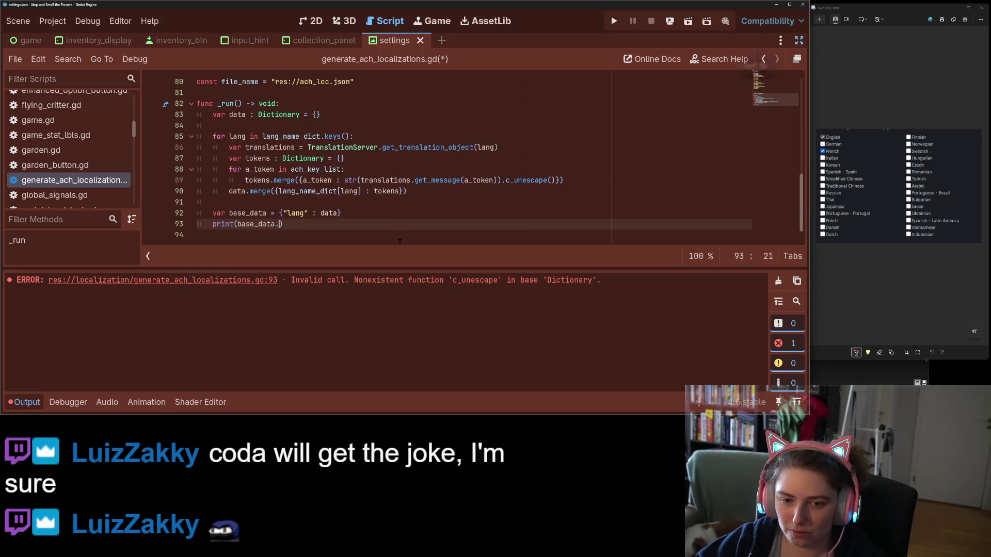
{"action": "key", "text": "ctrl+Left"}
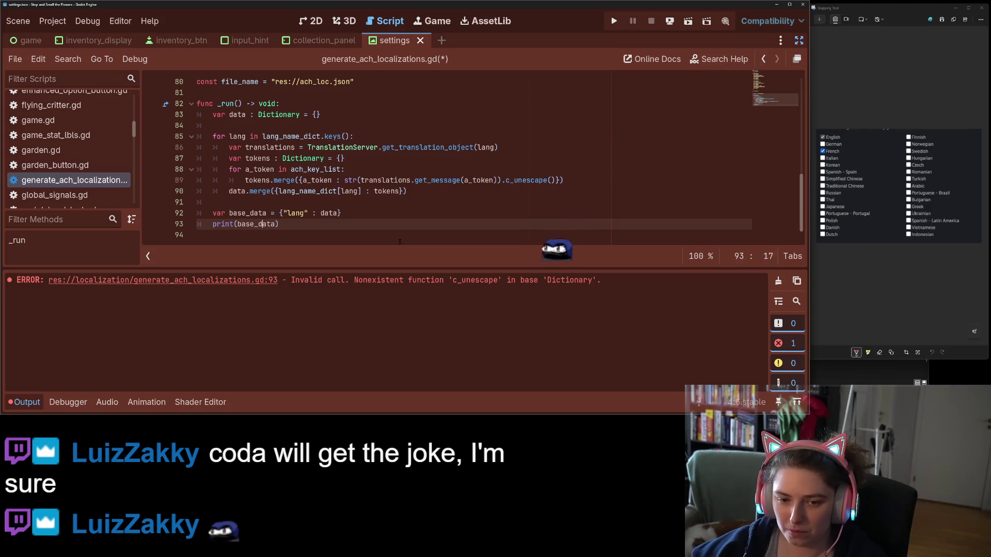
{"action": "type", "text": "String"}
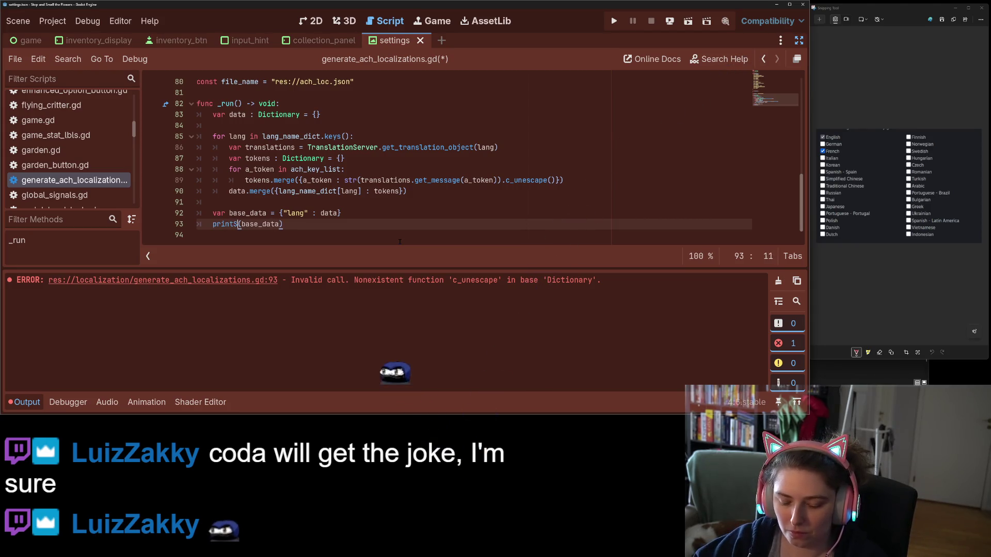
{"action": "key", "text": "Escape"}
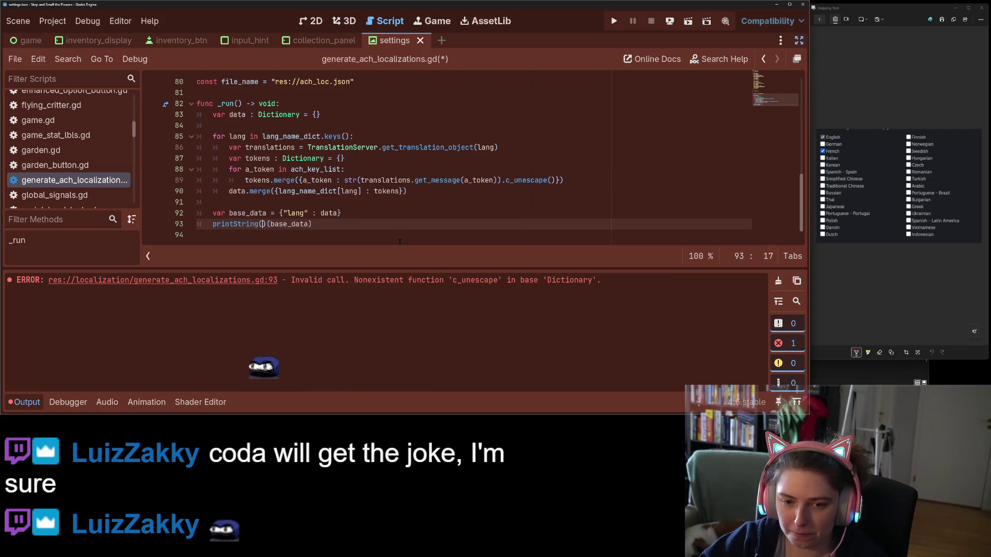
{"action": "type", "text": "("}
{"action": "key", "text": "End"}
{"action": "type", "text": ")"}
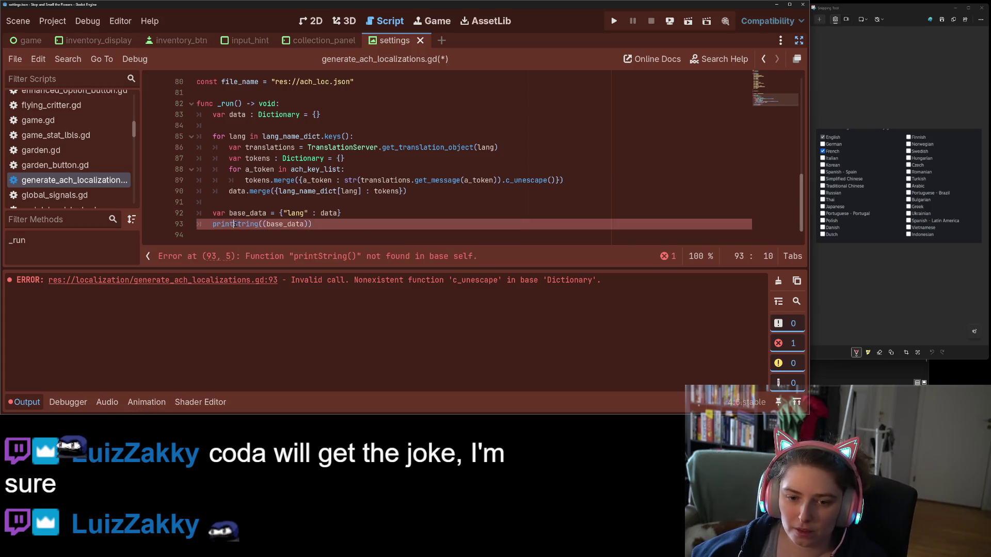
- Remove the doubled parenthesis so line 93 reads print(String(base_data)), and save
{"action": "left_click", "coordinate": [237, 224]}
{"action": "type", "text": "("}
{"action": "key", "text": "ctrl+s"}
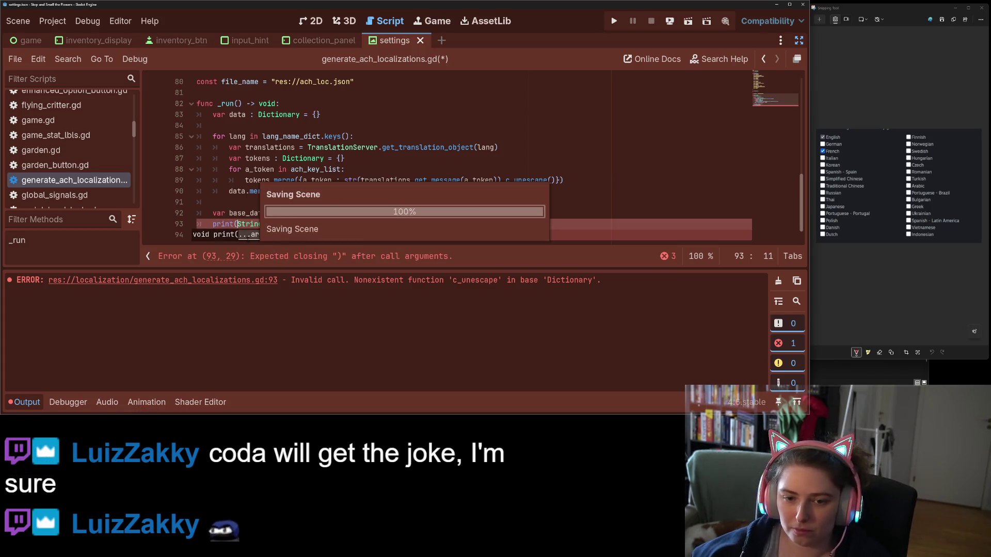
{"action": "left_click", "coordinate": [258, 202]}
{"action": "left_click", "coordinate": [278, 224]}
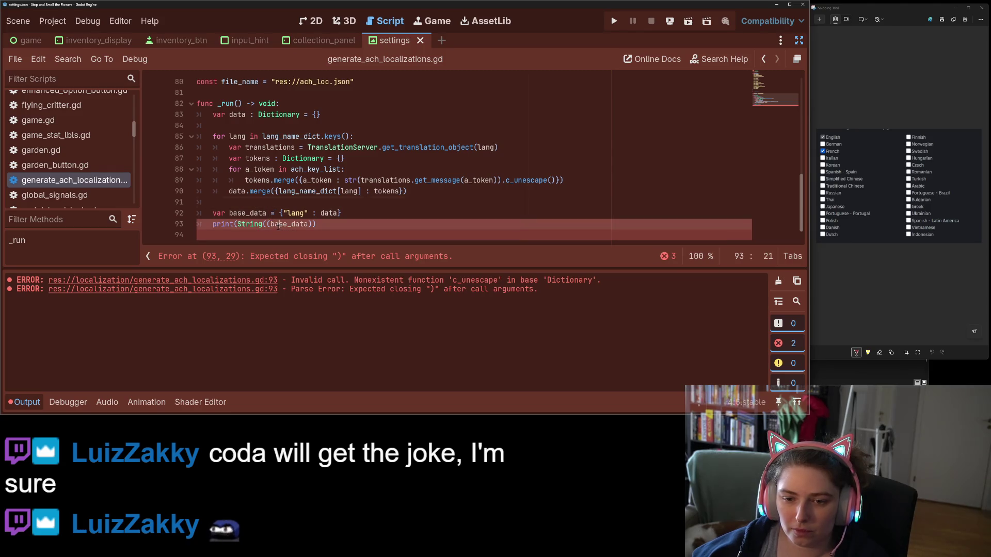
{"action": "left_click", "coordinate": [269, 224]}
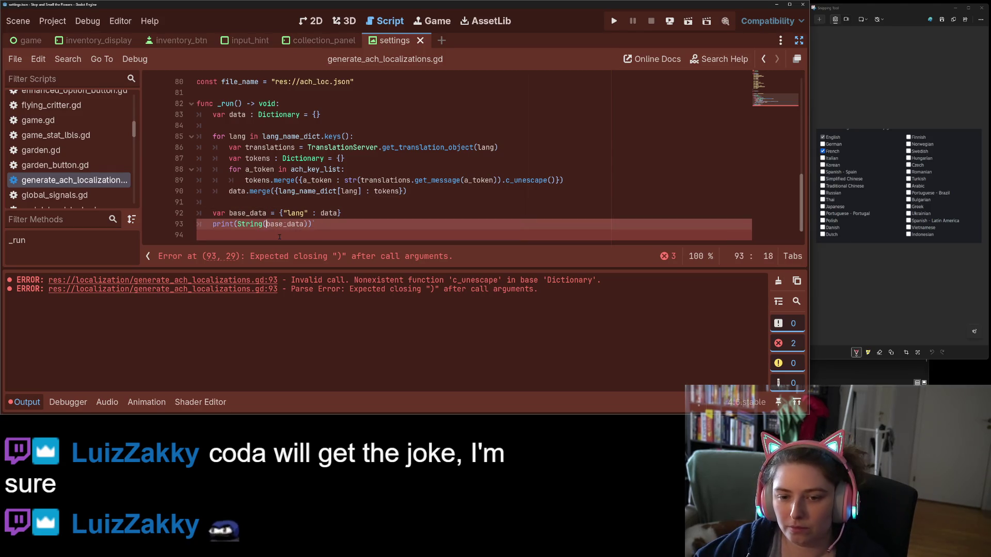
{"action": "key", "text": "BackSpace"}
{"action": "key", "text": "ctrl+s"}
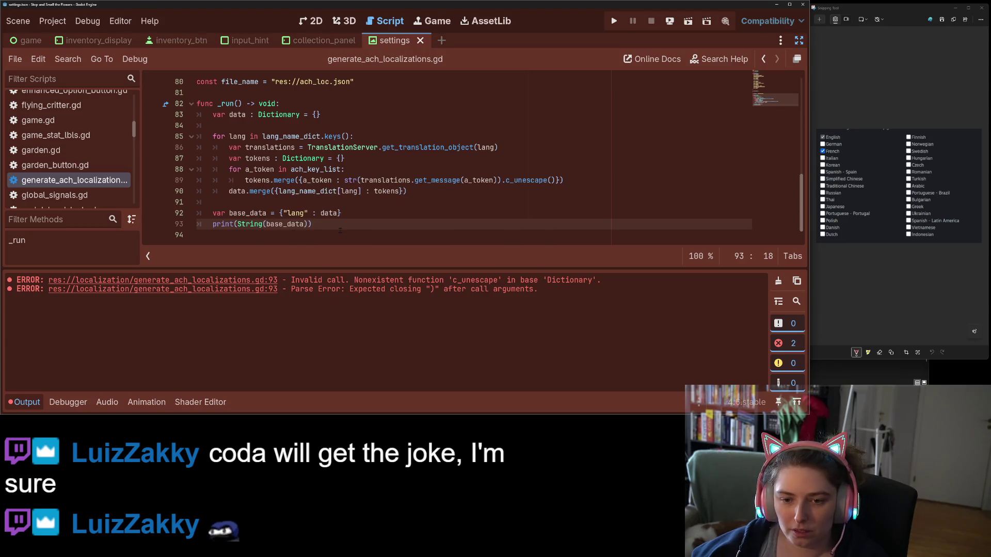
{"action": "key", "text": "ctrl+Right"}
{"action": "left_click_drag", "start_coordinate": [502, 180], "coordinate": [569, 180]}
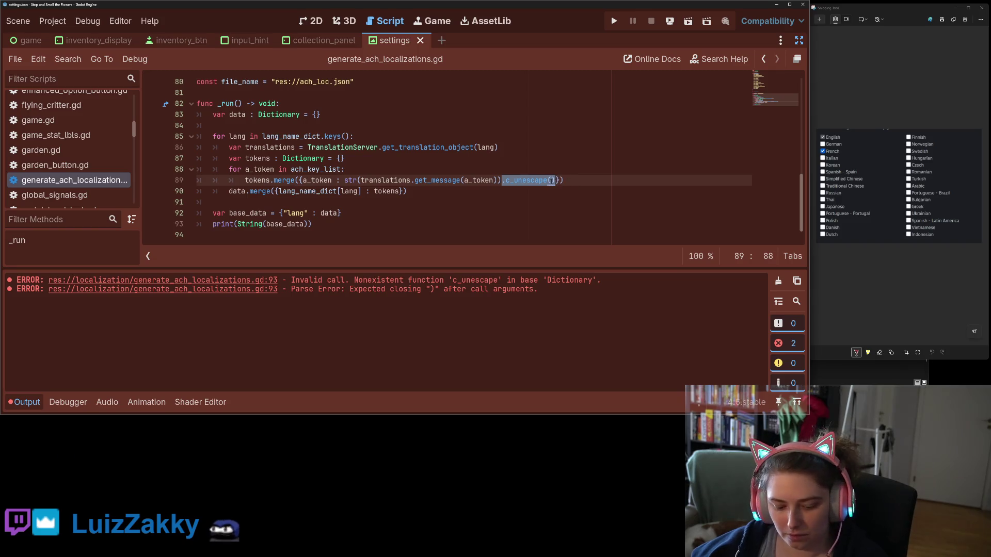
- Paste .c_unescape() after String(base_data) on line 93, save, and review the parse error
{"action": "key", "text": "ctrl+c"}
{"action": "left_click", "coordinate": [308, 225]}
{"action": "key", "text": "ctrl+v"}
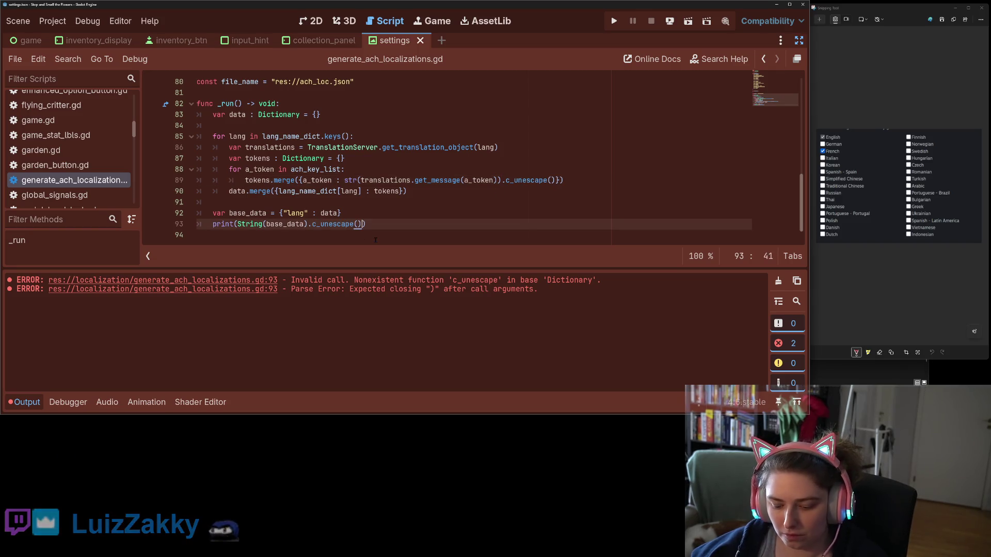
{"action": "key", "text": "Return"}
{"action": "key", "text": "ctrl+z"}
{"action": "key", "text": "ctrl+s"}
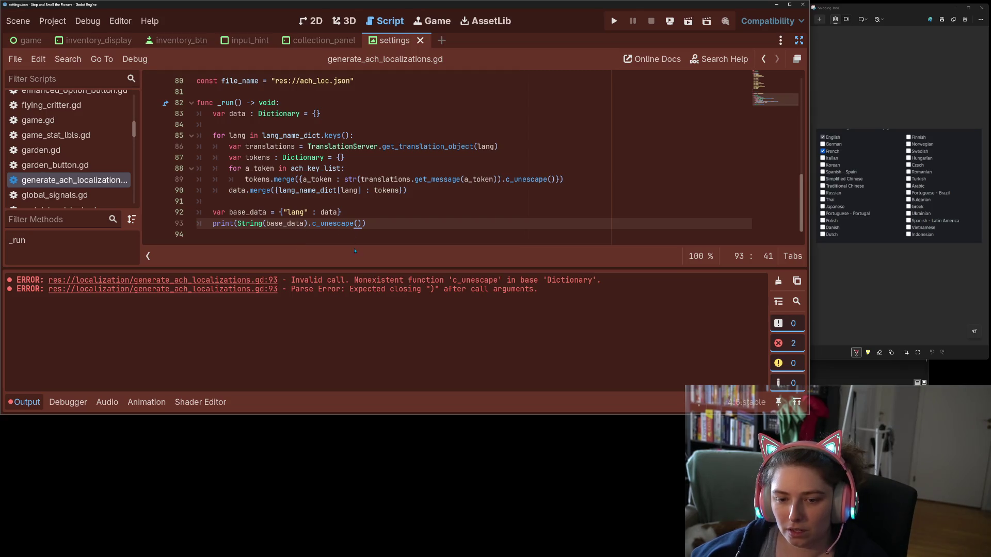
{"action": "left_click_drag", "start_coordinate": [369, 289], "coordinate": [502, 290]}
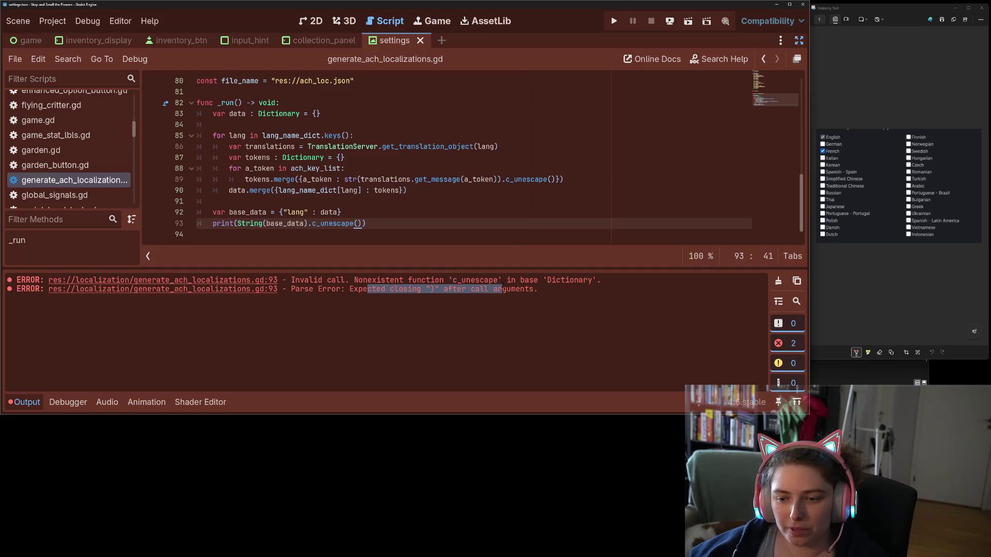
{"action": "left_click", "coordinate": [466, 278]}
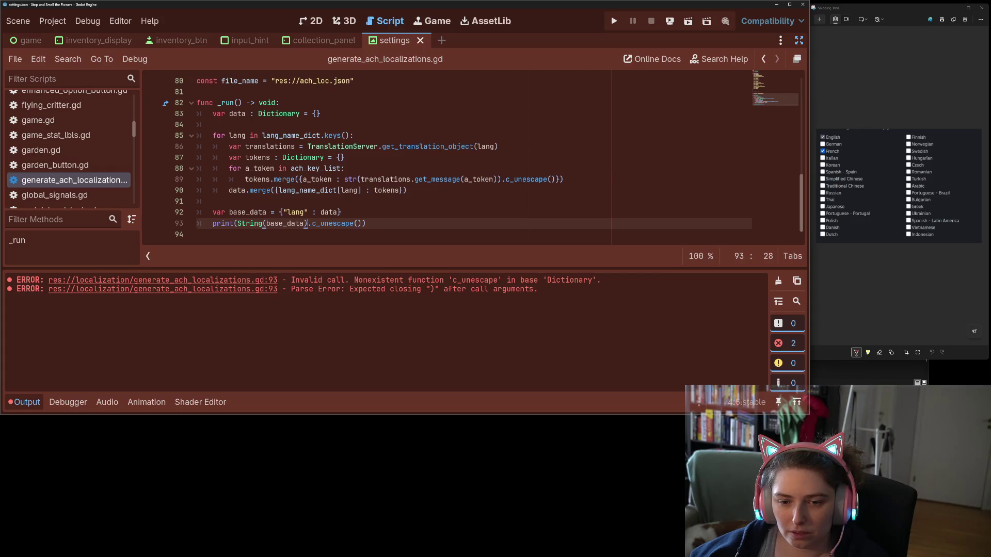
- Change String to str on line 93, save, and run the script
{"action": "double_click", "coordinate": [292, 225]}
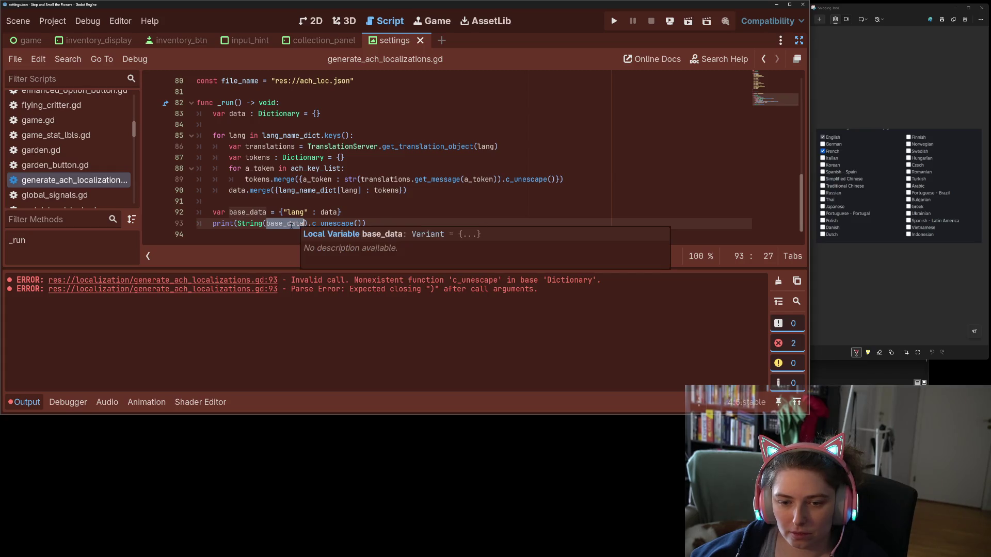
{"action": "double_click", "coordinate": [263, 226]}
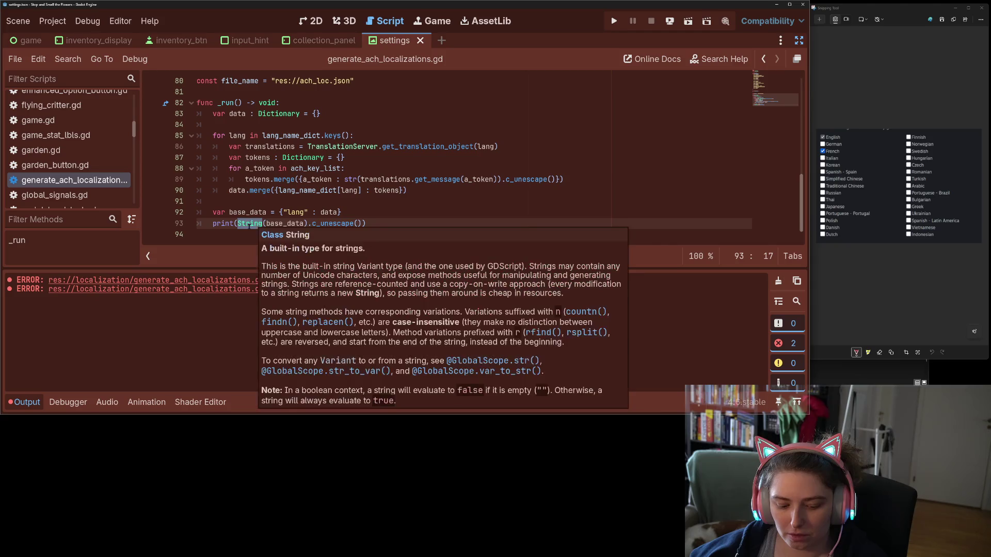
{"action": "type", "text": "str"}
{"action": "key", "text": "ctrl+s"}
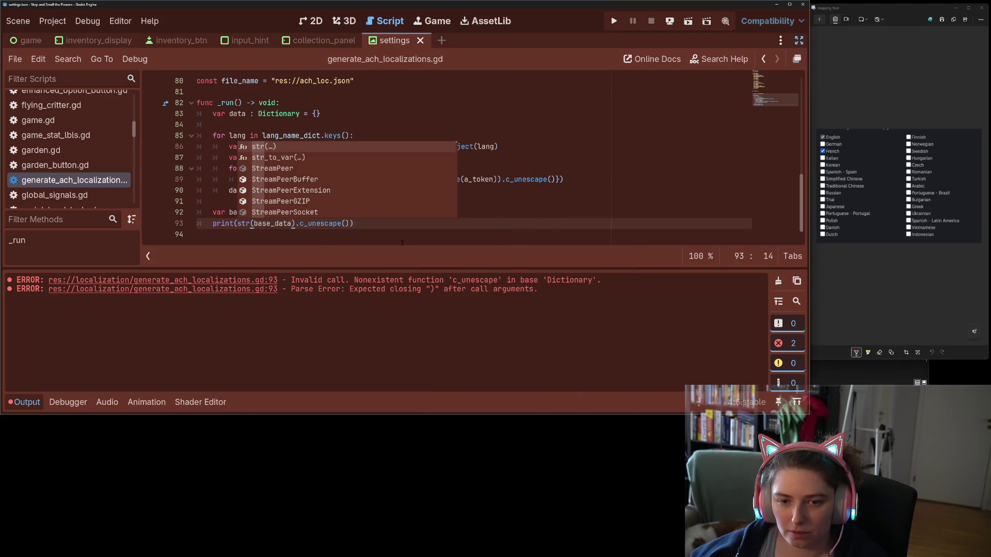
{"action": "left_click", "coordinate": [434, 239]}
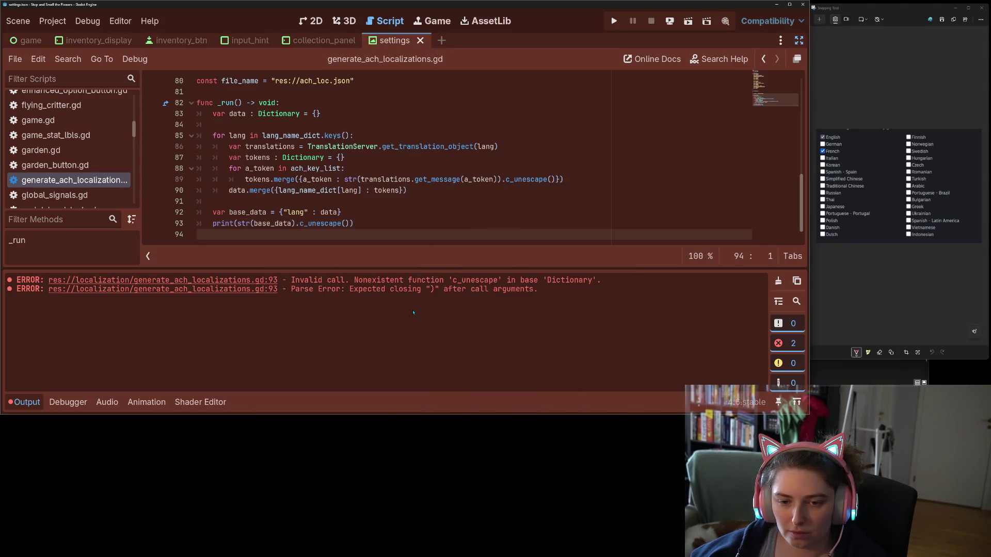
{"action": "left_click", "coordinate": [425, 206]}
{"action": "key", "text": "ctrl+shift+x"}
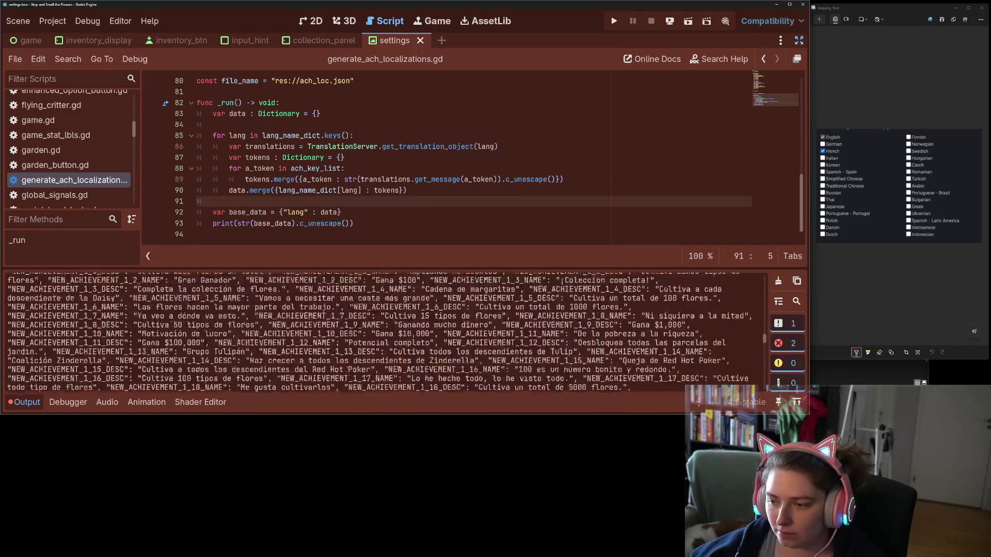
- Clear the Output panel and re-run the script without errors
{"action": "left_click_drag", "start_coordinate": [764, 319], "coordinate": [771, 281]}
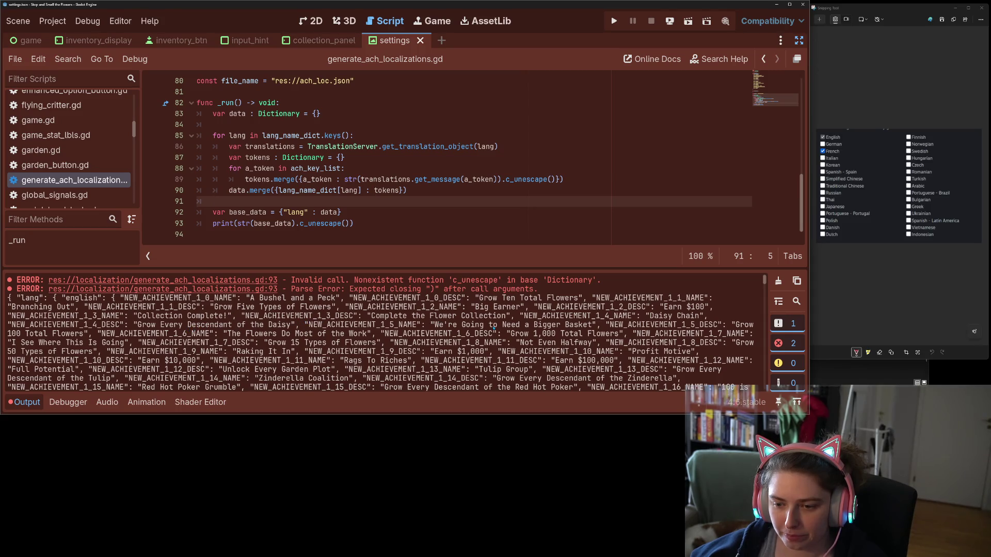
{"action": "left_click_drag", "start_coordinate": [435, 325], "coordinate": [484, 324]}
{"action": "left_click", "coordinate": [777, 281]}
{"action": "left_click", "coordinate": [594, 146]}
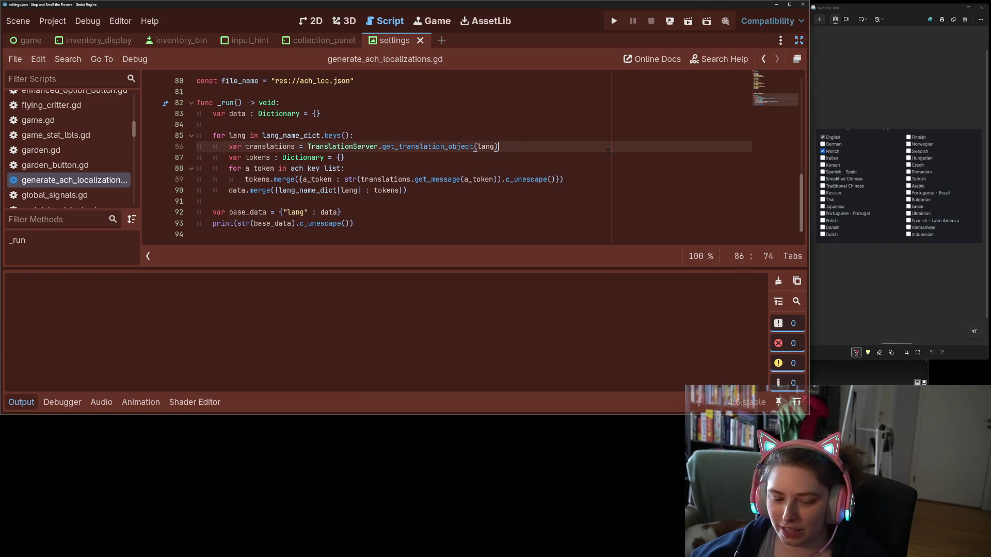
{"action": "key", "text": "ctrl+shift+x"}
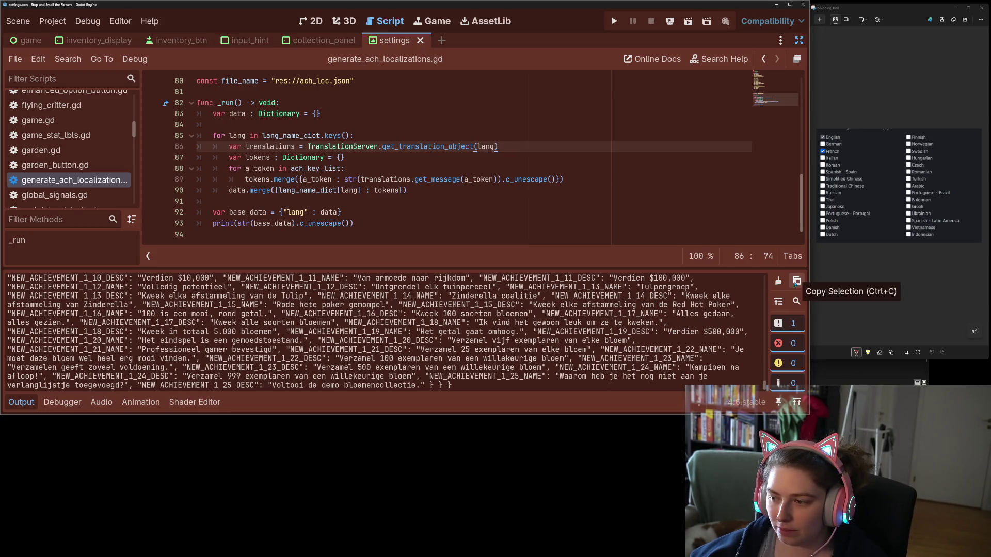
- Copy all the printed localization output and switch to the browser
{"action": "key", "text": "ctrl+a"}
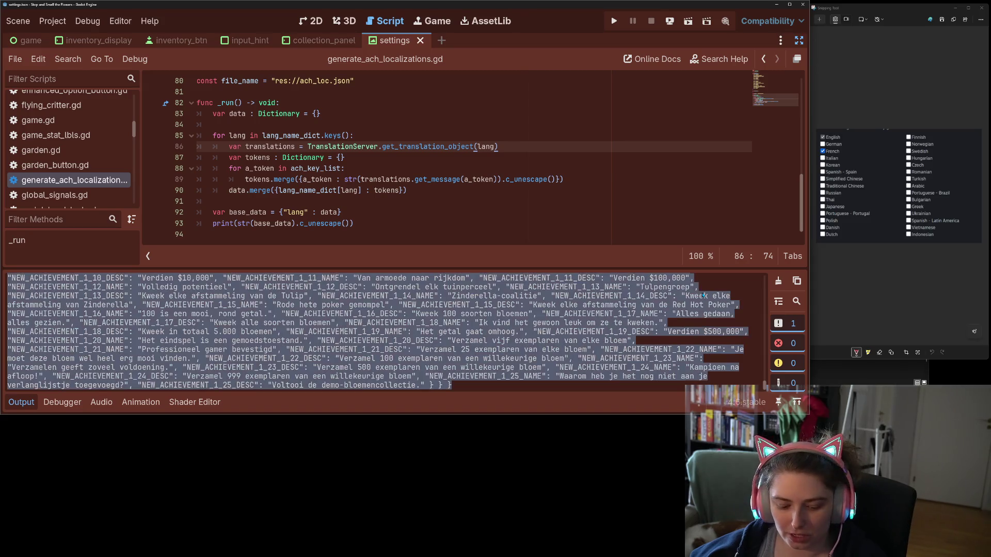
{"action": "left_click", "coordinate": [705, 295]}
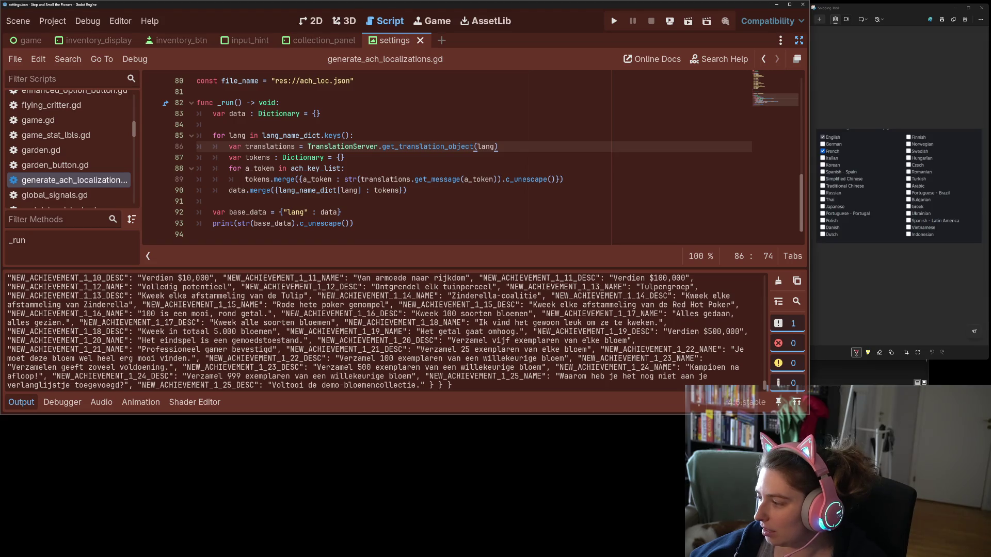
{"action": "key", "text": "alt+Tab"}
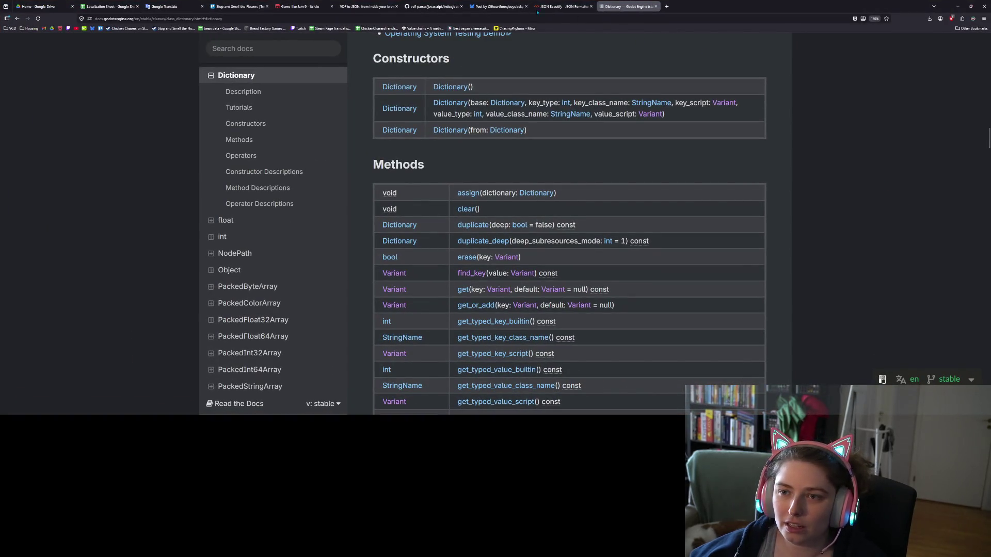
- Clear JSON Beautify's input, paste the new localization JSON, then go to the VDF parser tab
{"action": "left_click", "coordinate": [563, 6]}
{"action": "key", "text": "ctrl+a"}
{"action": "key", "text": "BackSpace"}
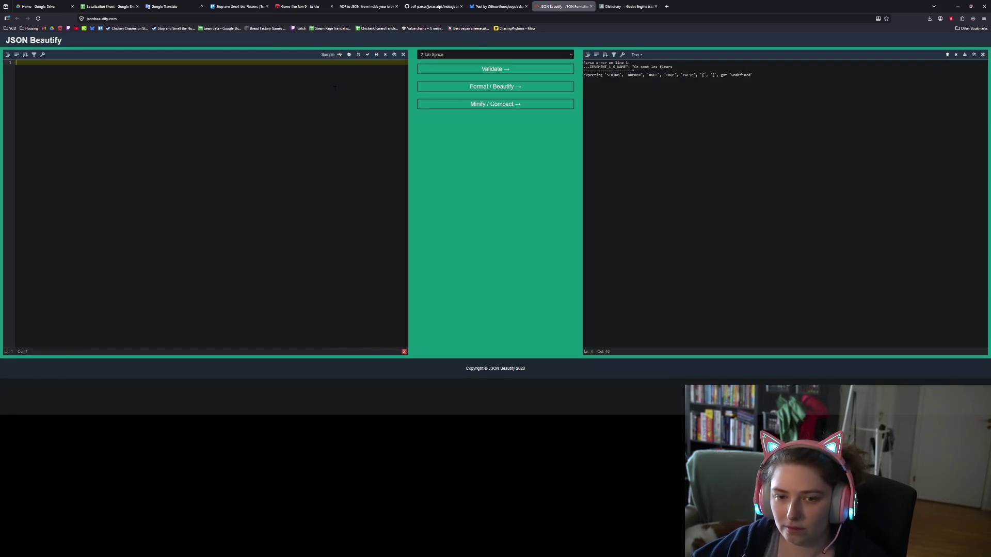
{"action": "key", "text": "ctrl+v"}
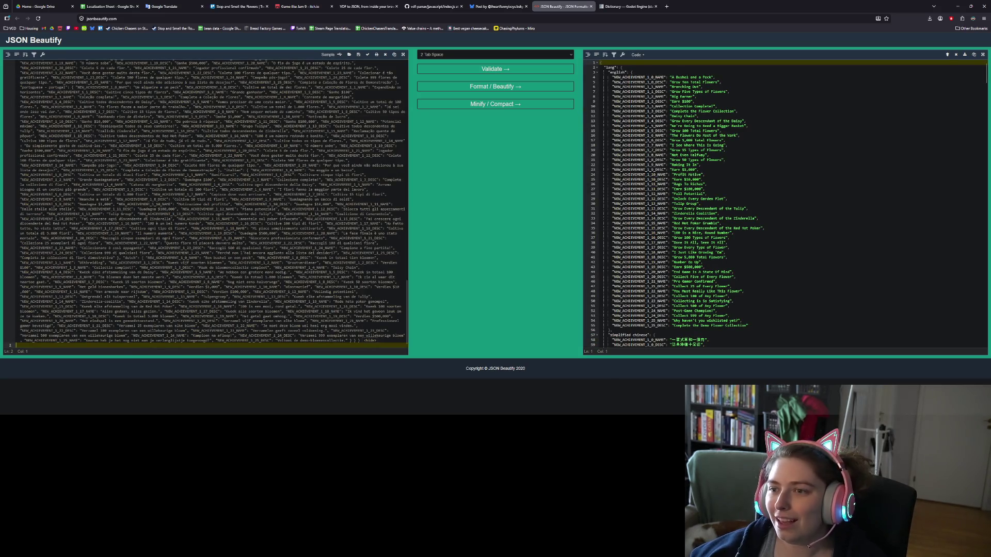
{"action": "left_click", "coordinate": [423, 7]}
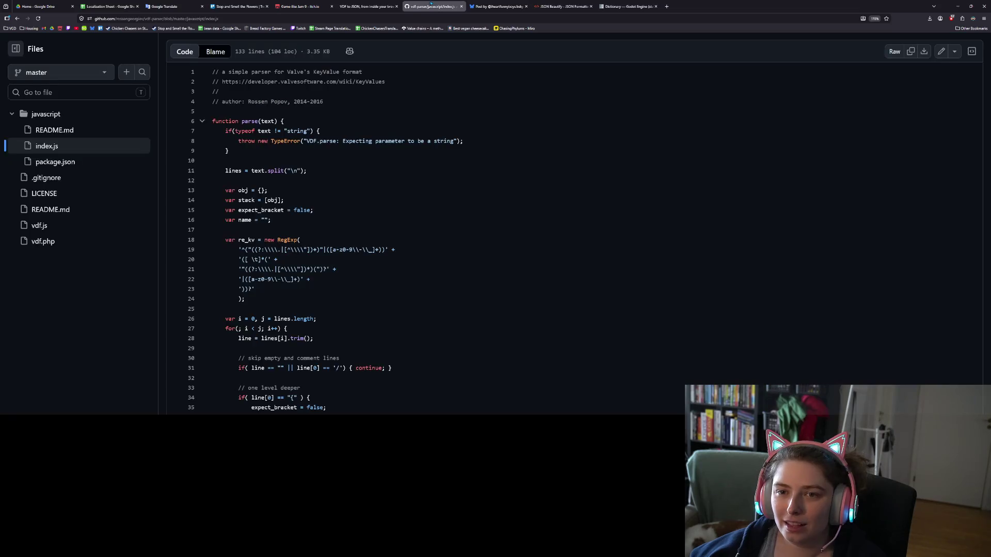
{"action": "left_click", "coordinate": [372, 4]}
- Replace the VDF parser's input with the updated achievement JSON and convert it to VDF
{"action": "double_click", "coordinate": [603, 264]}
{"action": "key", "text": "ctrl+a"}
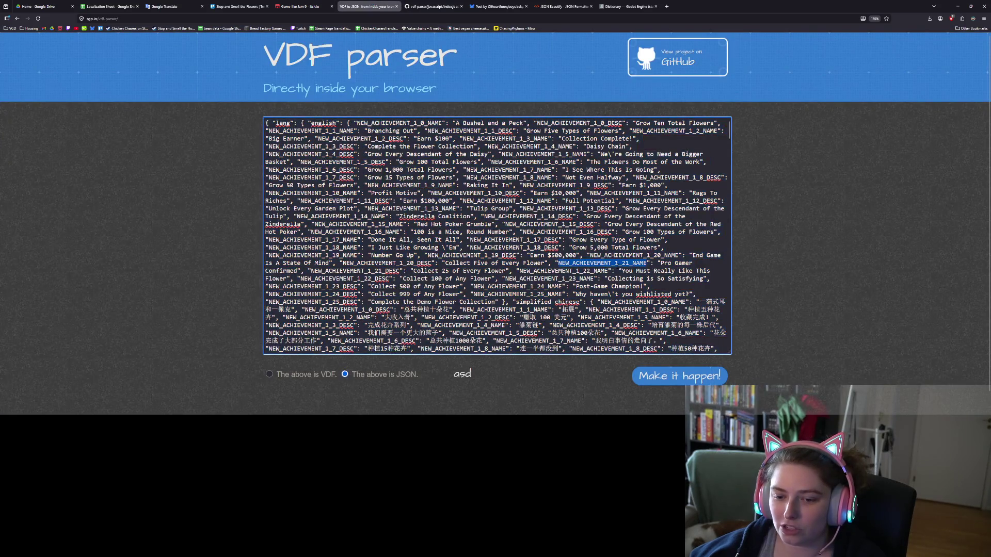
{"action": "key", "text": "BackSpace"}
{"action": "key", "text": "ctrl+v"}
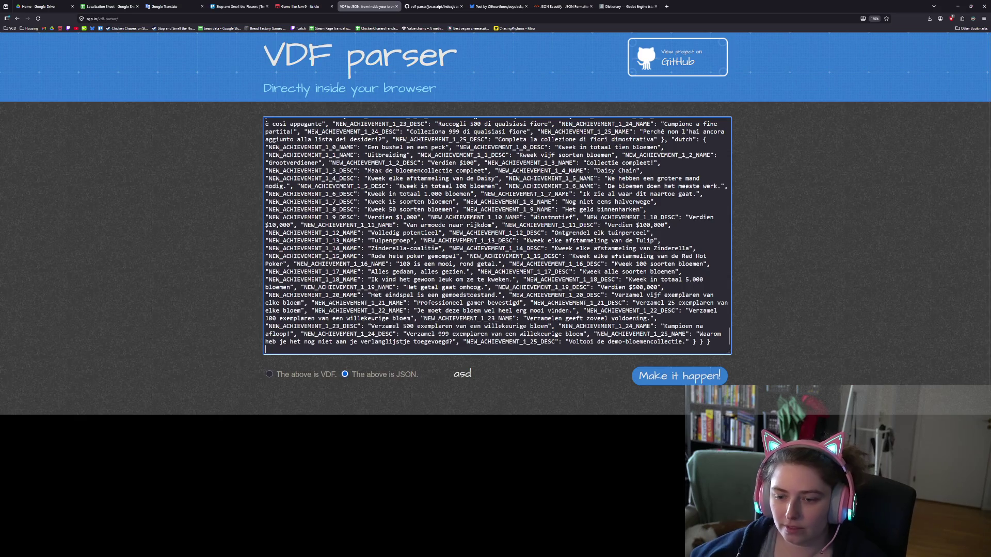
{"action": "left_click", "coordinate": [690, 379]}
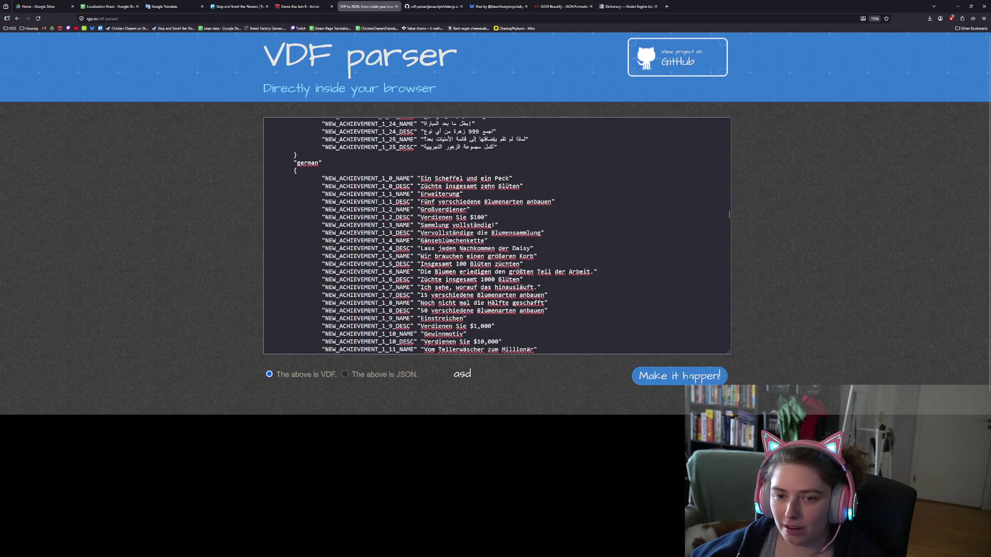
{"action": "left_click", "coordinate": [560, 265]}
{"action": "key", "text": "ctrl+a"}
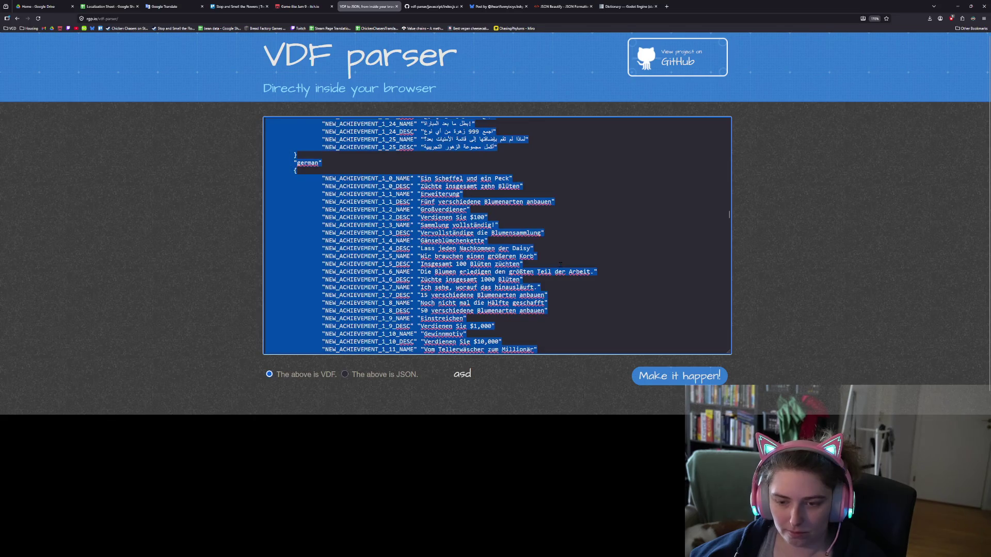
{"action": "left_click", "coordinate": [802, 301]}
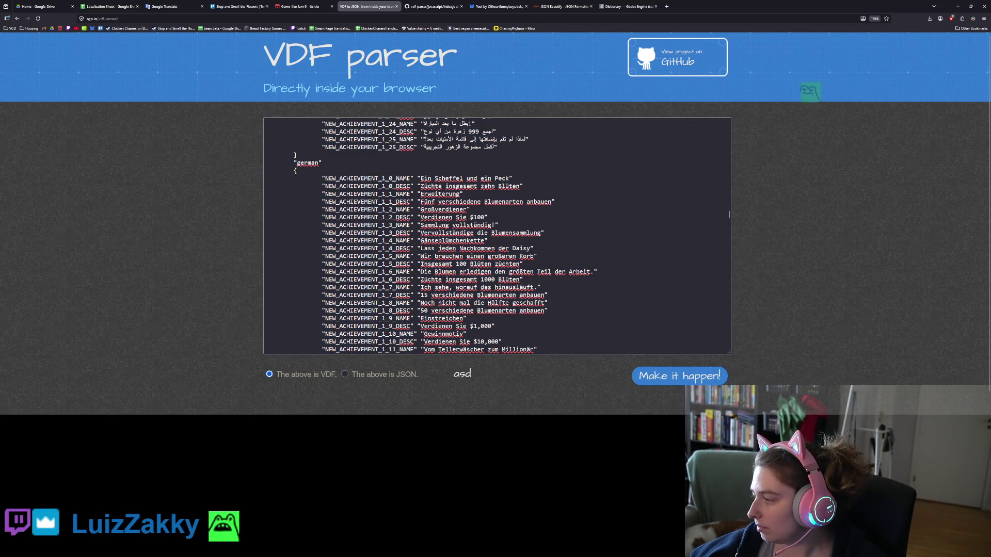
- Overwrite the Notepad++ localization file with the converted VDF and save it
{"action": "key", "text": "alt+Tab"}
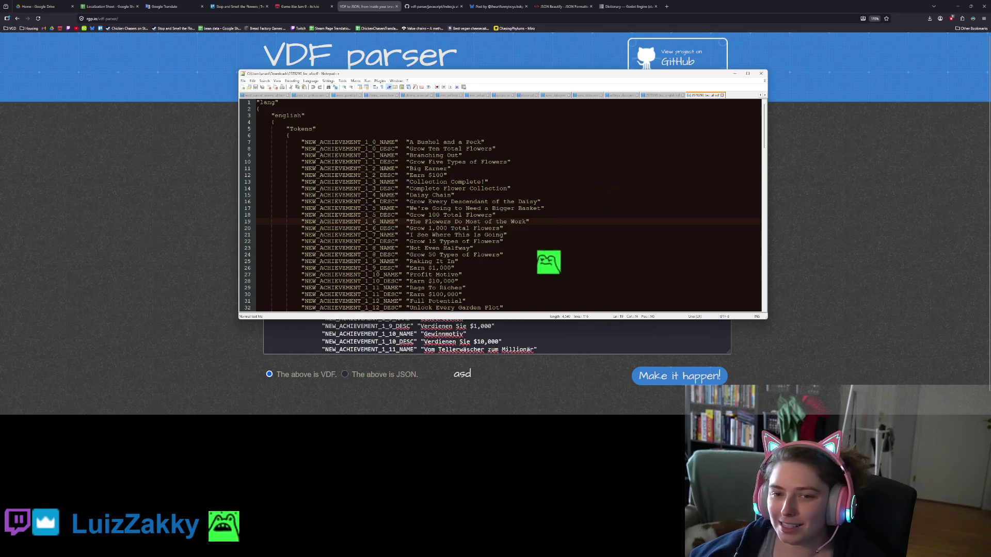
{"action": "key", "text": "ctrl+a"}
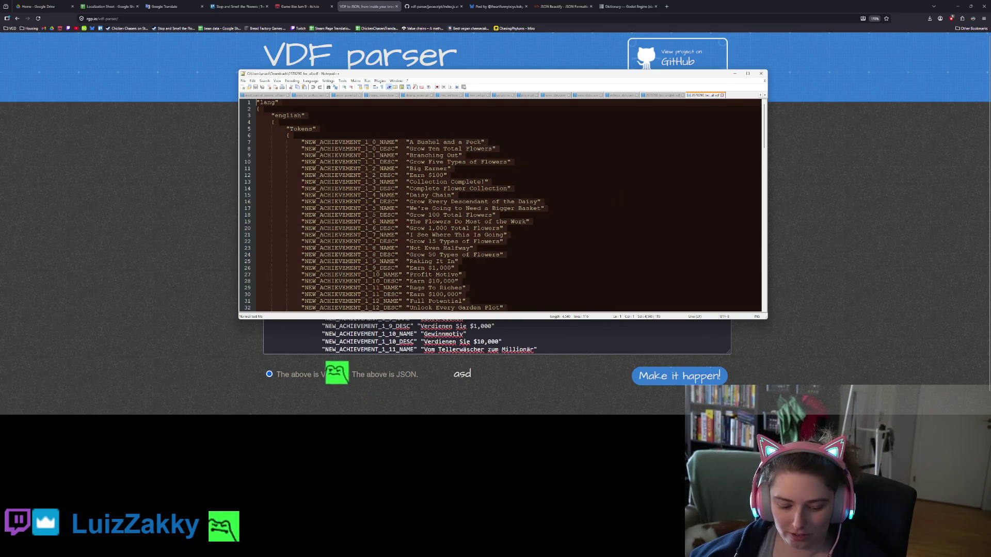
{"action": "key", "text": "ctrl+v"}
{"action": "scroll", "coordinate": [632, 266], "scroll_direction": "up", "scroll_amount": 18}
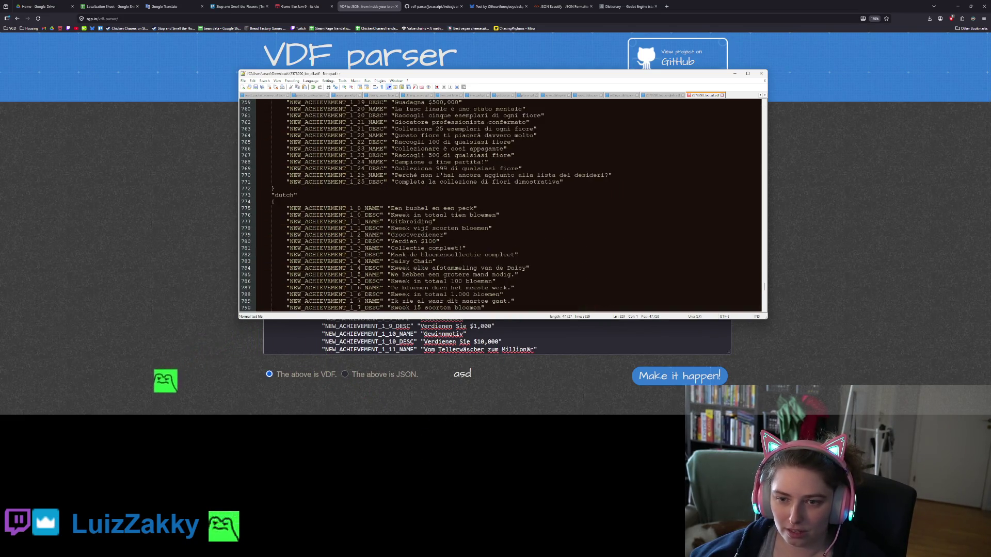
{"action": "left_click_drag", "start_coordinate": [764, 283], "coordinate": [758, 94]}
{"action": "key", "text": "ctrl+s"}
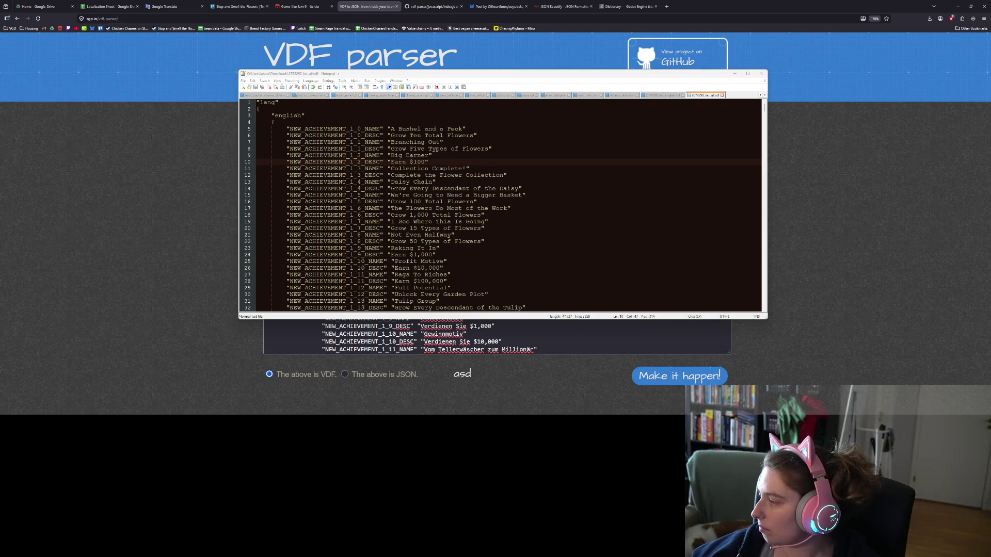
{"action": "key", "text": "alt+Tab"}
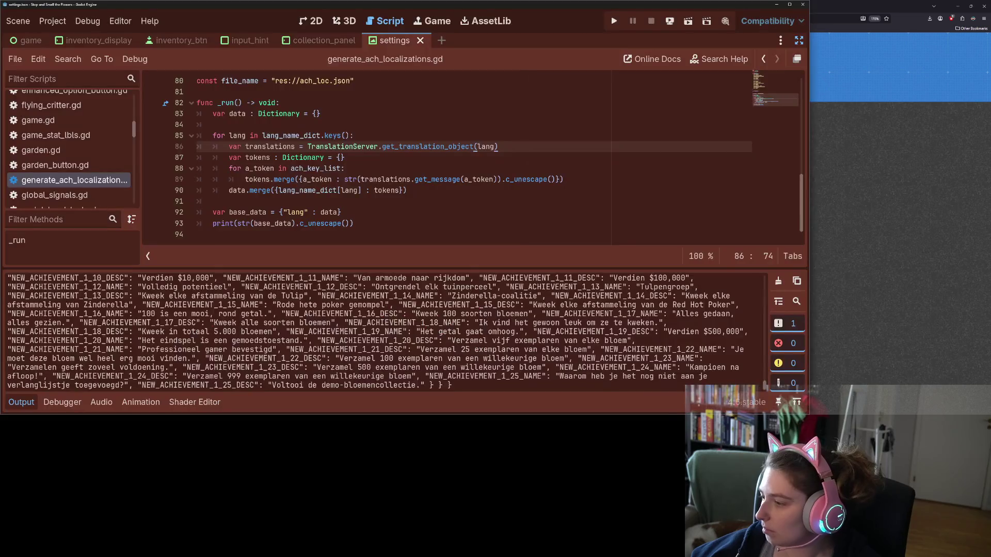
- Rename the ch entry on line 7 to 'chinese - simplified' and save the script
{"action": "scroll", "coordinate": [287, 181], "scroll_direction": "up", "scroll_amount": 20}
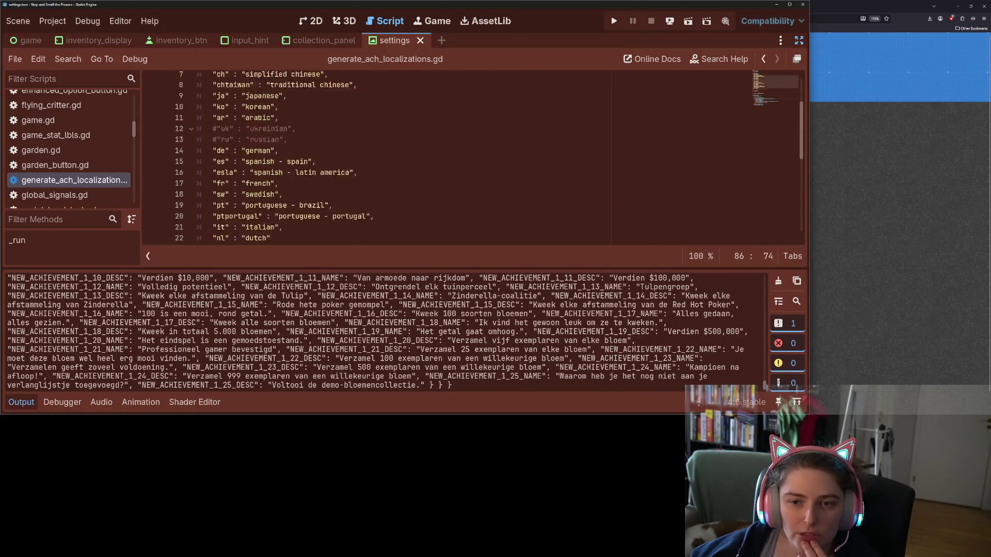
{"action": "left_click", "coordinate": [287, 147]}
{"action": "double_click", "coordinate": [287, 147]}
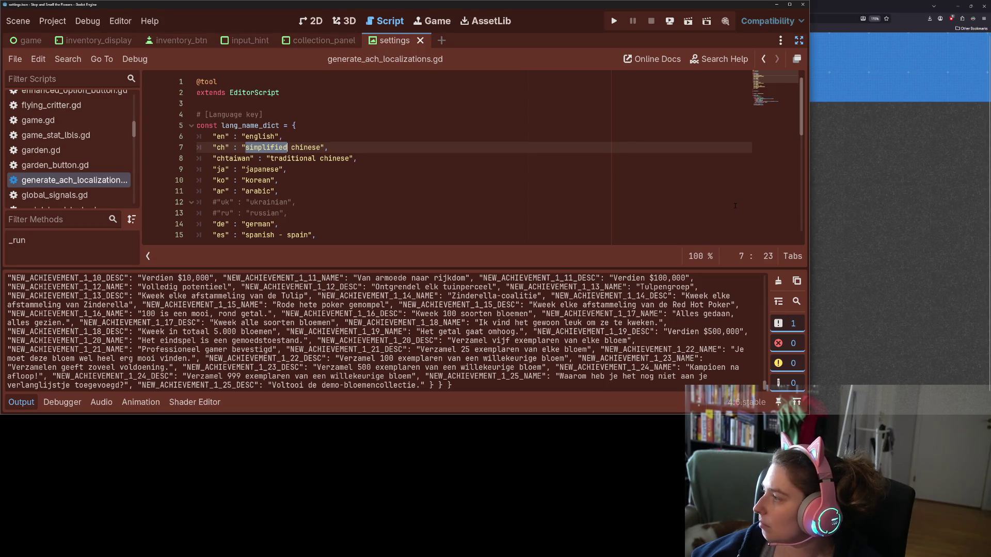
{"action": "left_click", "coordinate": [291, 148]}
{"action": "double_click", "coordinate": [278, 147]}
{"action": "key", "text": "BackSpace"}
{"action": "key", "text": "Delete"}
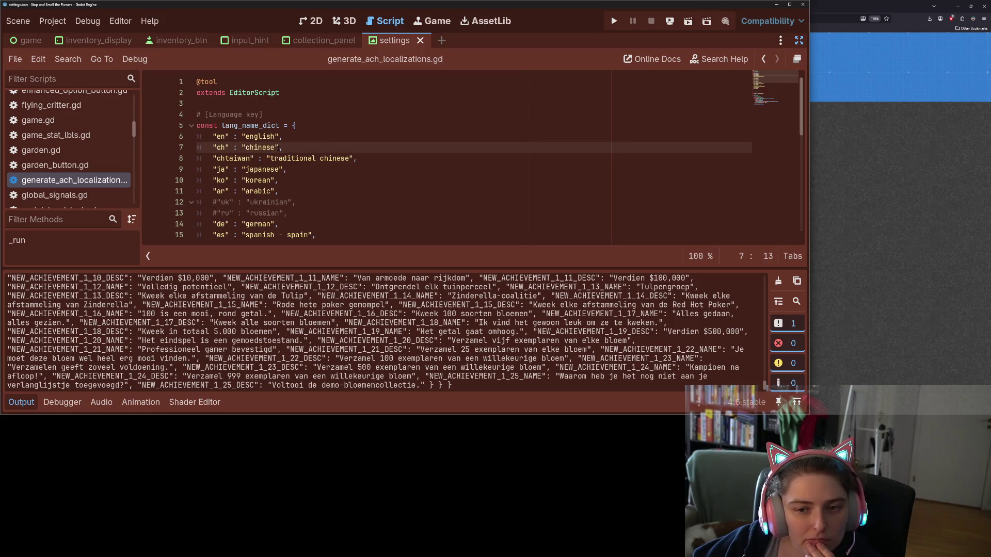
{"action": "key", "text": "ctrl+Right"}
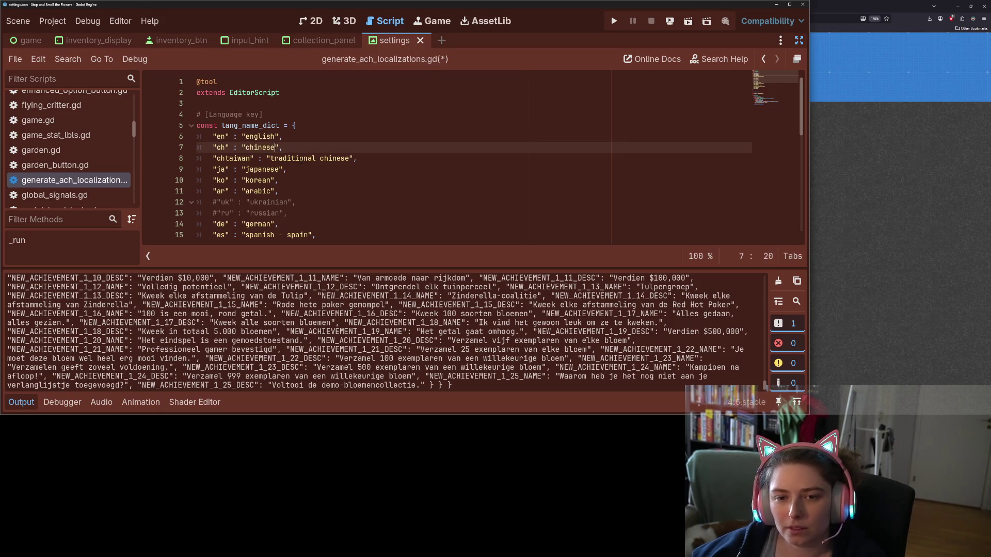
{"action": "type", "text": "- simplifies"}
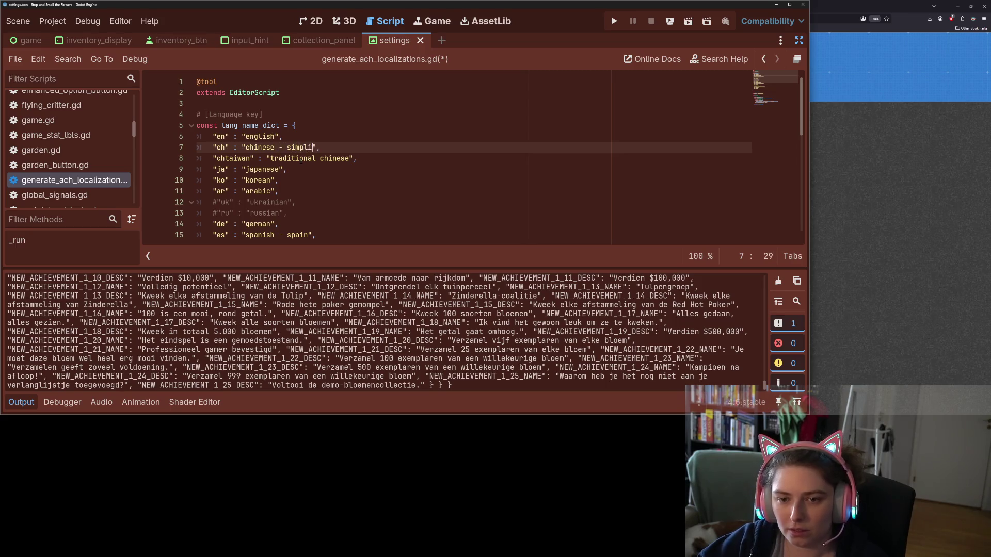
{"action": "key", "text": "ctrl+s"}
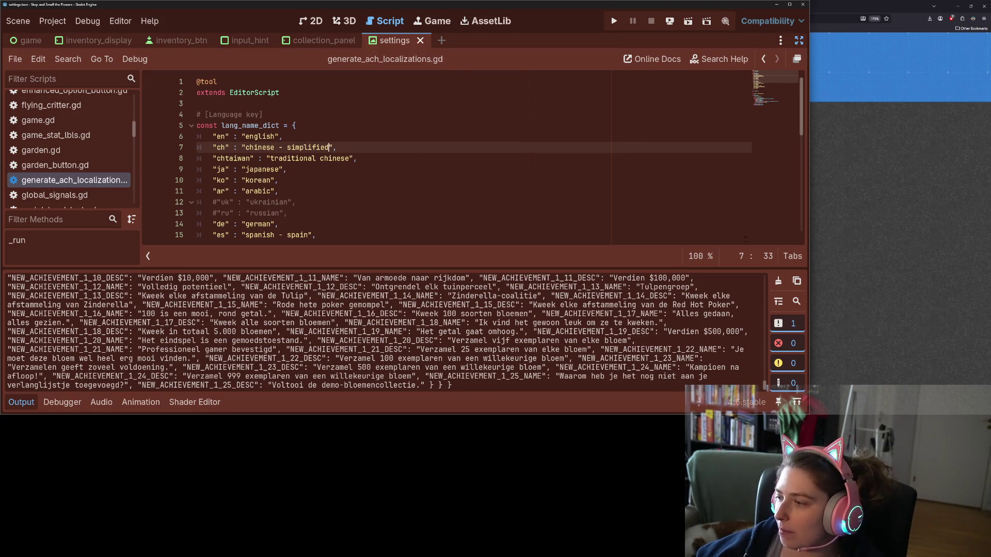
- Clear the Output log, rerun the EditorScript and select all the regenerated achievement output
{"action": "left_click", "coordinate": [778, 280]}
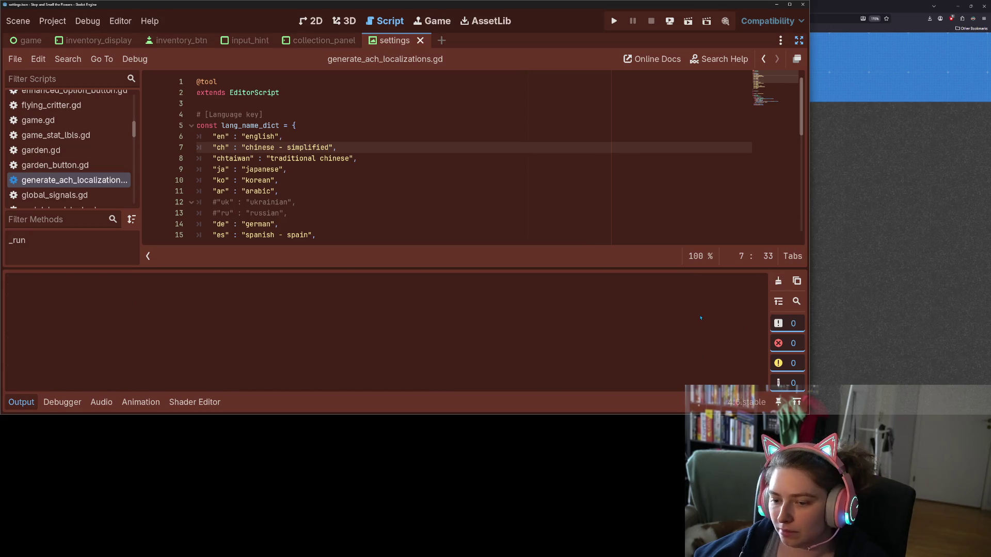
{"action": "left_click", "coordinate": [442, 162]}
{"action": "key", "text": "ctrl+shift+x"}
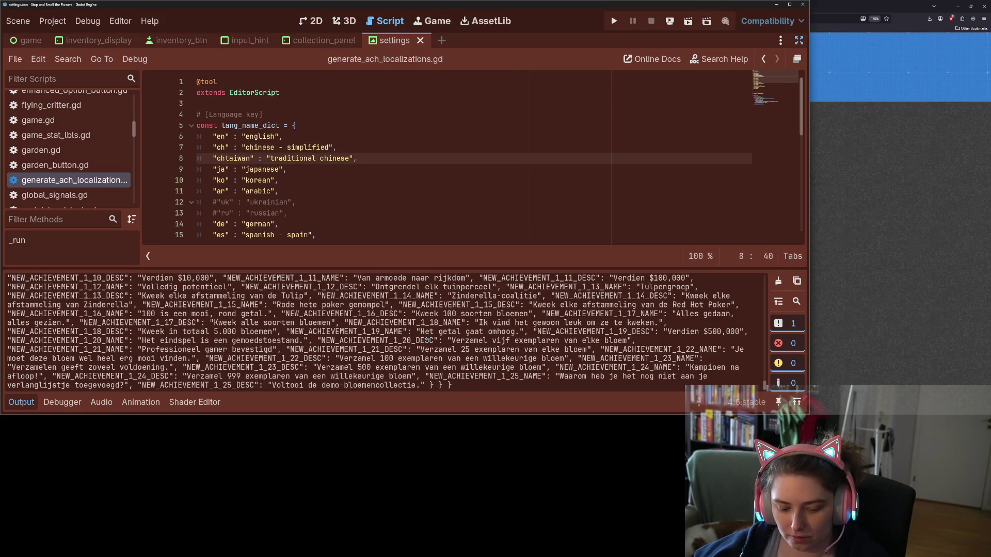
{"action": "key", "text": "ctrl+a"}
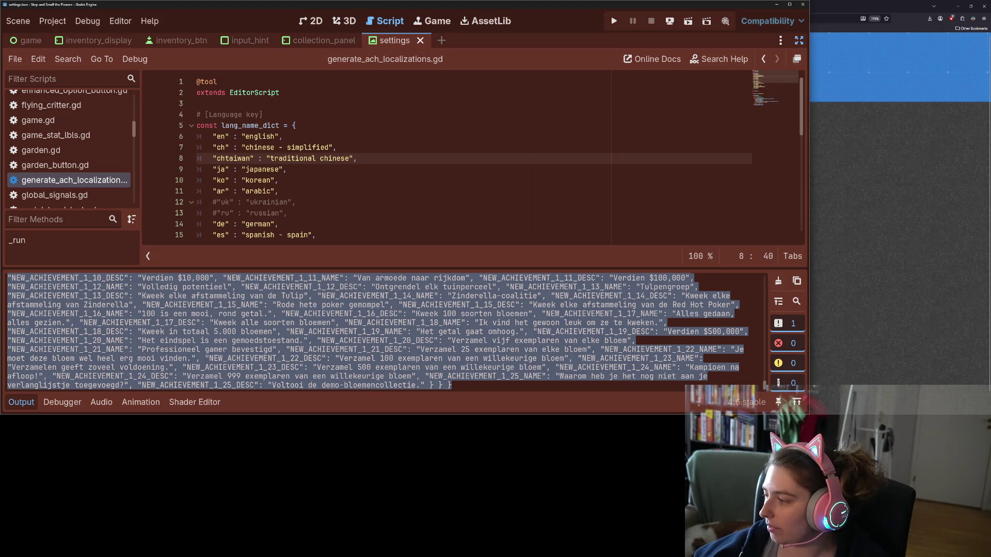
{"action": "key", "text": "alt+Tab"}
- Paste the regenerated JSON into the VDF parser, mark it as JSON and convert it to VDF
{"action": "left_click", "coordinate": [594, 175]}
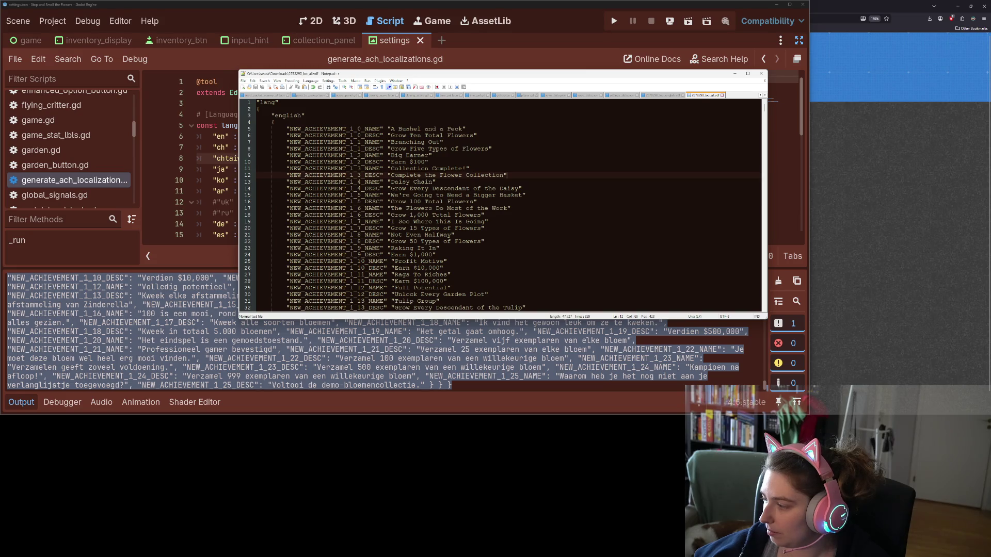
{"action": "key", "text": "alt+Tab"}
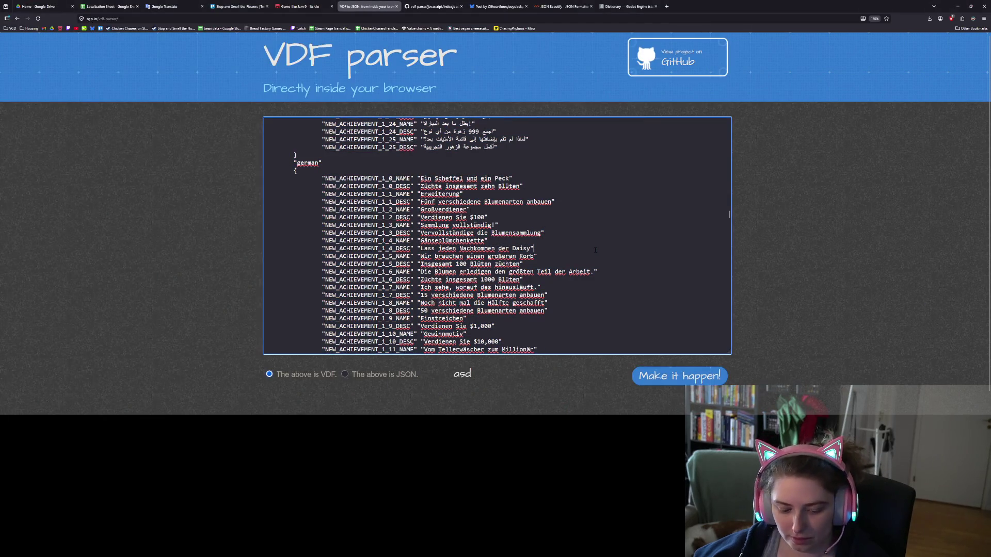
{"action": "key", "text": "ctrl+a"}
{"action": "key", "text": "ctrl+v"}
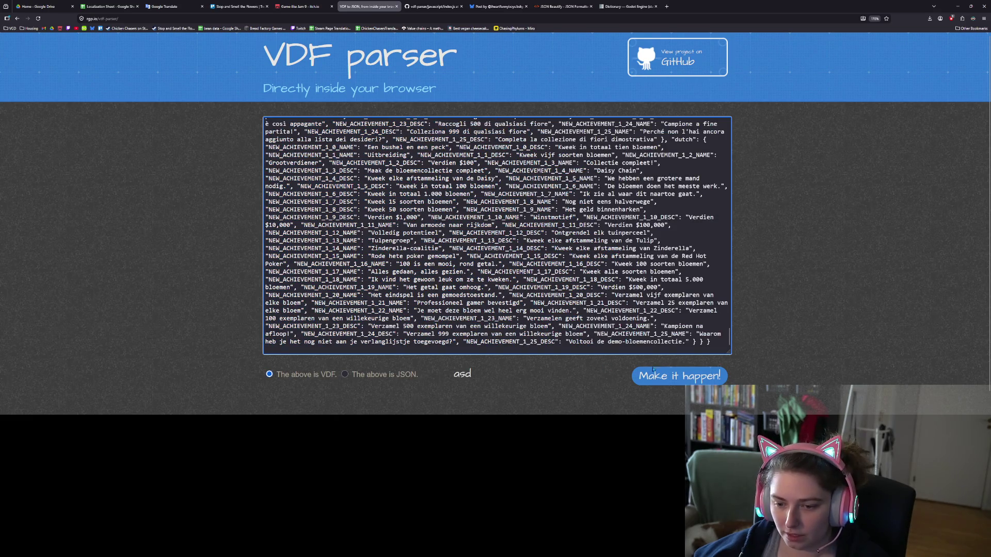
{"action": "left_click", "coordinate": [355, 375]}
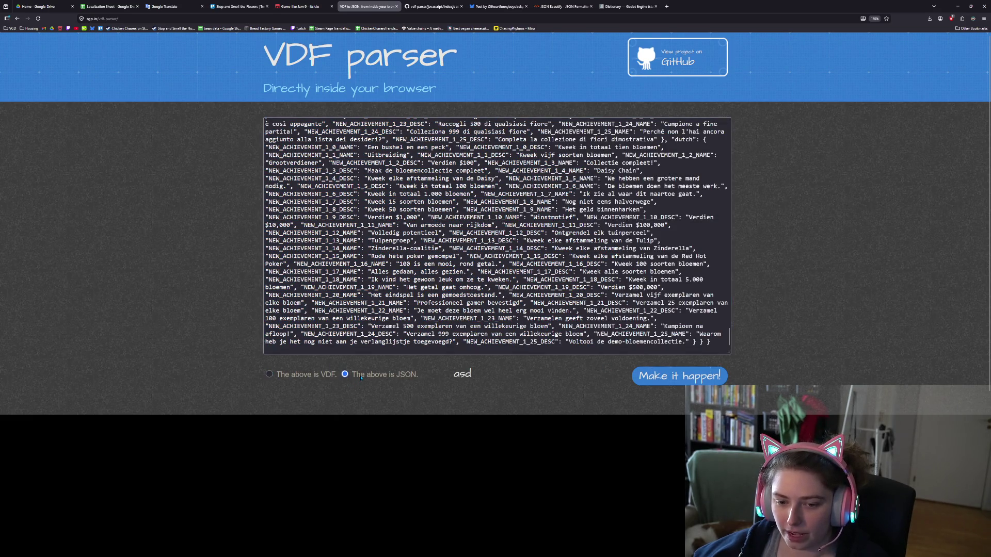
{"action": "left_click", "coordinate": [658, 381]}
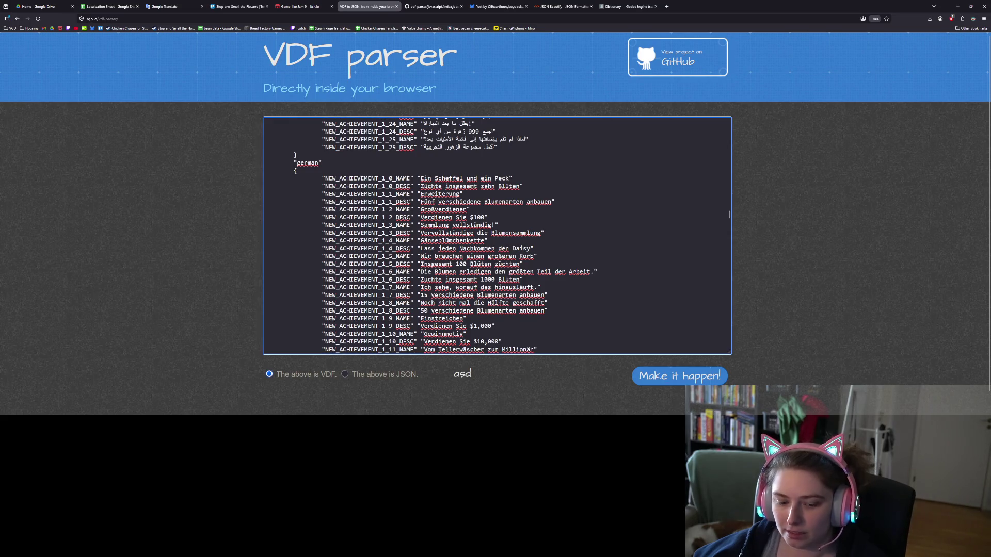
{"action": "key", "text": "ctrl+a"}
{"action": "key", "text": "alt+Tab"}
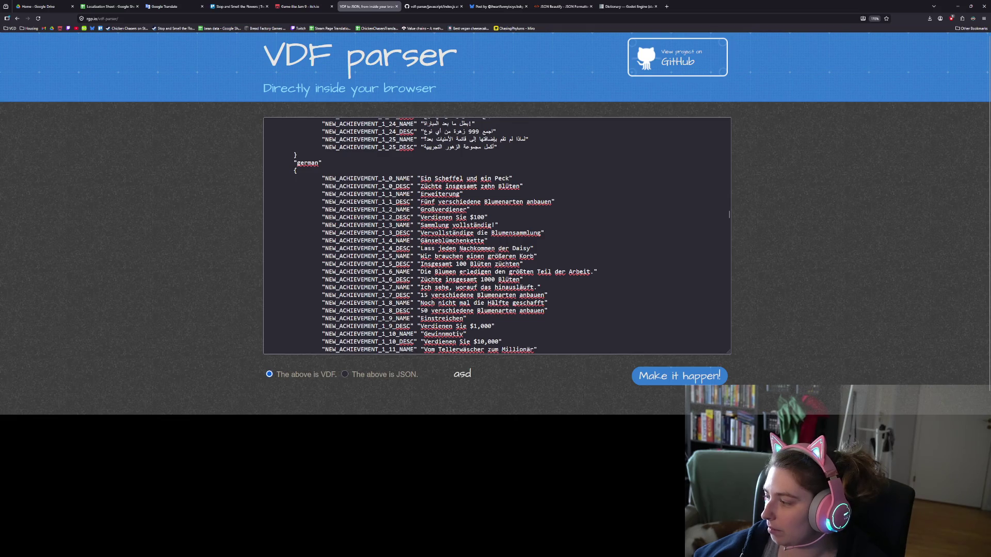
{"action": "key", "text": "alt+Tab"}
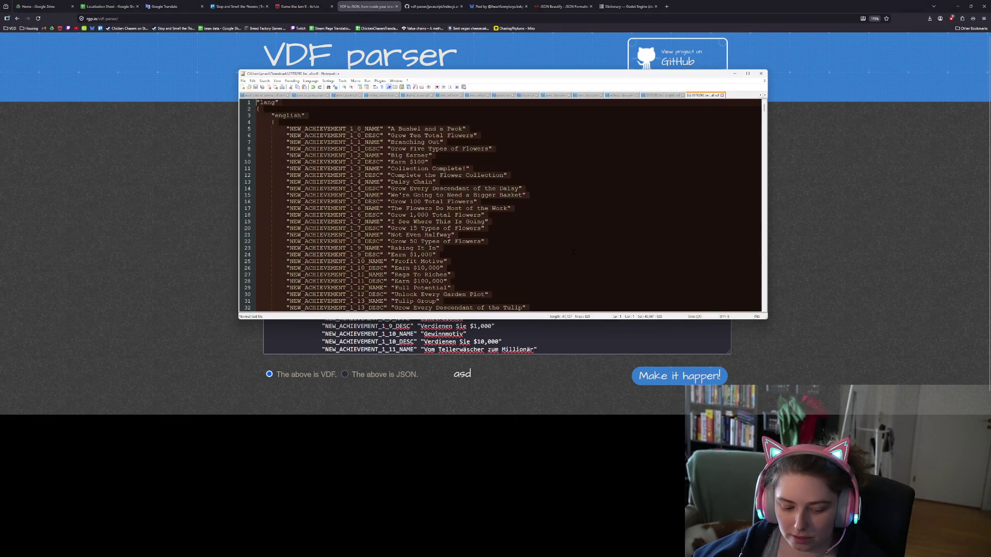
{"action": "key", "text": "ctrl+End"}
{"action": "key", "text": "ctrl+s"}
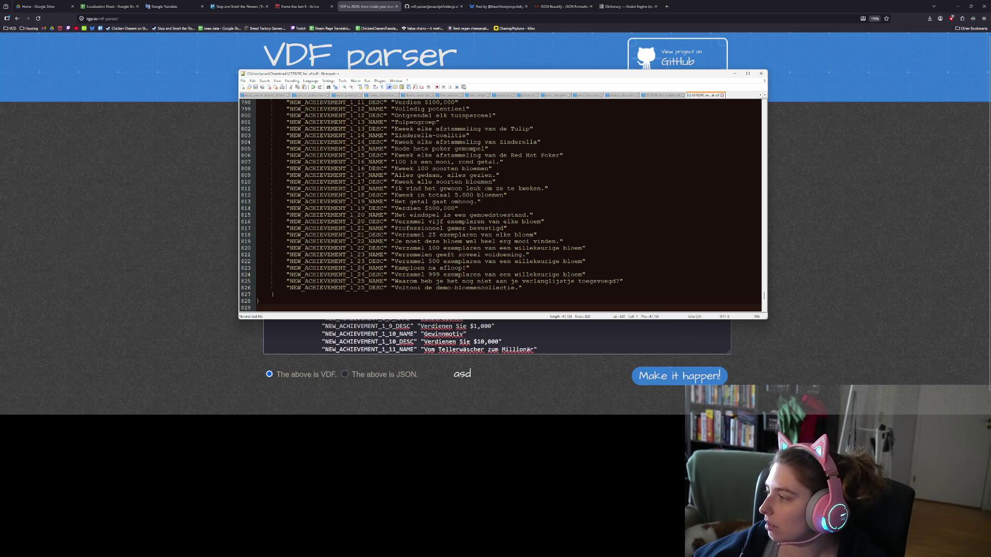
{"action": "key", "text": "alt+Tab"}
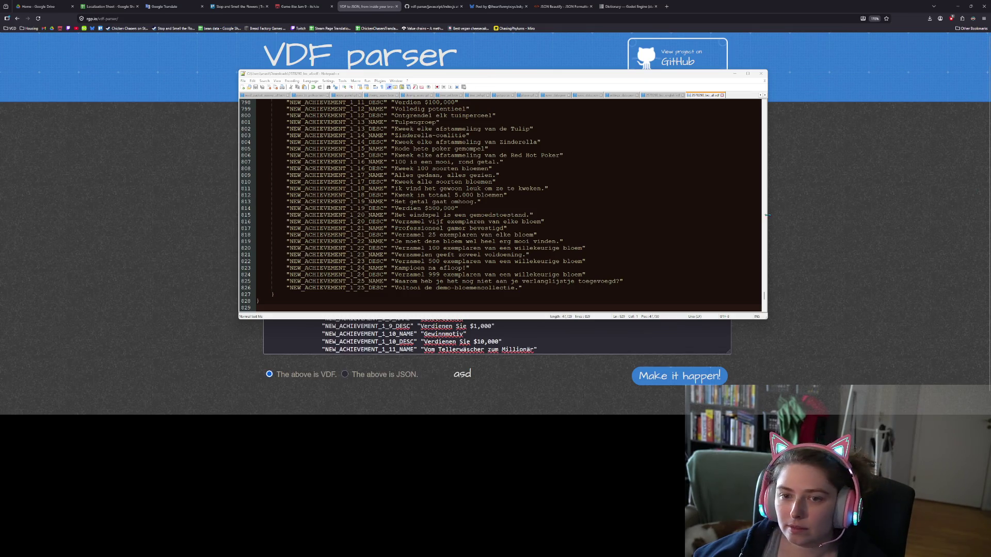
{"action": "scroll", "coordinate": [561, 259], "scroll_direction": "up", "scroll_amount": 15}
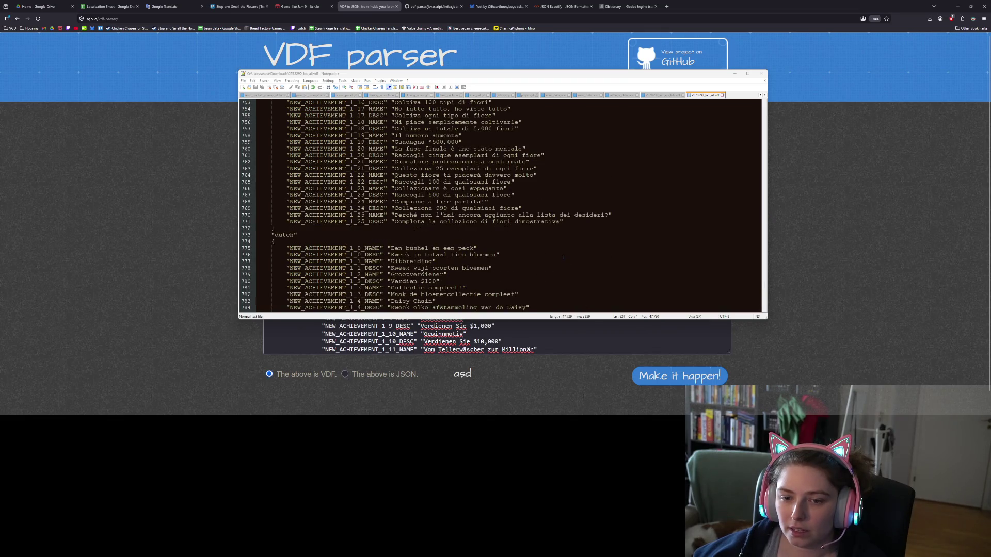
{"action": "left_click", "coordinate": [361, 326]}
- Rename the ch entry to 'simplified chinese' and comment out both Chinese language lines
{"action": "left_click", "coordinate": [958, 6]}
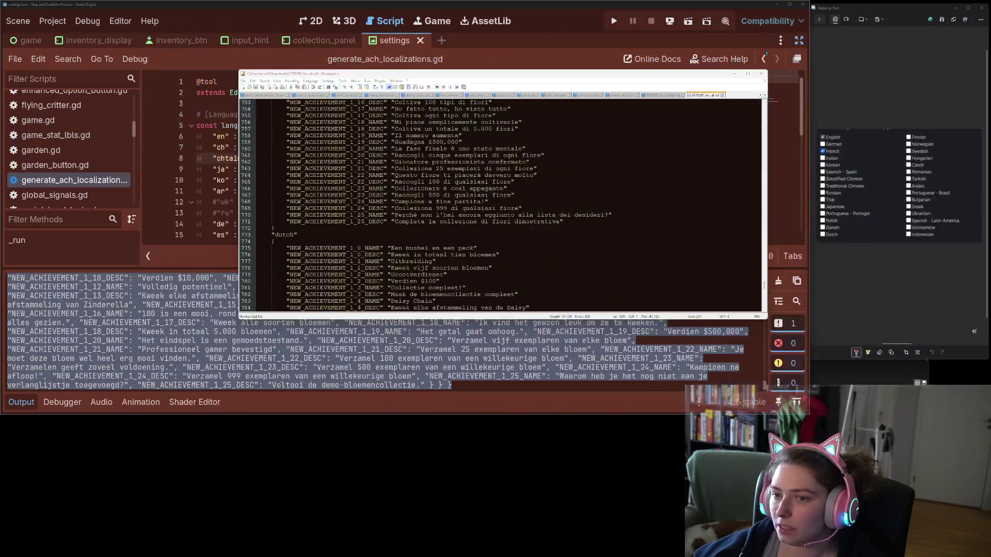
{"action": "left_click", "coordinate": [315, 325]}
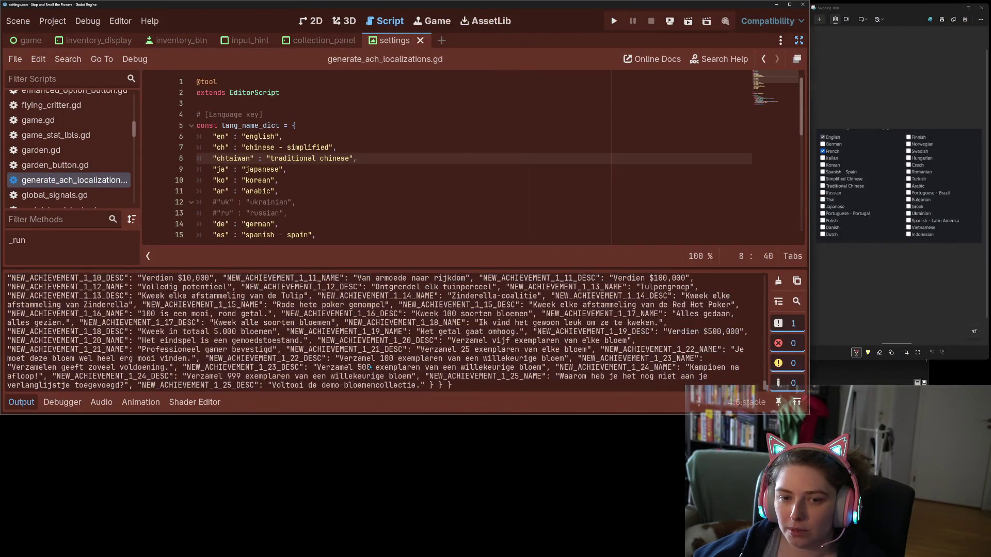
{"action": "left_click", "coordinate": [267, 169]}
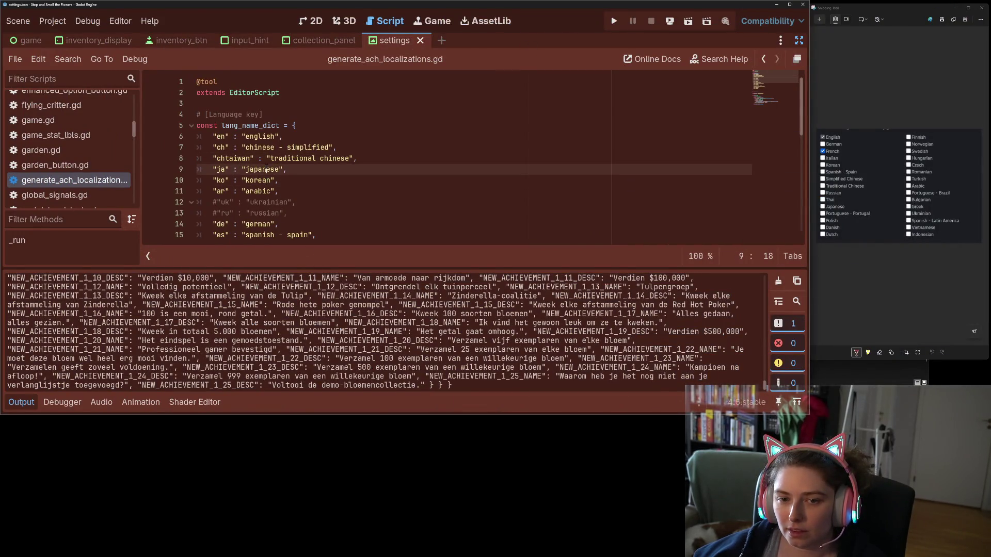
{"action": "left_click", "coordinate": [221, 148]}
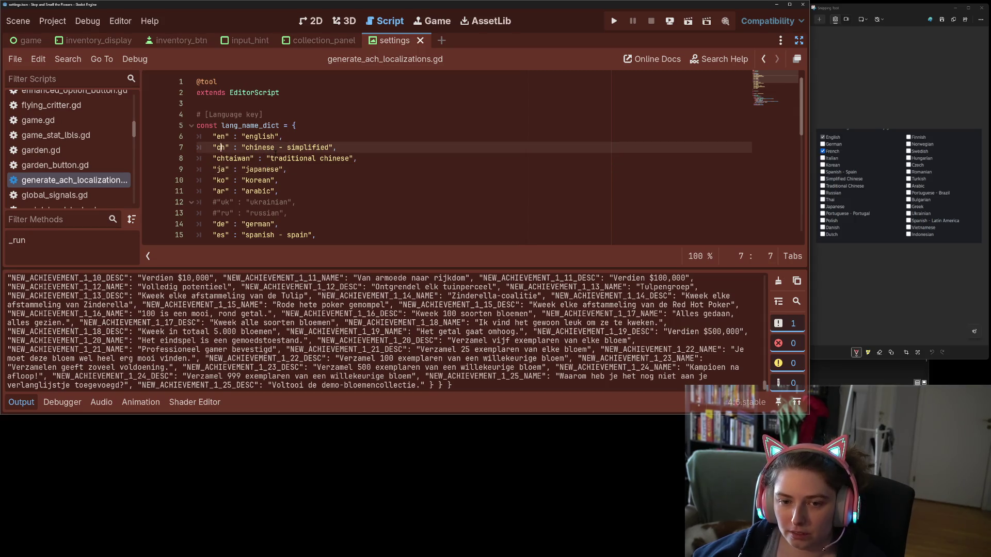
{"action": "left_click_drag", "start_coordinate": [332, 148], "coordinate": [277, 147]}
{"action": "key", "text": "BackSpace"}
{"action": "key", "text": "ctrl+z"}
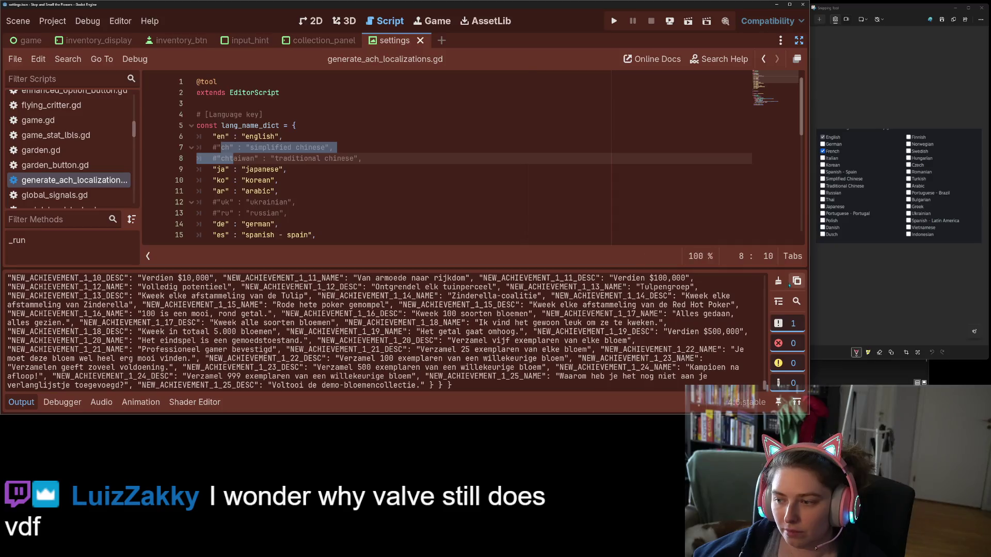
{"action": "left_click", "coordinate": [778, 280]}
{"action": "key", "text": "ctrl+z"}
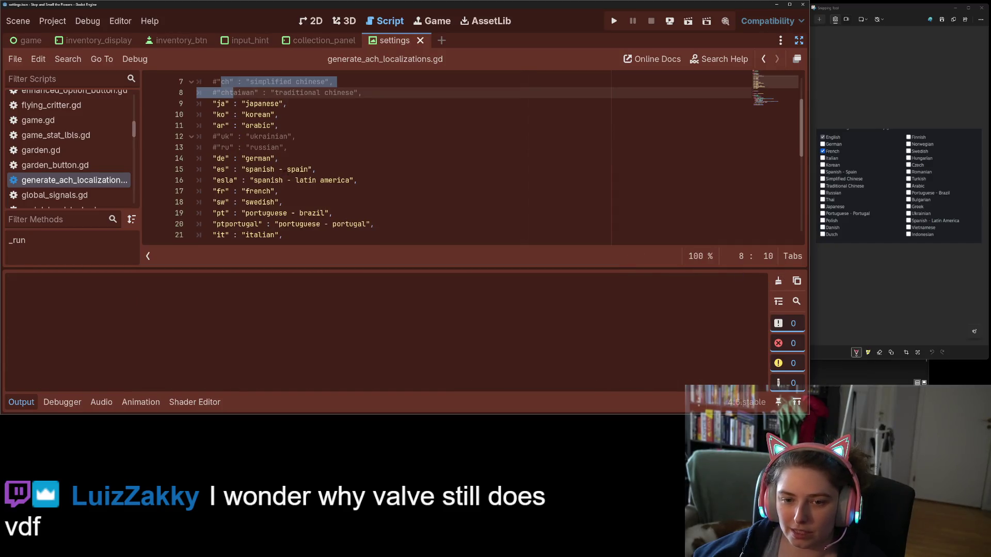
- Clear the output log and rerun the localization script to regenerate the achievement JSON
{"action": "double_click", "coordinate": [299, 169]}
{"action": "left_click", "coordinate": [311, 169]}
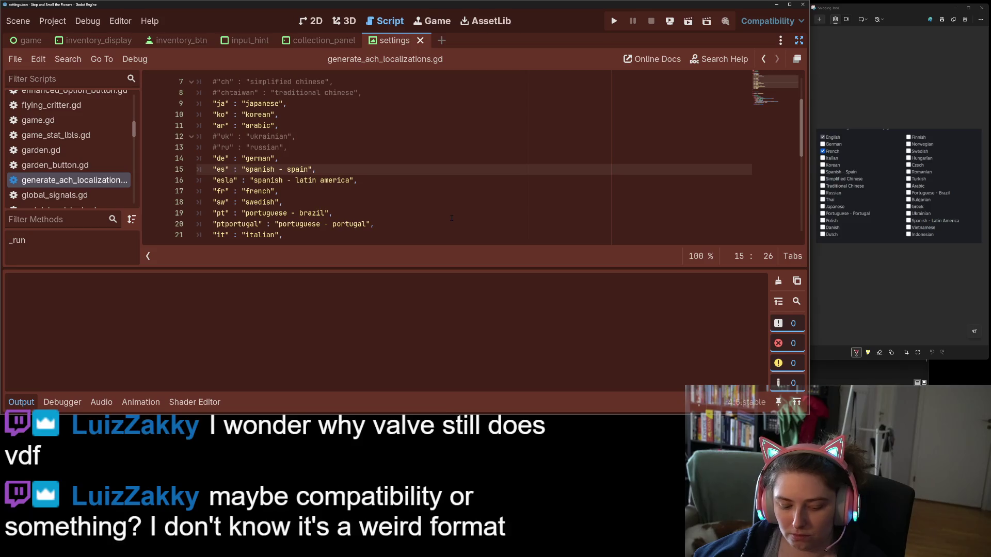
{"action": "key", "text": "ctrl+shift+x"}
{"action": "left_click", "coordinate": [778, 281]}
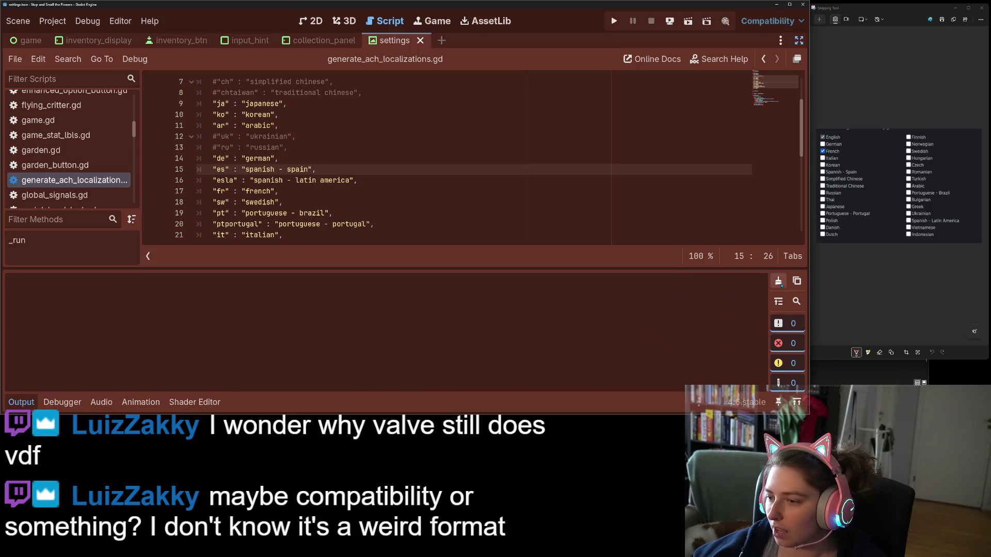
{"action": "left_click", "coordinate": [592, 176]}
{"action": "key", "text": "ctrl+shift+x"}
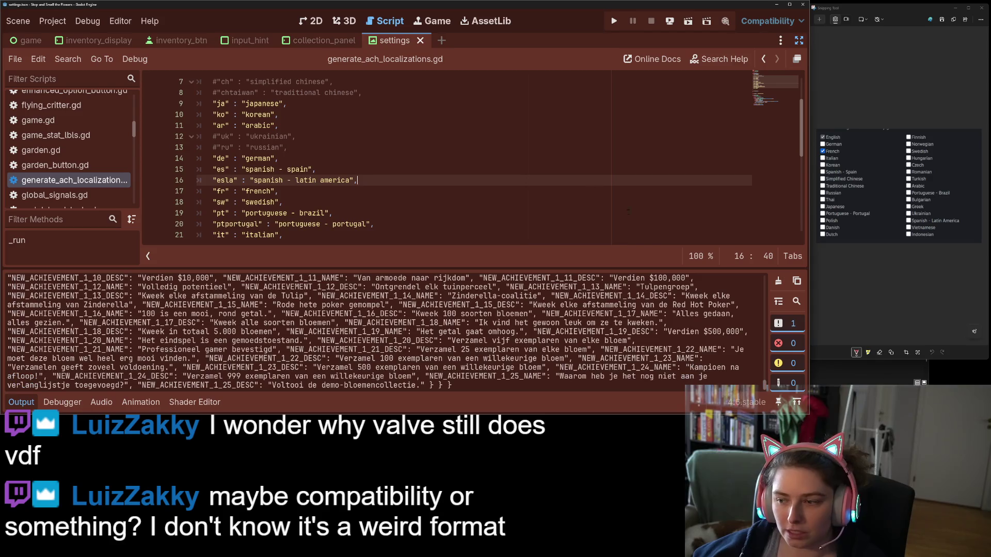
{"action": "scroll", "coordinate": [623, 334], "scroll_direction": "up", "scroll_amount": 3}
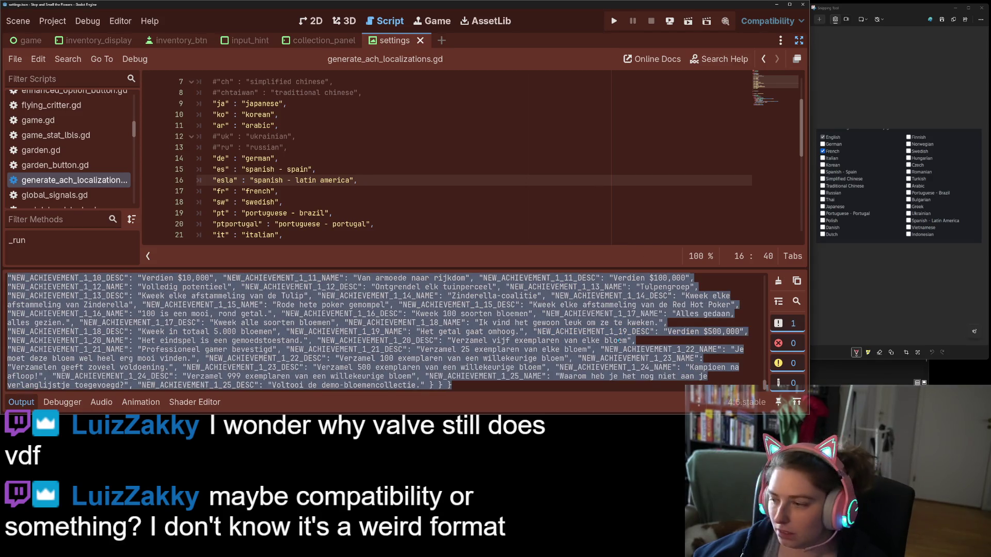
{"action": "scroll", "coordinate": [749, 346], "scroll_direction": "down", "scroll_amount": 3}
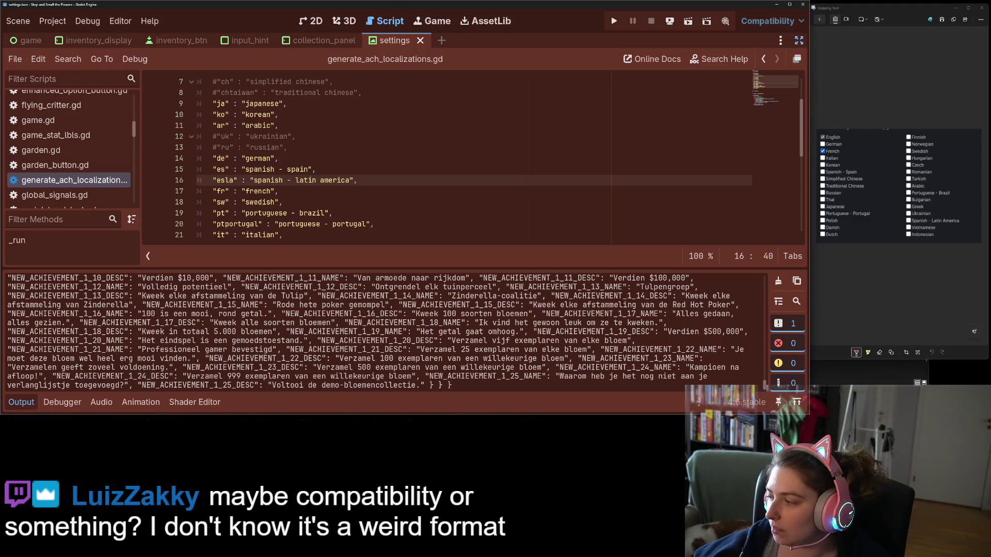
{"action": "key", "text": "alt+Tab"}
{"action": "left_click", "coordinate": [556, 257]}
- Replace the parser's text with the new achievement JSON, mark it as JSON and convert to VDF
{"action": "key", "text": "ctrl+a"}
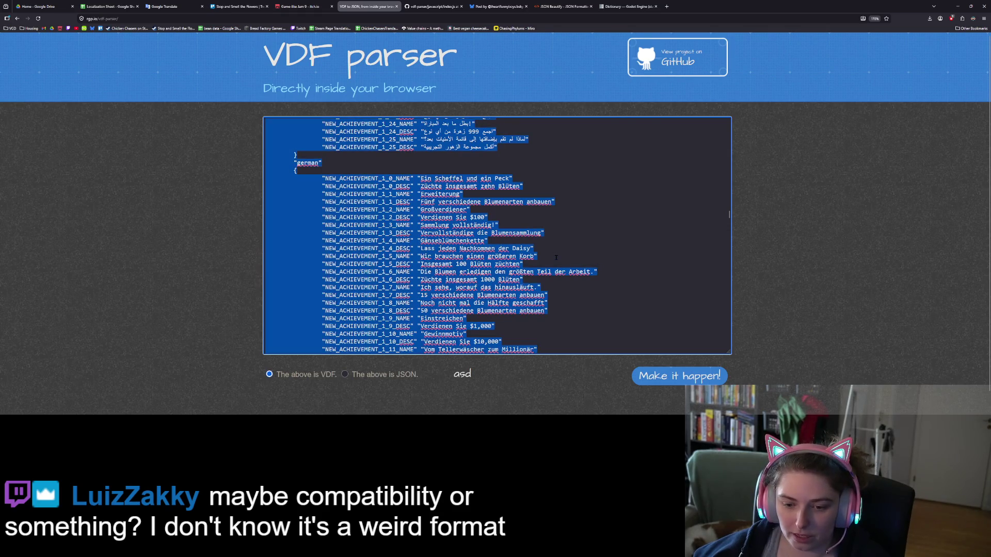
{"action": "key", "text": "ctrl+v"}
{"action": "left_click", "coordinate": [380, 375]}
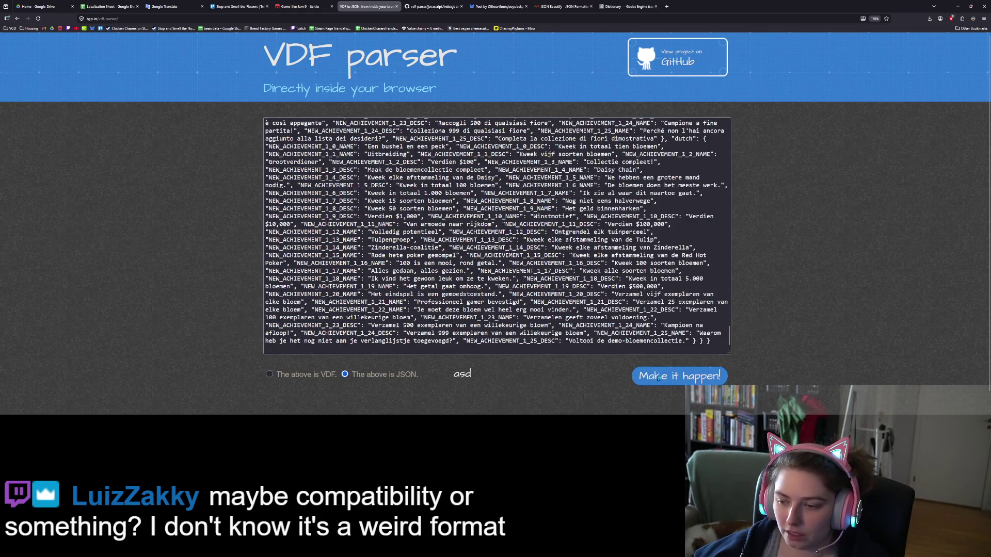
{"action": "left_click", "coordinate": [658, 376]}
{"action": "key", "text": "ctrl+a"}
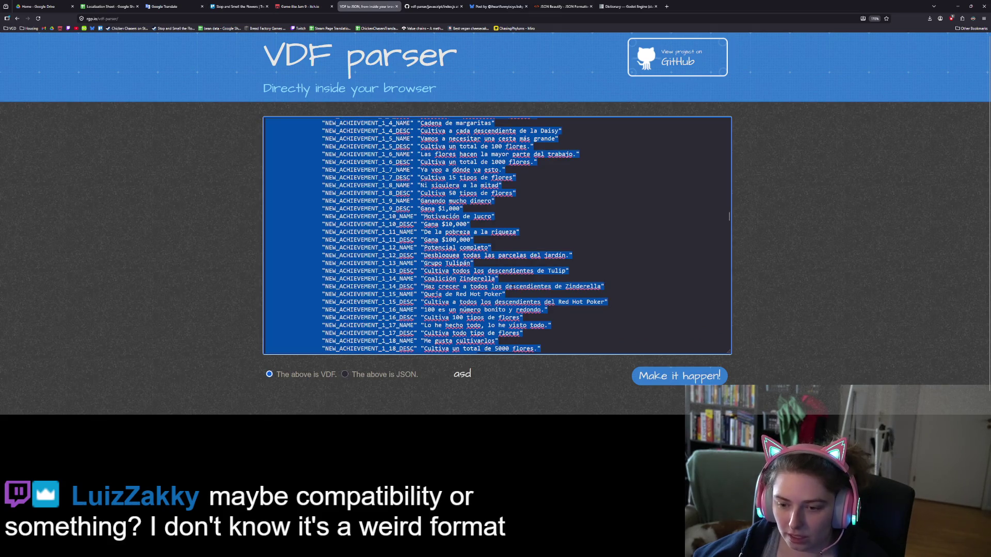
{"action": "left_click", "coordinate": [729, 217]}
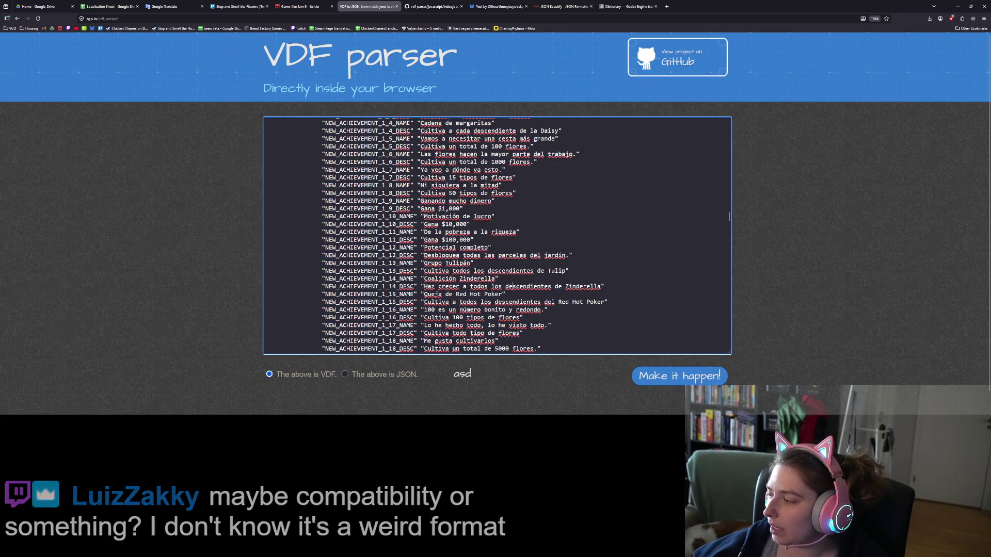
{"action": "key", "text": "alt+Tab"}
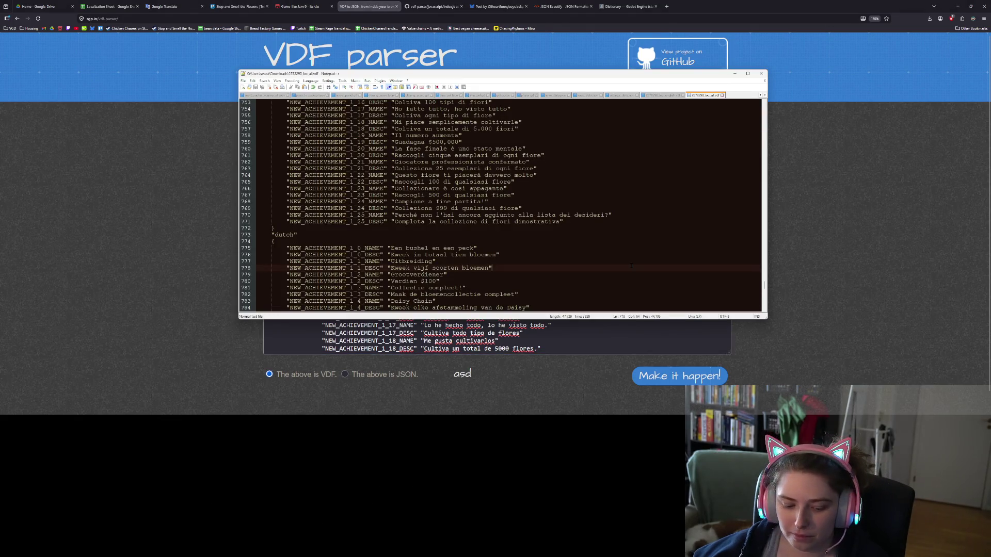
- Replace the localization file's contents with the new shorter VDF and save it
{"action": "key", "text": "ctrl+z"}
{"action": "key", "text": "ctrl+z"}
{"action": "key", "text": "ctrl+s"}
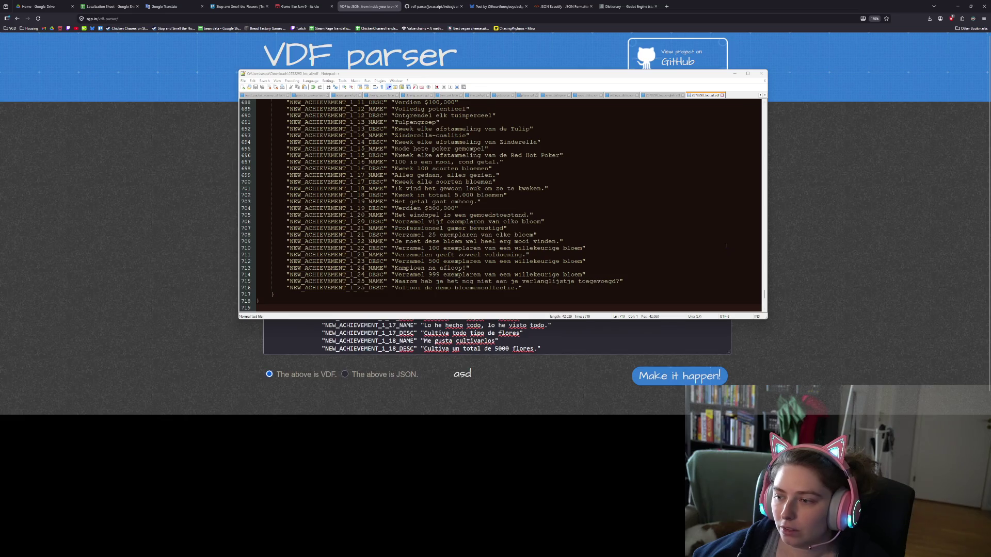
{"action": "left_click", "coordinate": [599, 228]}
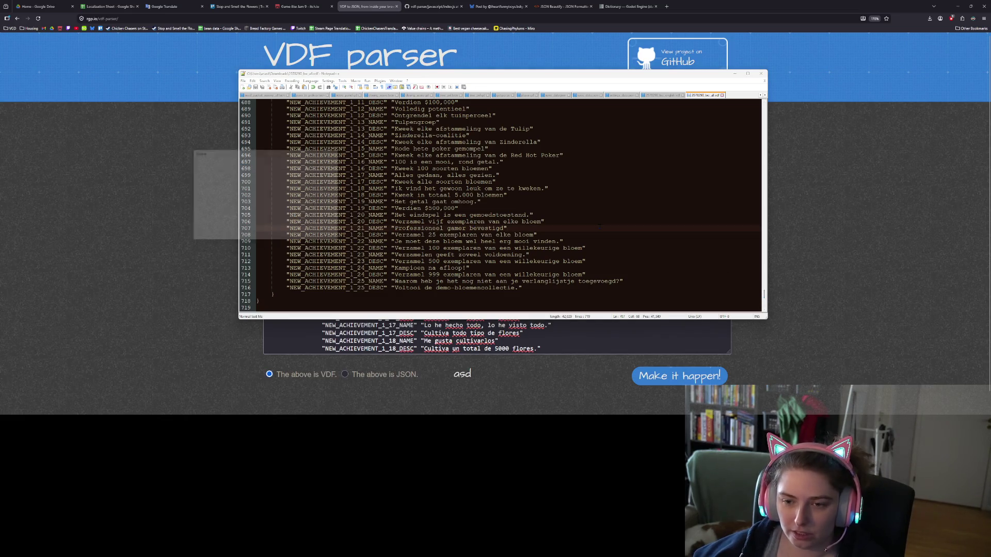
- Change the line 278 heading from 'spanish - spain' to 'spanish spain' and save the file
{"action": "type", "text": "latam"}
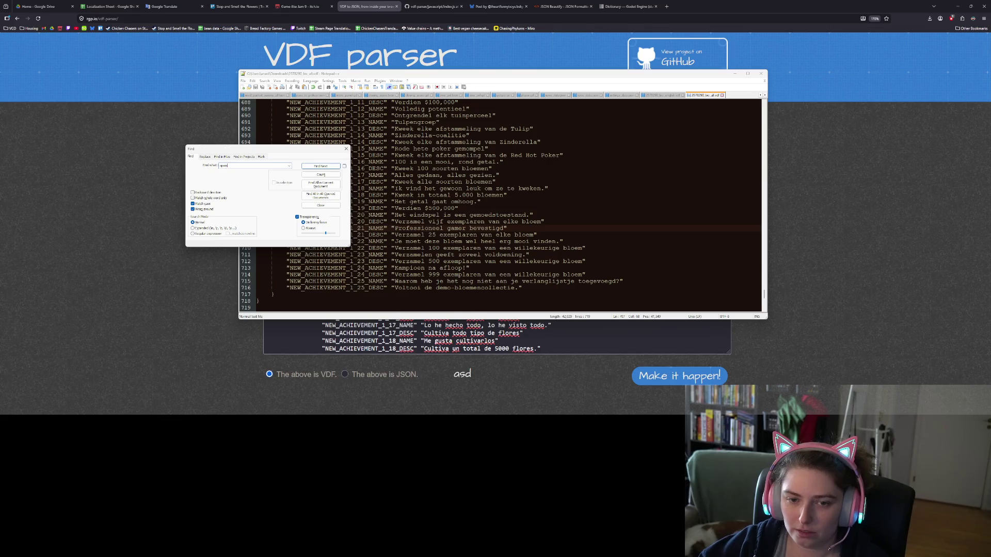
{"action": "key", "text": "Return"}
{"action": "left_click", "coordinate": [309, 208]}
{"action": "left_click_drag", "start_coordinate": [233, 149], "coordinate": [120, 132]}
{"action": "left_click", "coordinate": [312, 202]}
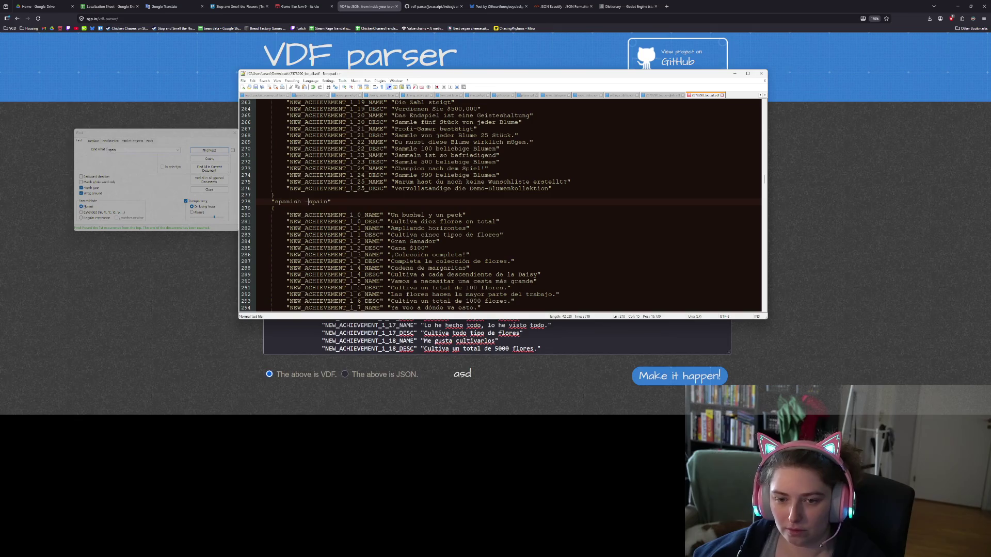
{"action": "key", "text": "BackSpace"}
{"action": "key", "text": "BackSpace"}
{"action": "key", "text": "ctrl+s"}
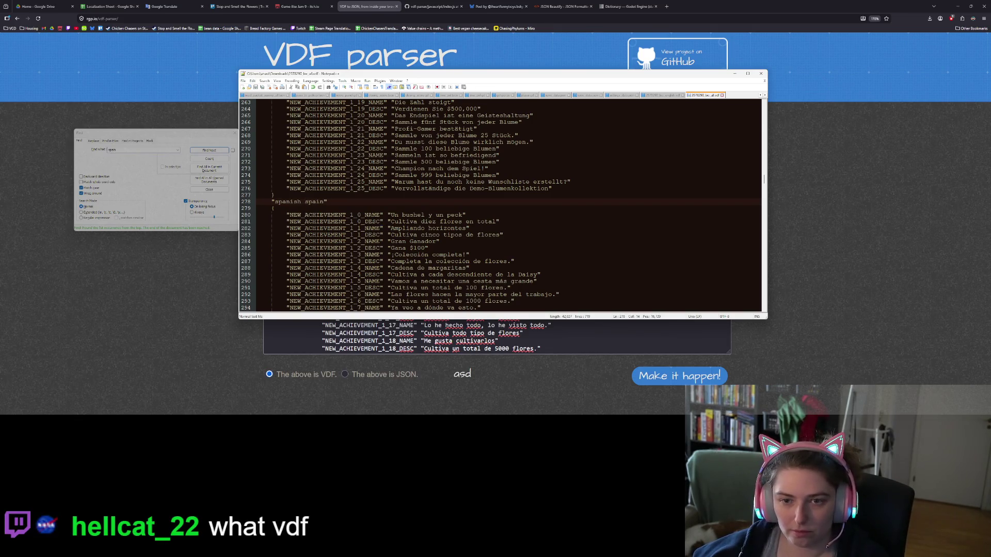
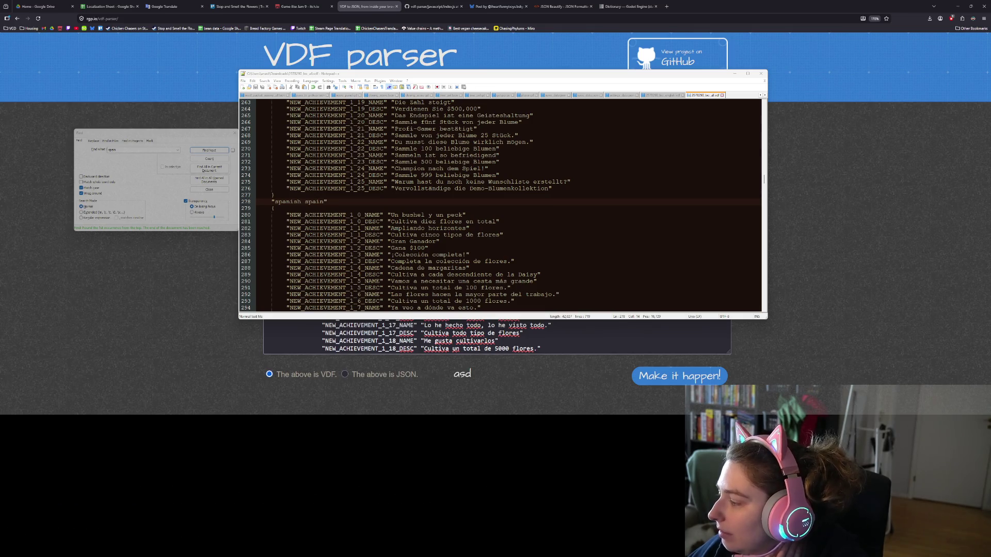
- Open 2578290_loc_all(1).vdf from the Downloads folder in Notepad++
{"action": "key", "text": "alt+Tab"}
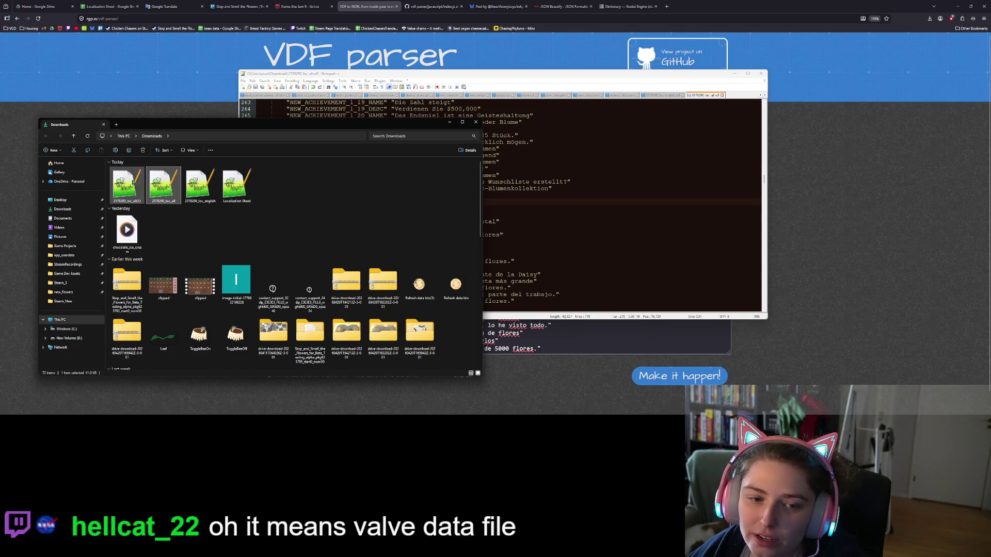
{"action": "double_click", "coordinate": [133, 184]}
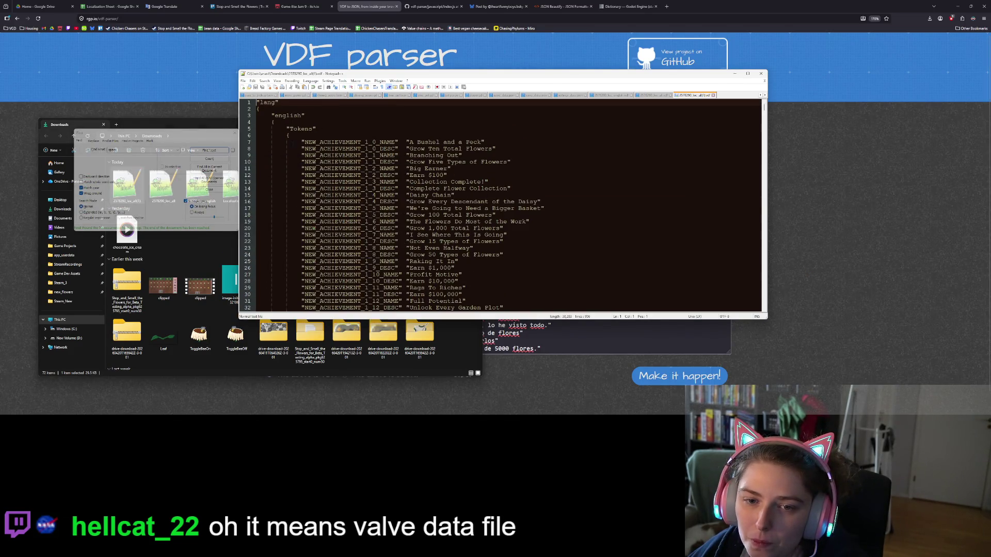
{"action": "left_click", "coordinate": [274, 122]}
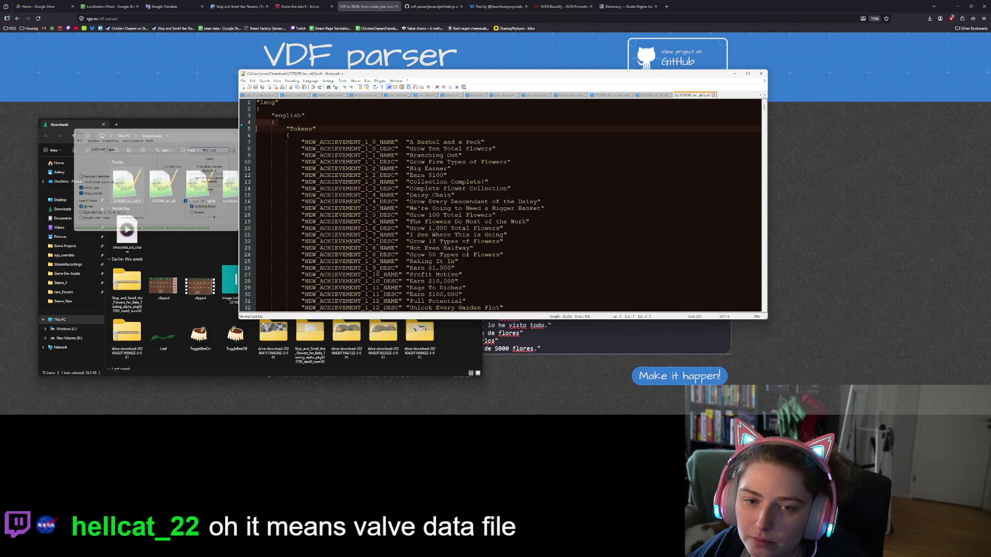
- Scroll through the language blocks, checking the spanish and schinese key names, down to brazilian
{"action": "scroll", "coordinate": [500, 205], "scroll_direction": "down", "scroll_amount": 19}
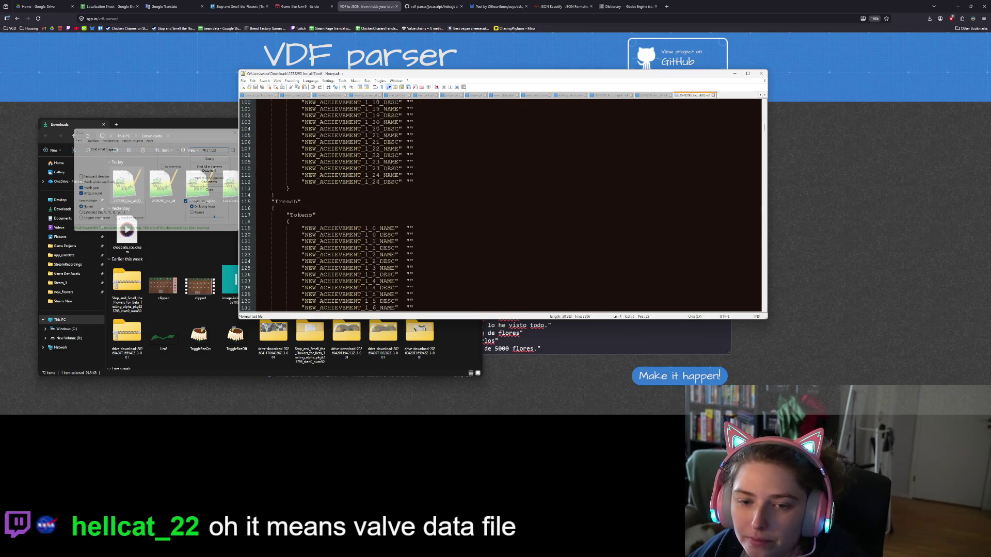
{"action": "scroll", "coordinate": [499, 205], "scroll_direction": "down", "scroll_amount": 20}
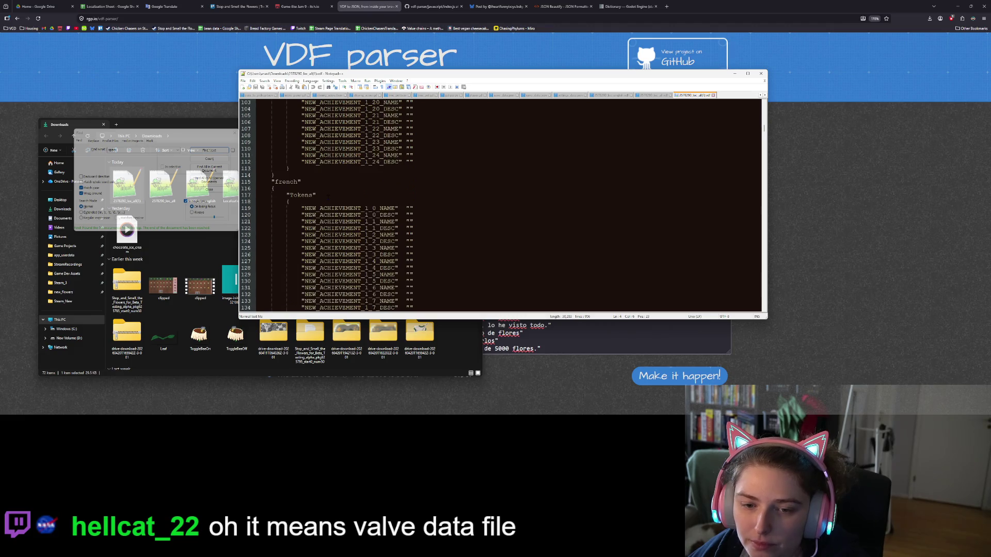
{"action": "scroll", "coordinate": [500, 205], "scroll_direction": "down", "scroll_amount": 20}
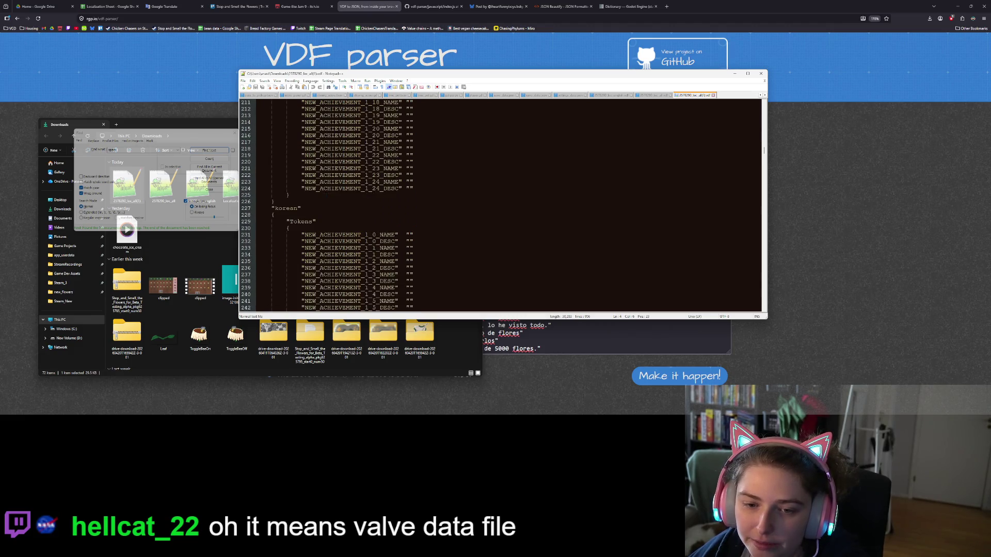
{"action": "scroll", "coordinate": [500, 205], "scroll_direction": "down", "scroll_amount": 7}
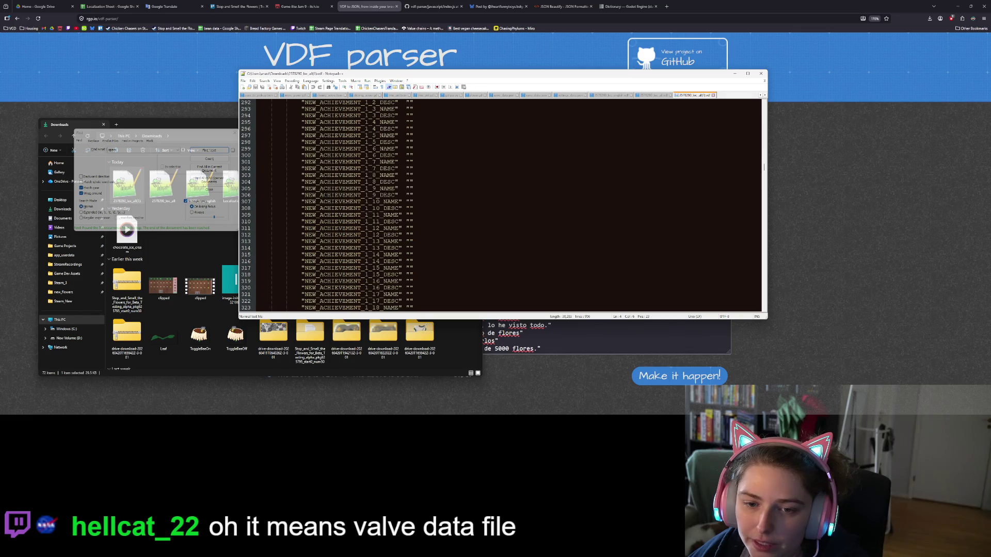
{"action": "double_click", "coordinate": [287, 142]}
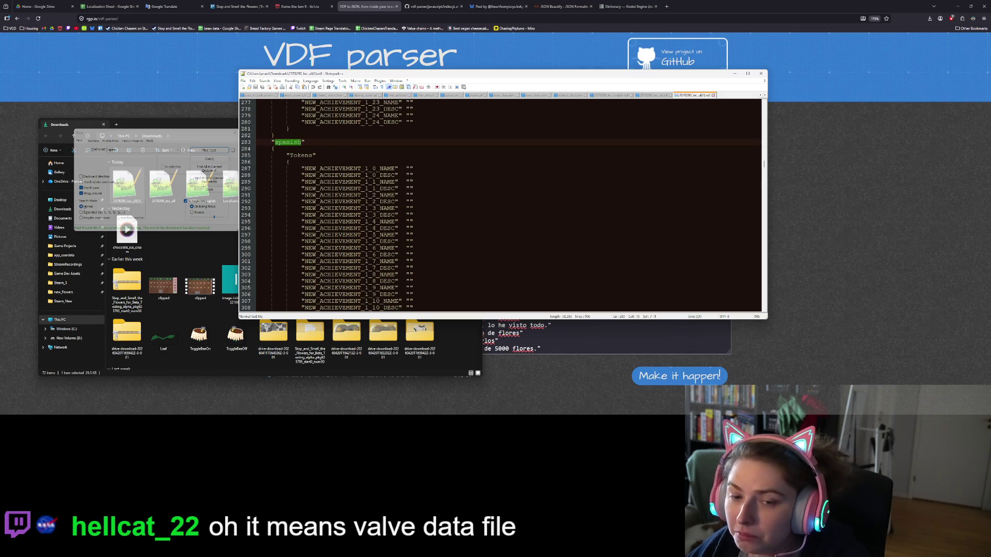
{"action": "scroll", "coordinate": [339, 148], "scroll_direction": "down", "scroll_amount": 15}
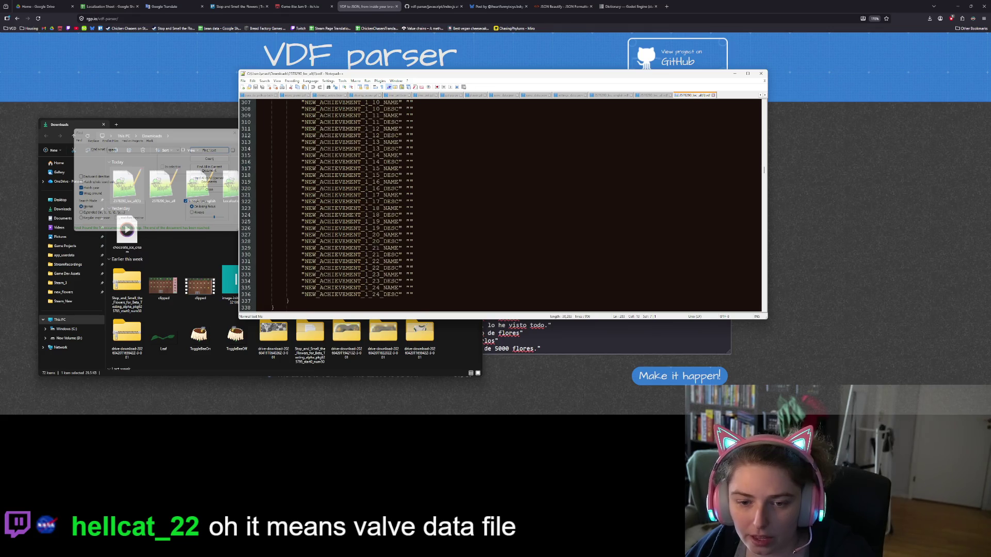
{"action": "double_click", "coordinate": [295, 216]}
{"action": "scroll", "coordinate": [333, 219], "scroll_direction": "down", "scroll_amount": 20}
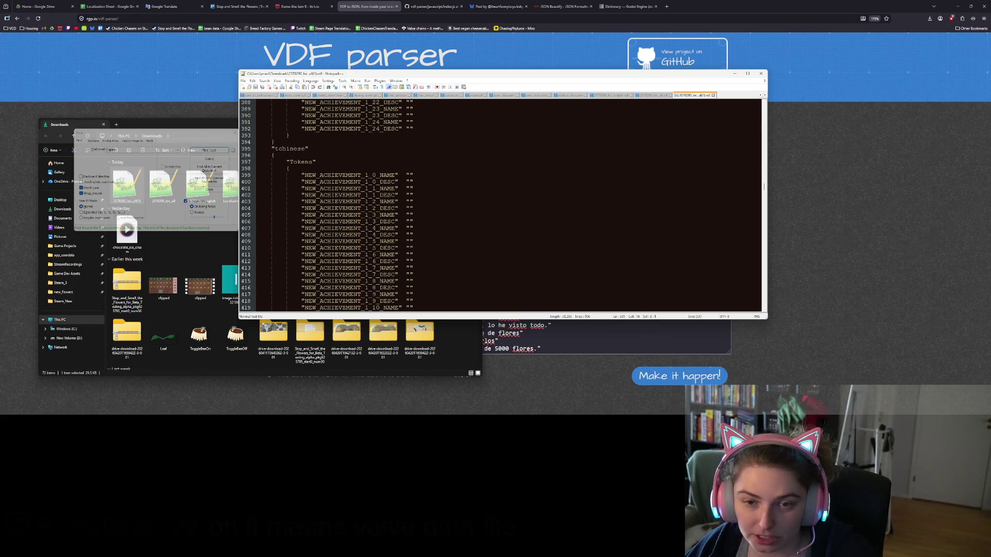
{"action": "scroll", "coordinate": [333, 219], "scroll_direction": "down", "scroll_amount": 18}
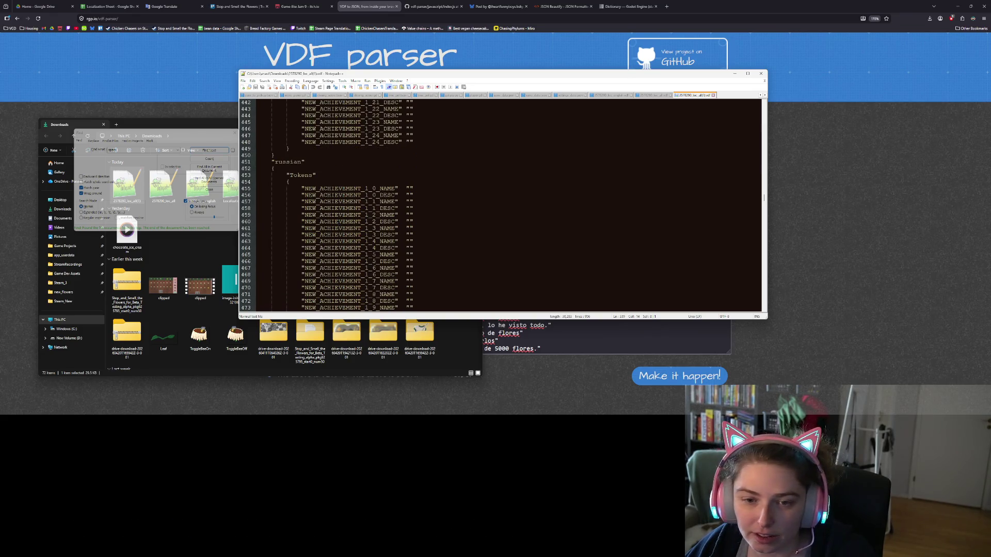
{"action": "scroll", "coordinate": [333, 219], "scroll_direction": "down", "scroll_amount": 20}
{"action": "scroll", "coordinate": [333, 219], "scroll_direction": "down", "scroll_amount": 14}
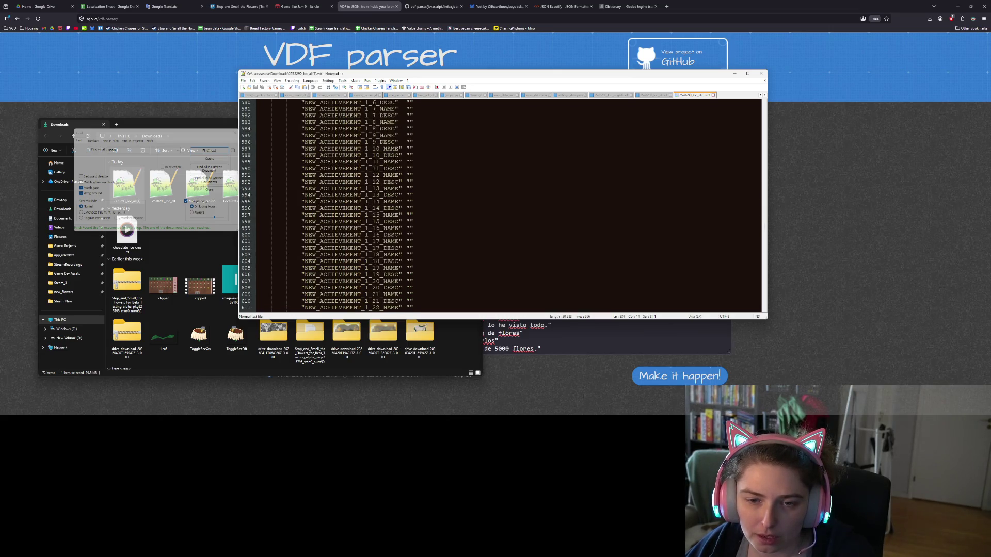
{"action": "scroll", "coordinate": [333, 219], "scroll_direction": "up", "scroll_amount": 6}
{"action": "scroll", "coordinate": [501, 206], "scroll_direction": "down", "scroll_amount": 20}
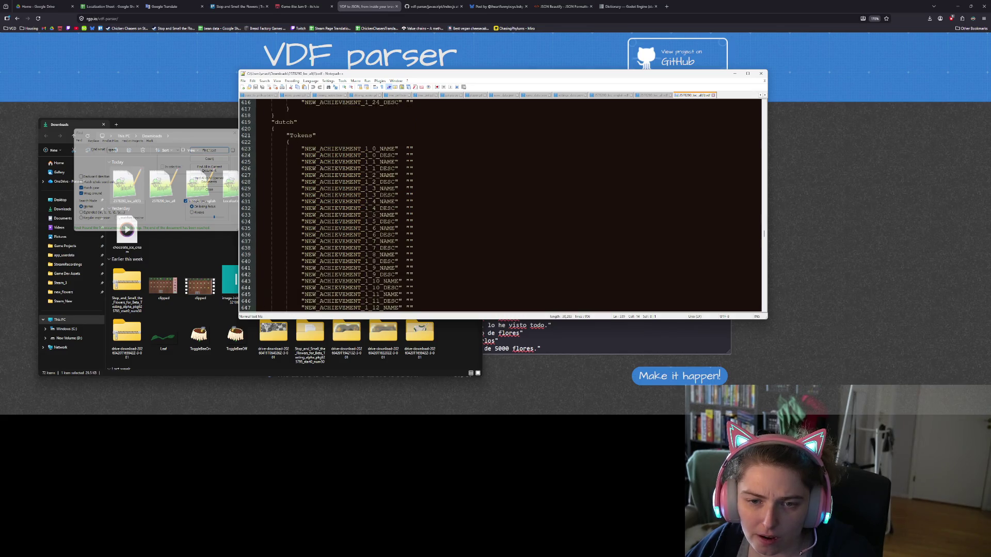
{"action": "scroll", "coordinate": [501, 206], "scroll_direction": "down", "scroll_amount": 20}
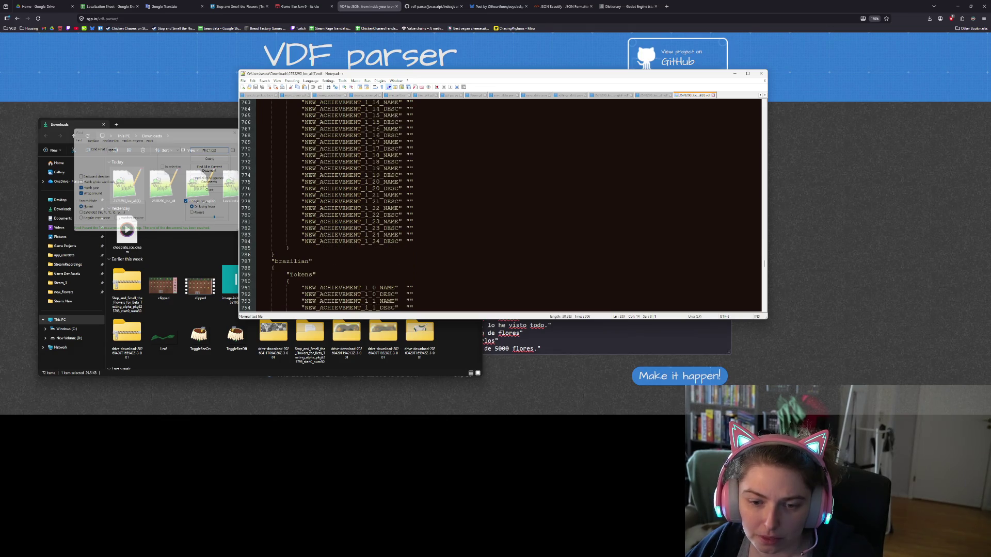
{"action": "scroll", "coordinate": [501, 206], "scroll_direction": "down", "scroll_amount": 4}
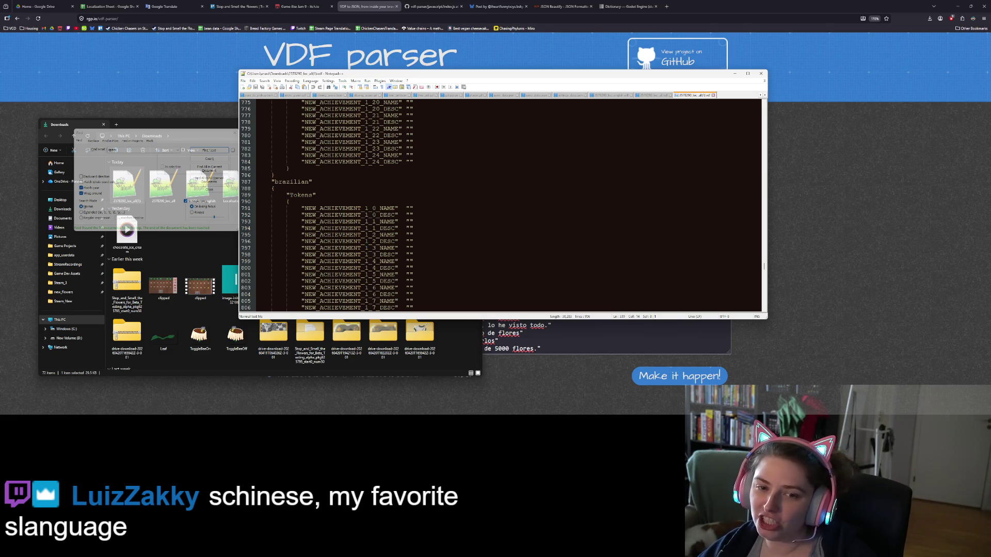
- Dismiss the Find dialog
{"action": "left_click", "coordinate": [213, 137]}
{"action": "left_click", "coordinate": [235, 133]}
{"action": "left_click", "coordinate": [368, 189]}
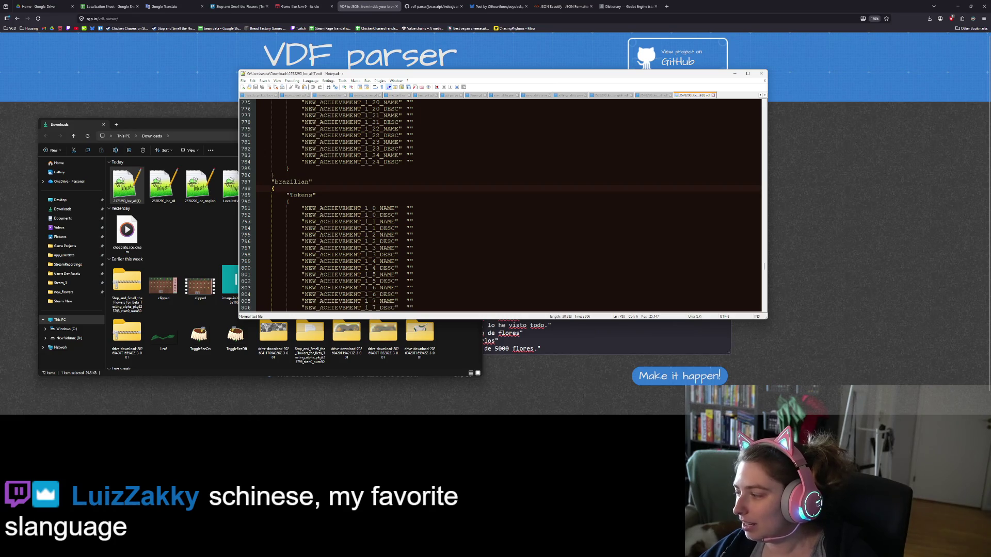
- In generate_ach_localizations.gd, uncomment the two Chinese language entries on lines 7–8
{"action": "key", "text": "alt+Tab"}
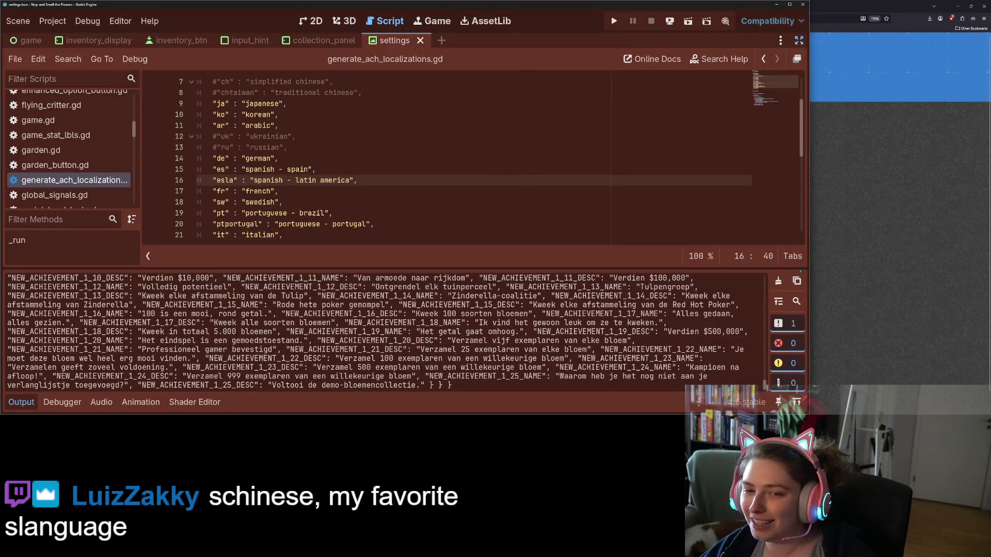
{"action": "key", "text": "Down"}
{"action": "scroll", "coordinate": [514, 212], "scroll_direction": "up", "scroll_amount": 1}
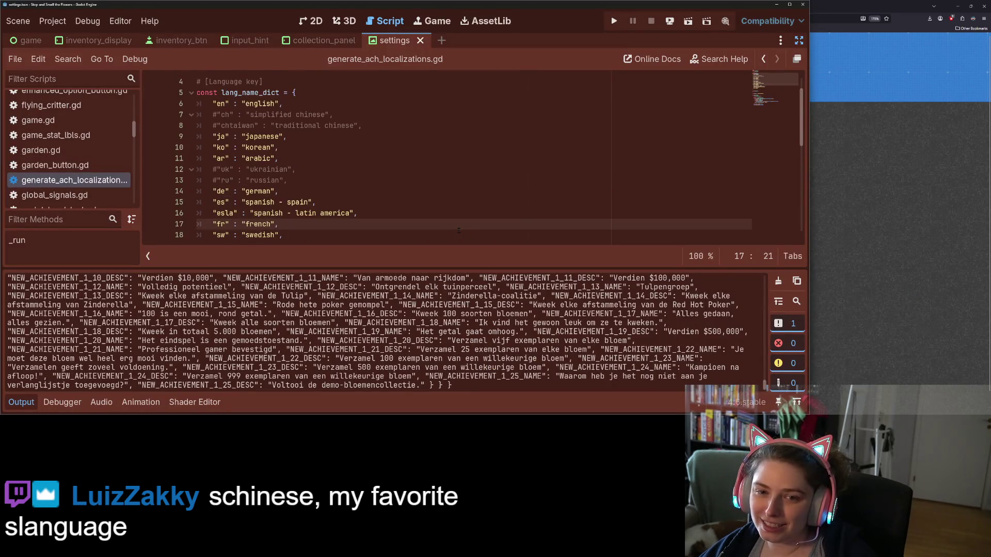
{"action": "left_click_drag", "start_coordinate": [221, 115], "coordinate": [237, 126]}
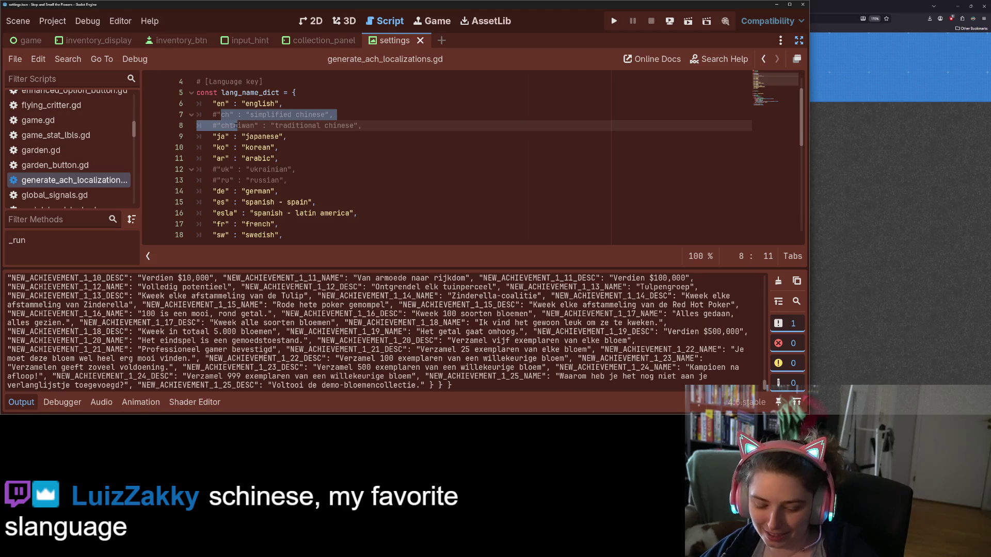
{"action": "key", "text": "ctrl+k"}
{"action": "left_click", "coordinate": [238, 126]}
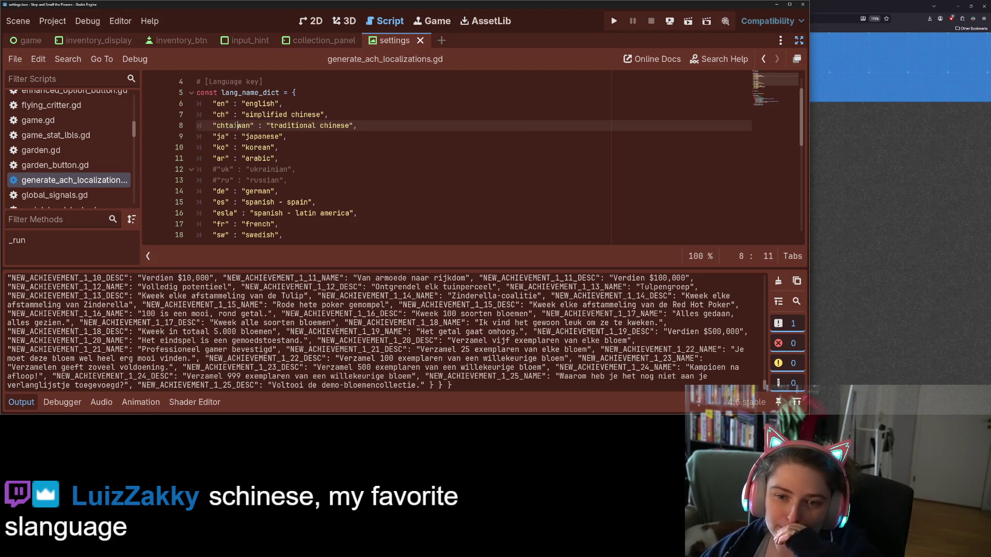
- Rename the Chinese values to schinese and tchinese and save the script
{"action": "mouse_move", "coordinate": [292, 115]}
{"action": "left_mouse_down"}
{"action": "mouse_move", "coordinate": [246, 114]}
{"action": "mouse_move", "coordinate": [321, 125]}
{"action": "left_mouse_up"}
{"action": "type", "text": "s"}
{"action": "key", "text": "BackSpace"}
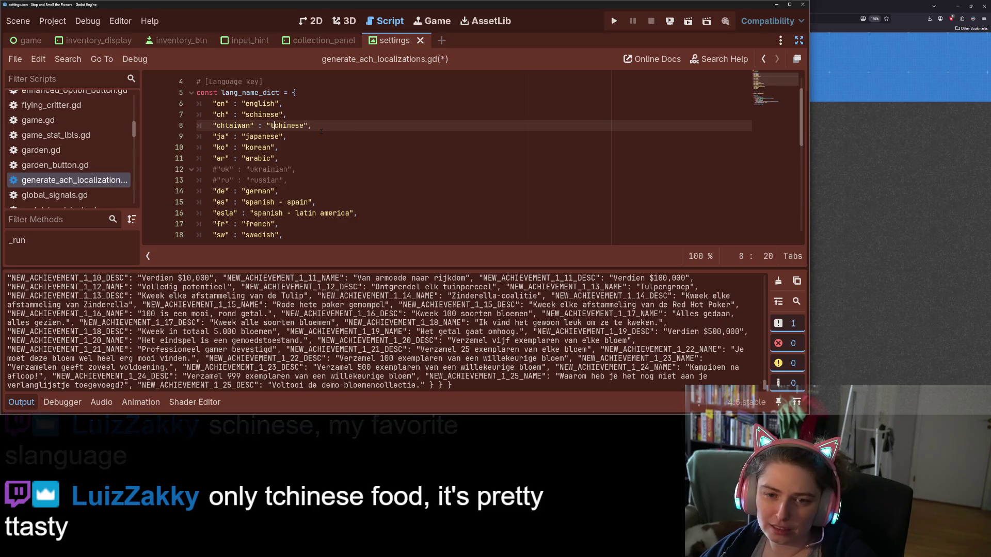
{"action": "key", "text": "ctrl+s"}
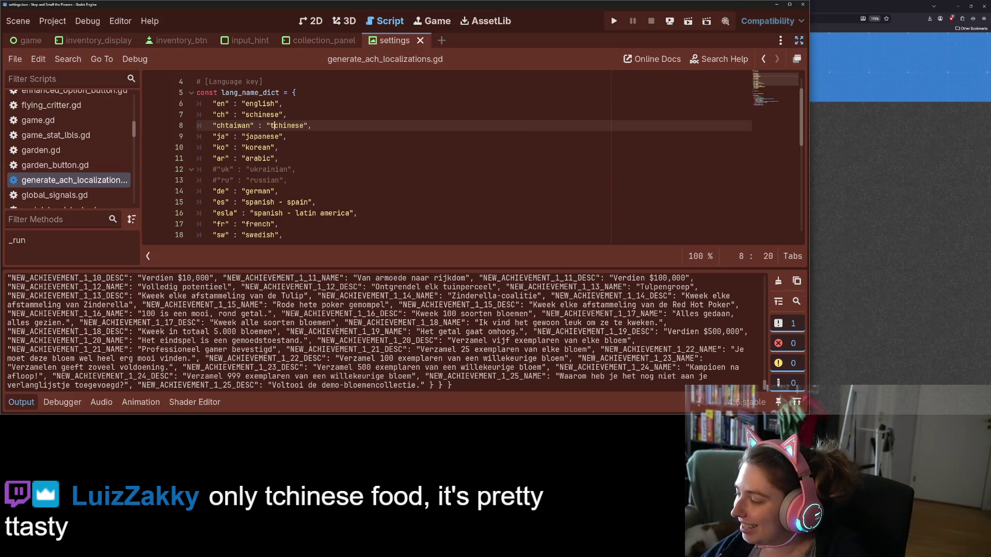
- Check the brazilian language key name in the localization file, then return to the script
{"action": "key", "text": "alt+Tab"}
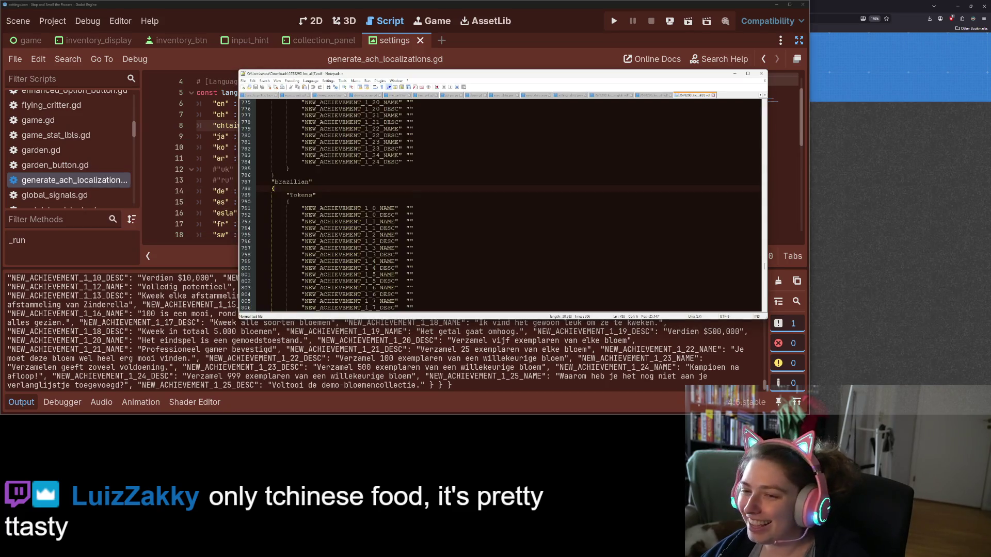
{"action": "double_click", "coordinate": [301, 182]}
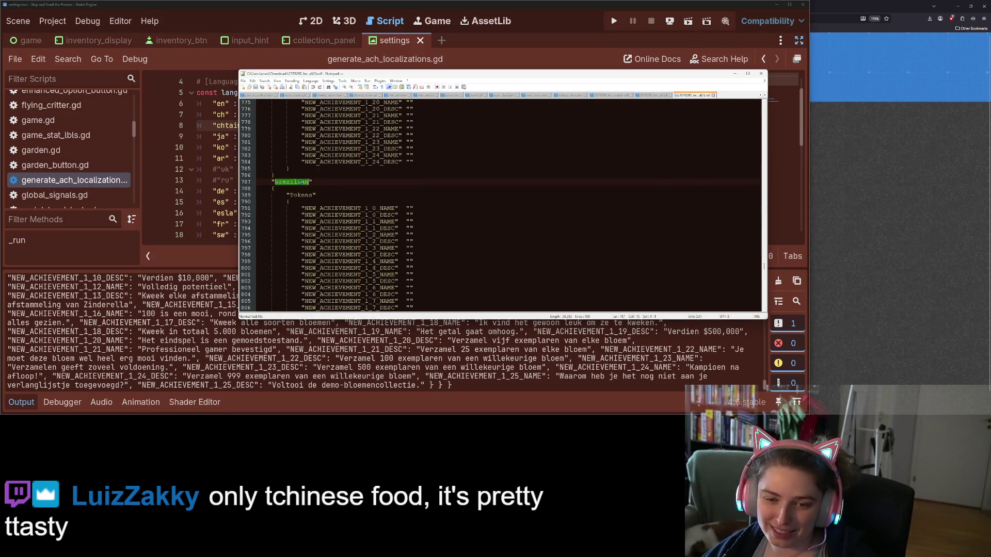
{"action": "left_click", "coordinate": [216, 170]}
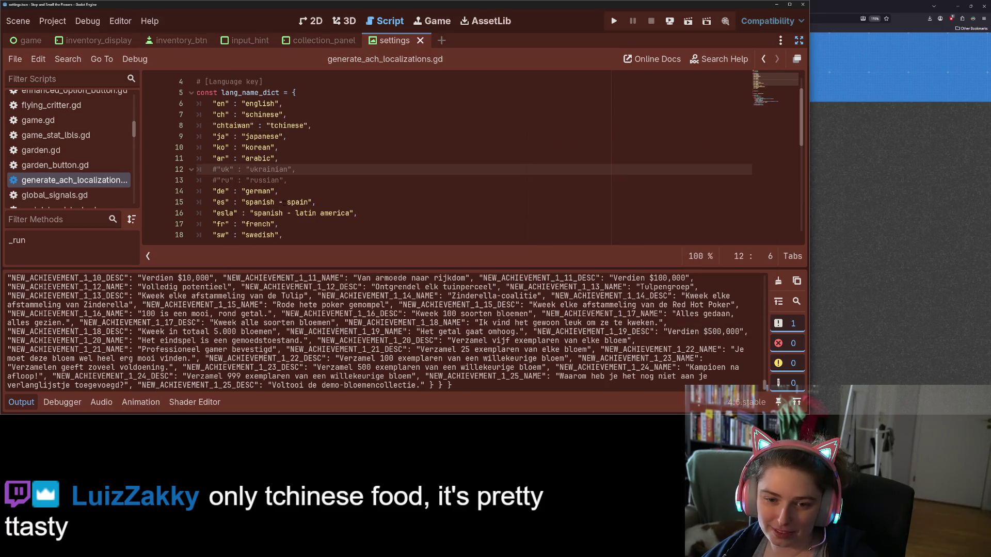
{"action": "scroll", "coordinate": [275, 222], "scroll_direction": "down", "scroll_amount": 2}
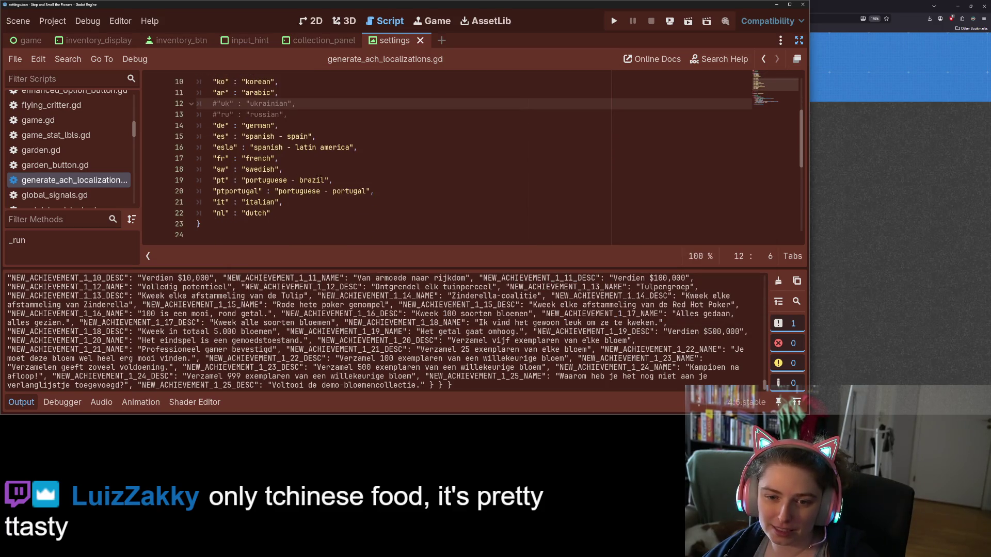
- Map "pt" to brazilian and "ptportugal" to portuguese, then save
{"action": "left_click_drag", "start_coordinate": [324, 180], "coordinate": [246, 181]}
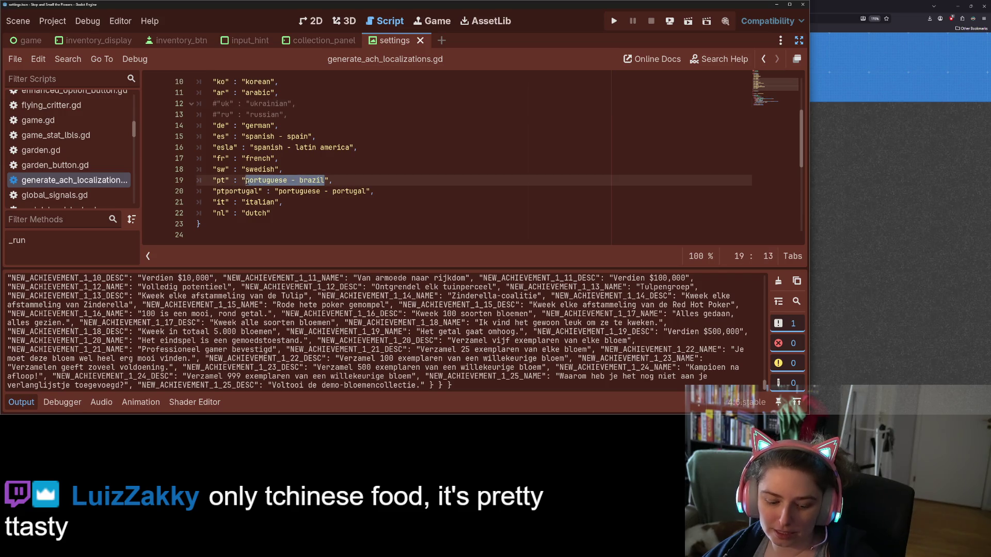
{"action": "type", "text": "brazilian"}
{"action": "left_click_drag", "start_coordinate": [320, 191], "coordinate": [368, 191]}
{"action": "key", "text": "BackSpace"}
{"action": "key", "text": "ctrl+s"}
- Remove the "- spain" suffix from the Spanish entry on line 15 and save
{"action": "left_click", "coordinate": [317, 176]}
{"action": "scroll", "coordinate": [318, 184], "scroll_direction": "up", "scroll_amount": 1}
{"action": "left_click_drag", "start_coordinate": [312, 170], "coordinate": [278, 169]}
{"action": "key", "text": "BackSpace"}
{"action": "key", "text": "ctrl+s"}
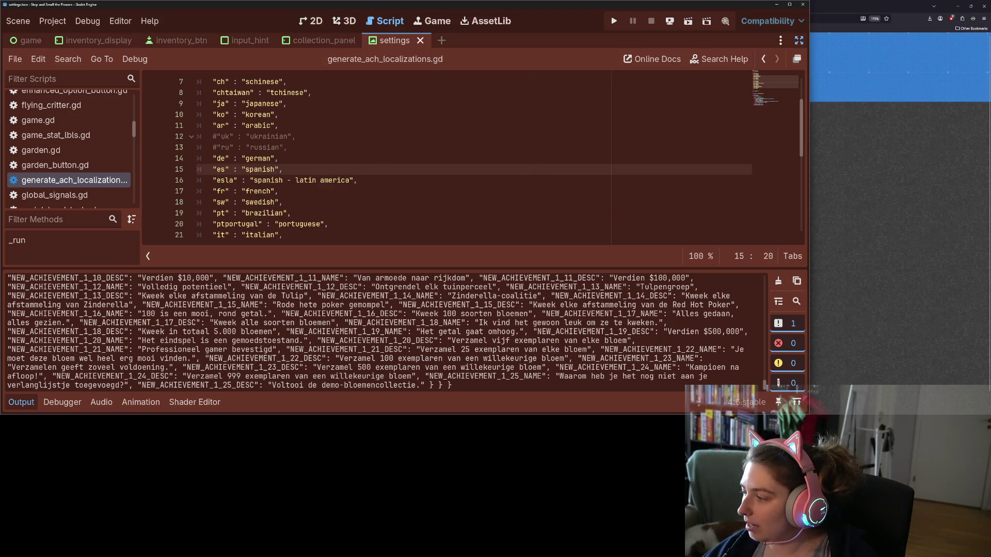
- Copy the latam label from the localization file and select the "spanish - latin america" value
{"action": "key", "text": "alt+Tab"}
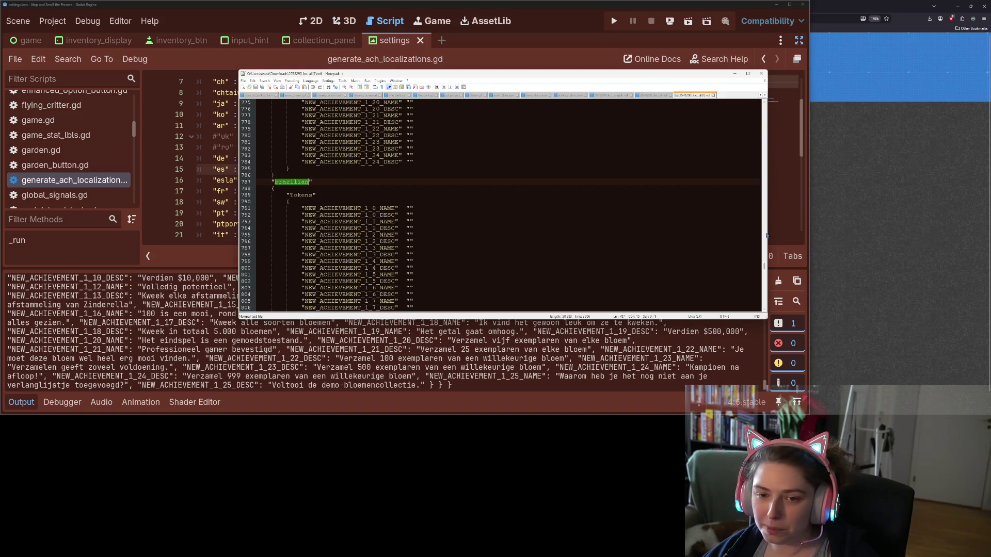
{"action": "scroll", "coordinate": [766, 235], "scroll_direction": "down", "scroll_amount": 20}
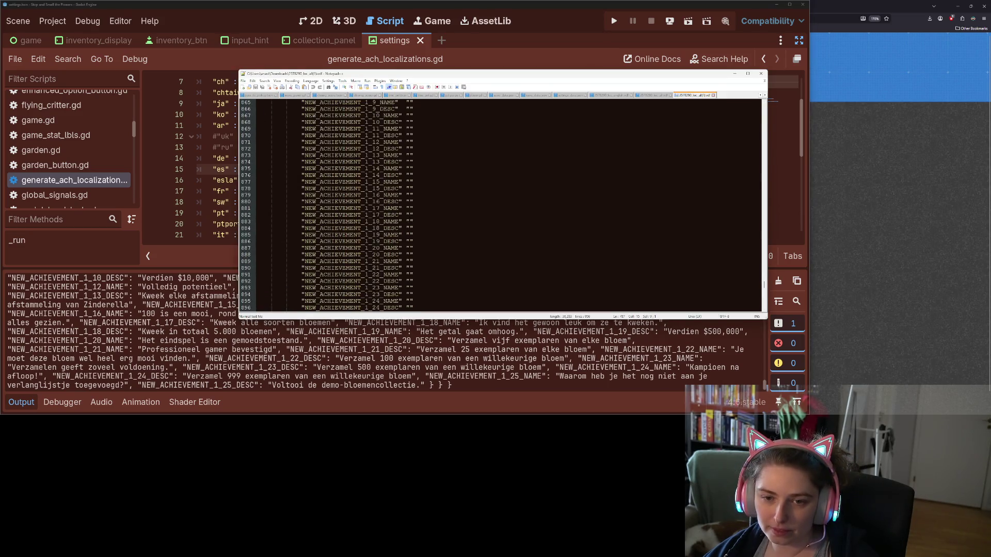
{"action": "scroll", "coordinate": [408, 219], "scroll_direction": "down", "scroll_amount": 6}
{"action": "double_click", "coordinate": [284, 208]}
{"action": "key", "text": "ctrl+c"}
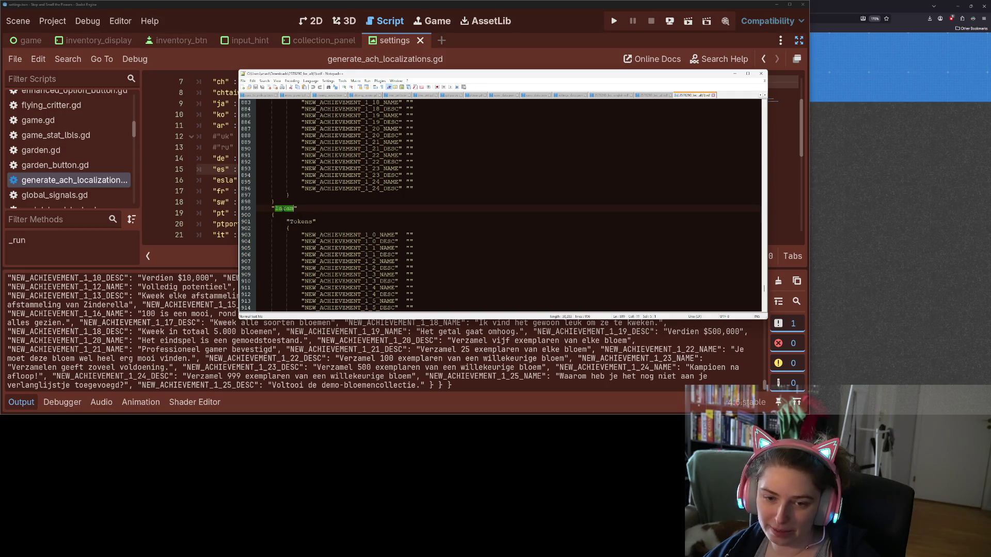
{"action": "left_click", "coordinate": [229, 191]}
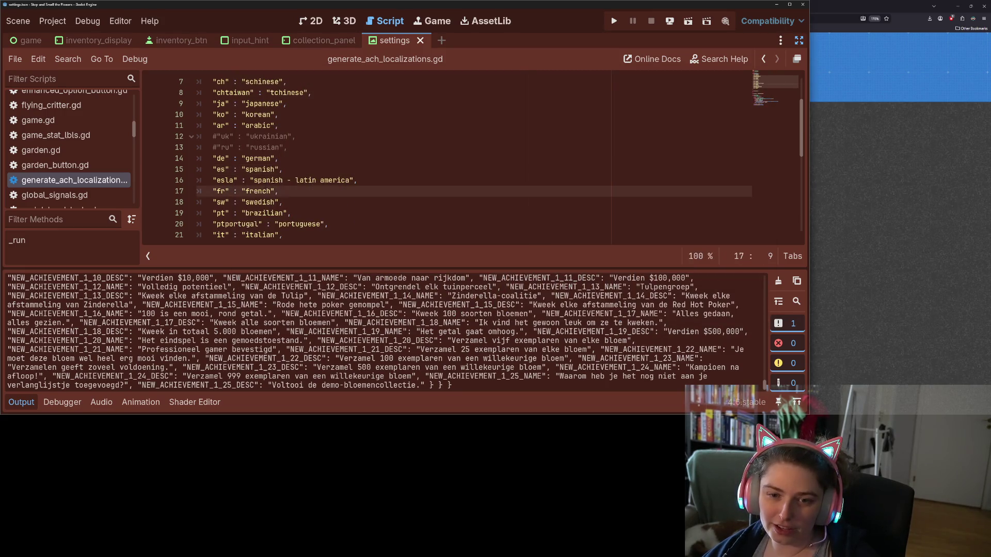
{"action": "left_click_drag", "start_coordinate": [253, 180], "coordinate": [353, 180]}
- Replace the Latin American Spanish value with latam, save, and uncomment the uk and ru entries
{"action": "key", "text": "ctrl+v"}
{"action": "key", "text": "ctrl+s"}
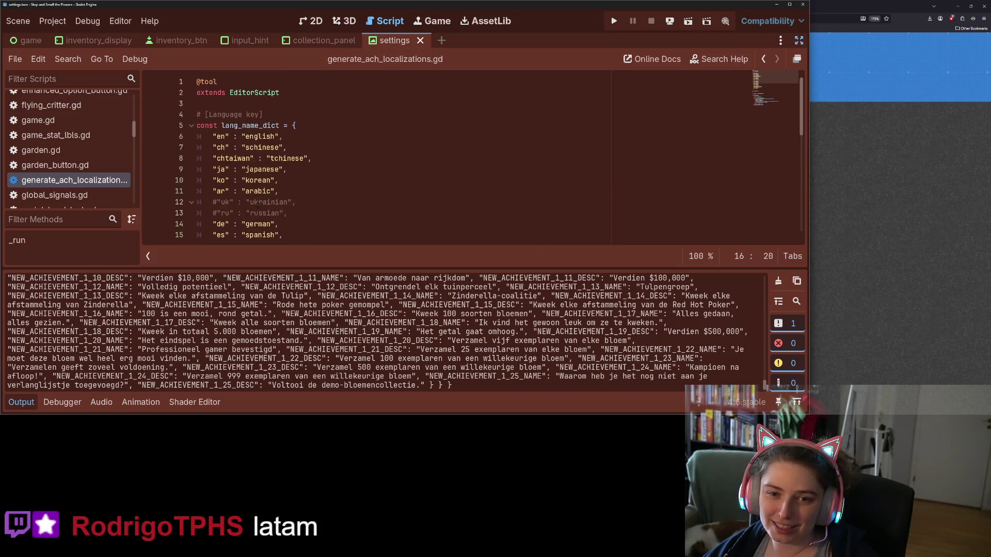
{"action": "left_click_drag", "start_coordinate": [220, 202], "coordinate": [229, 214]}
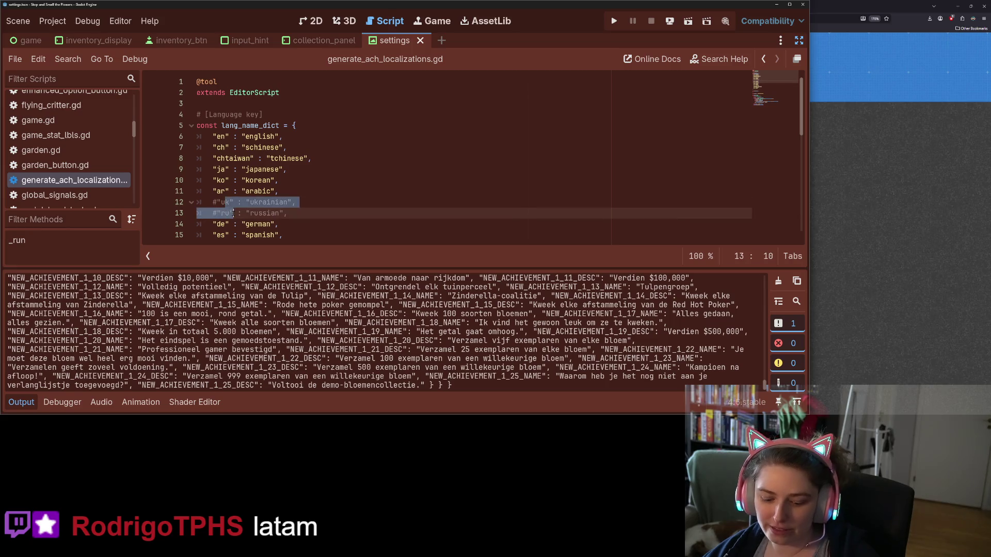
{"action": "key", "text": "ctrl+k"}
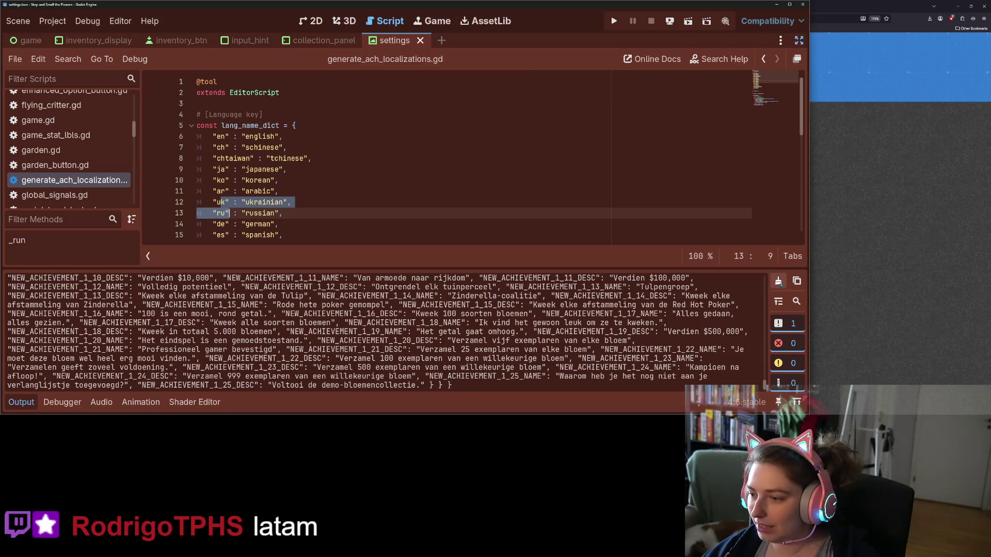
- Clear the Output log, rerun the localization generator, and copy all of its output
{"action": "left_click", "coordinate": [779, 281]}
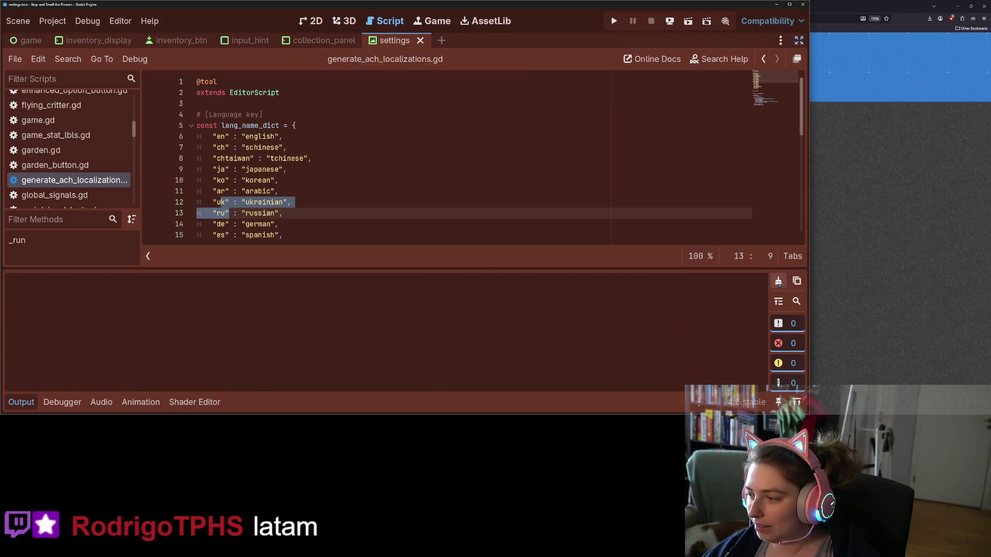
{"action": "left_click", "coordinate": [526, 202]}
{"action": "scroll", "coordinate": [511, 204], "scroll_direction": "down", "scroll_amount": 1}
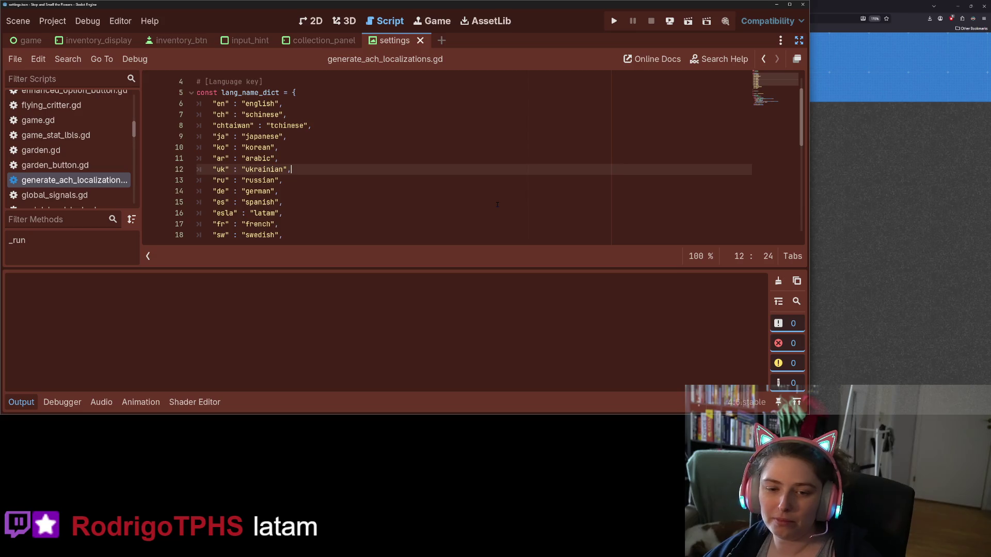
{"action": "scroll", "coordinate": [497, 204], "scroll_direction": "down", "scroll_amount": 2}
{"action": "key", "text": "ctrl+shift+x"}
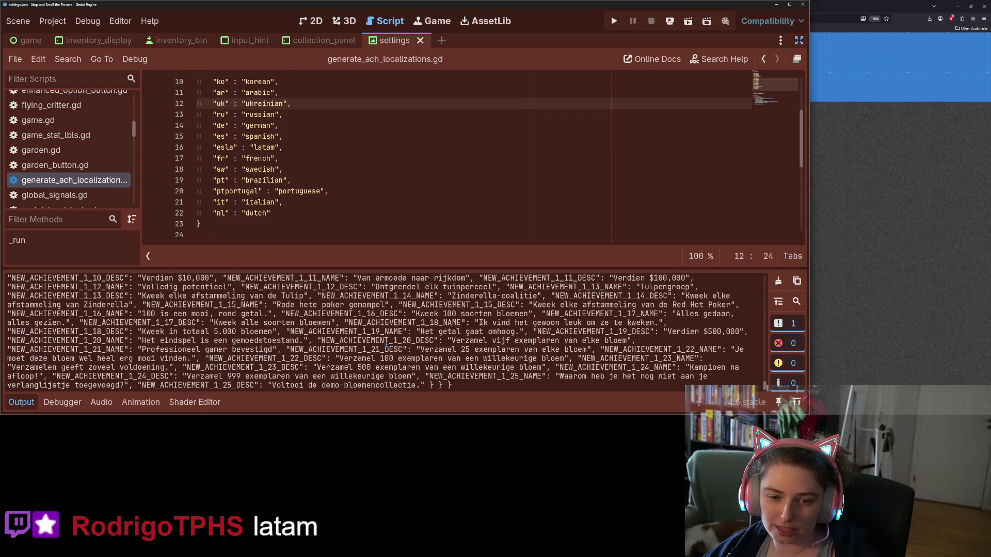
{"action": "key", "text": "ctrl+a"}
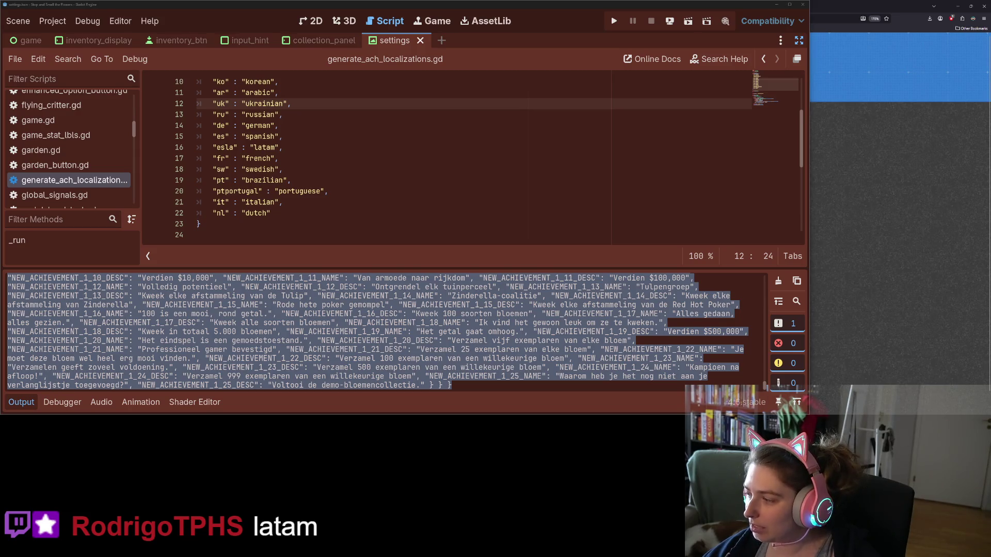
{"action": "key", "text": "alt+Tab"}
- Paste the generated output as JSON, convert it with 'Make it happen!', and copy the VDF result
{"action": "key", "text": "ctrl+a"}
{"action": "key", "text": "ctrl+v"}
{"action": "left_click", "coordinate": [345, 375]}
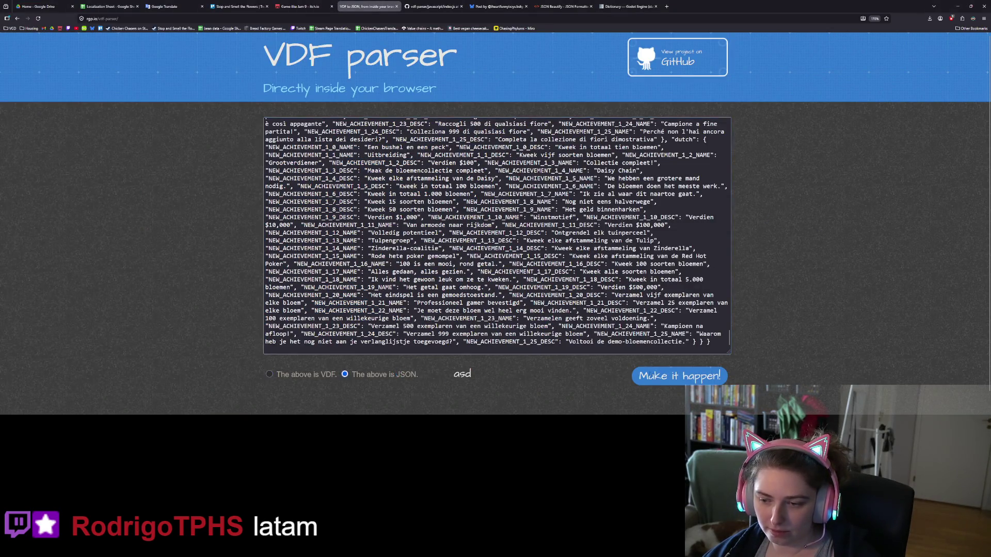
{"action": "left_click", "coordinate": [674, 376]}
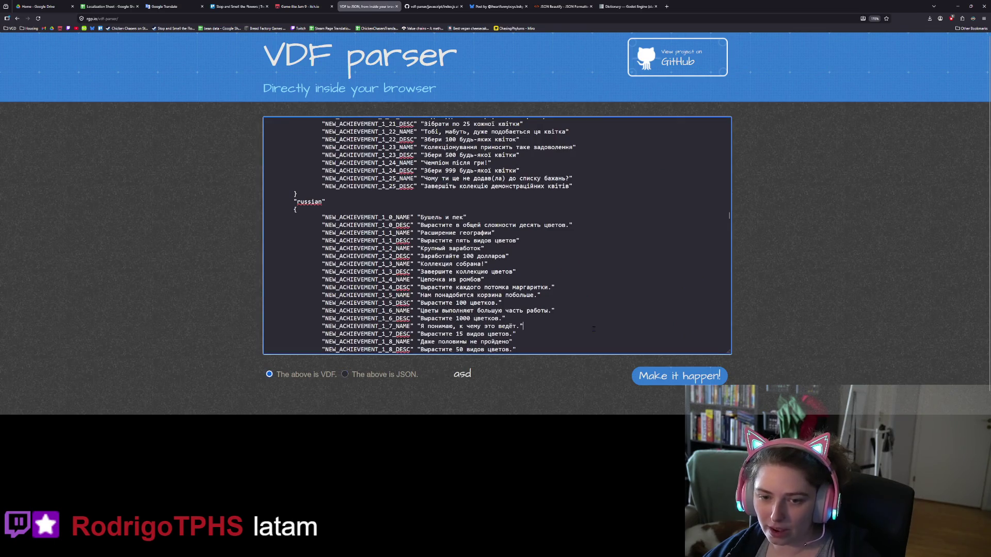
{"action": "scroll", "coordinate": [577, 325], "scroll_direction": "down", "scroll_amount": 8}
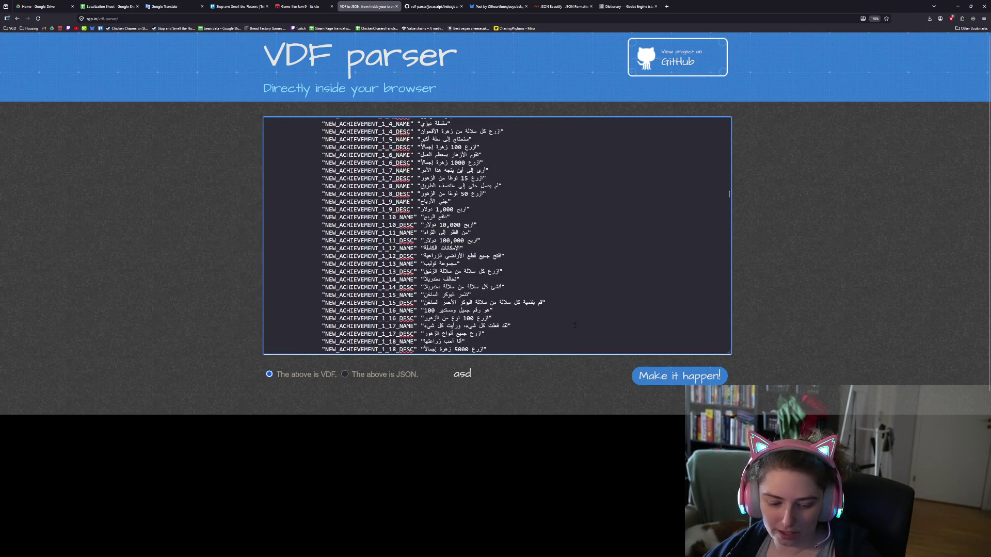
{"action": "key", "text": "ctrl+a"}
{"action": "left_click", "coordinate": [552, 306]}
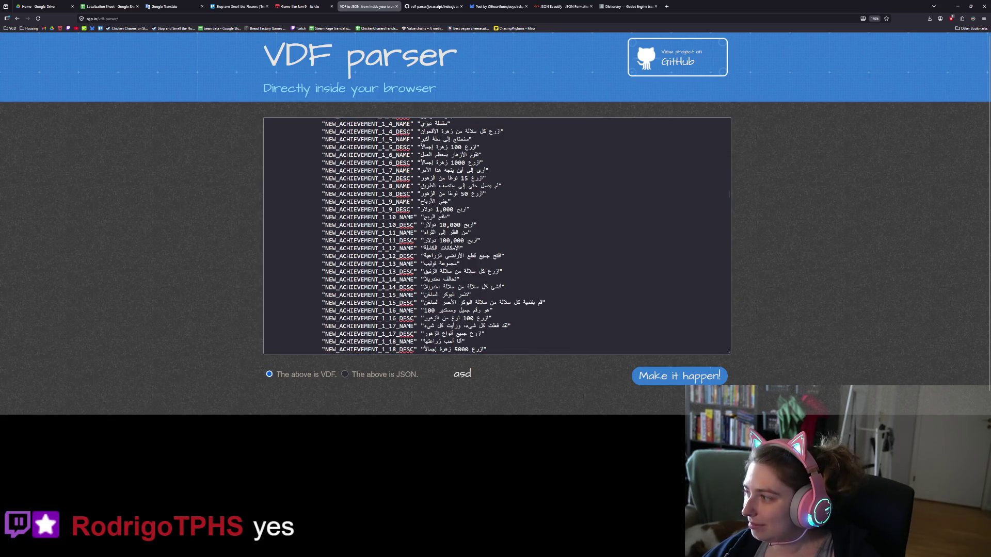
{"action": "key", "text": "alt+Tab"}
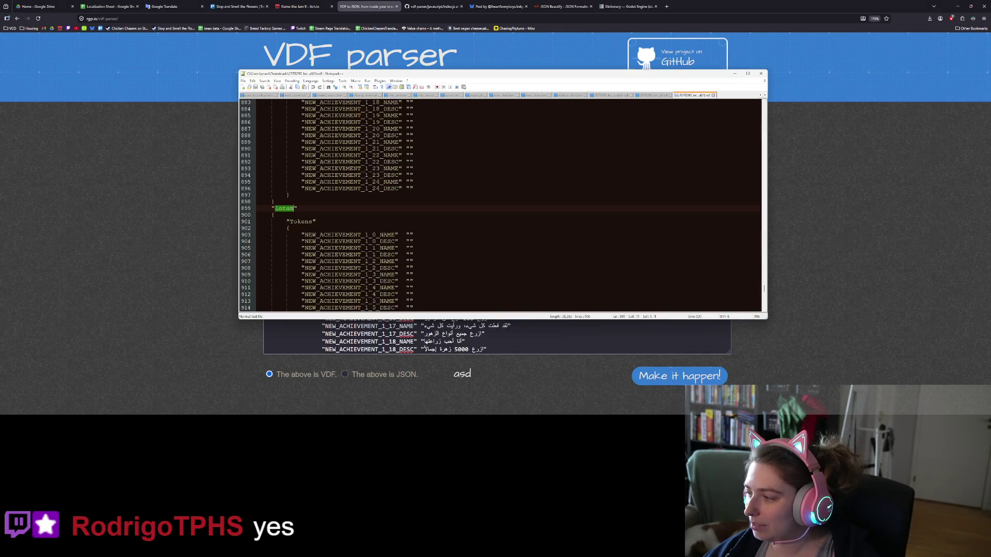
- Overwrite loc_all.vdf with the converted VDF text, then minimize Notepad++
{"action": "left_click", "coordinate": [664, 98]}
{"action": "left_click", "coordinate": [584, 249]}
{"action": "key", "text": "ctrl+a"}
{"action": "key", "text": "ctrl+v"}
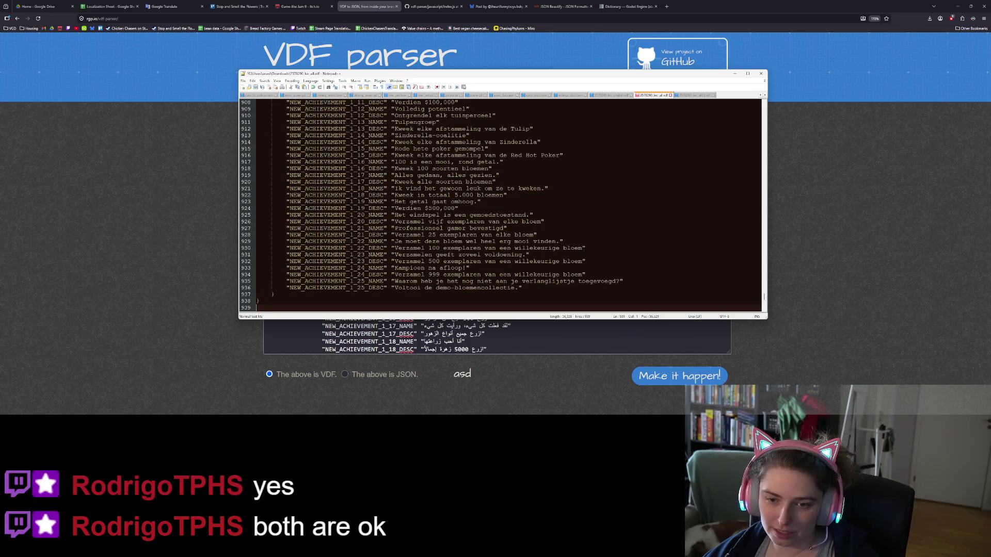
{"action": "left_click", "coordinate": [570, 248]}
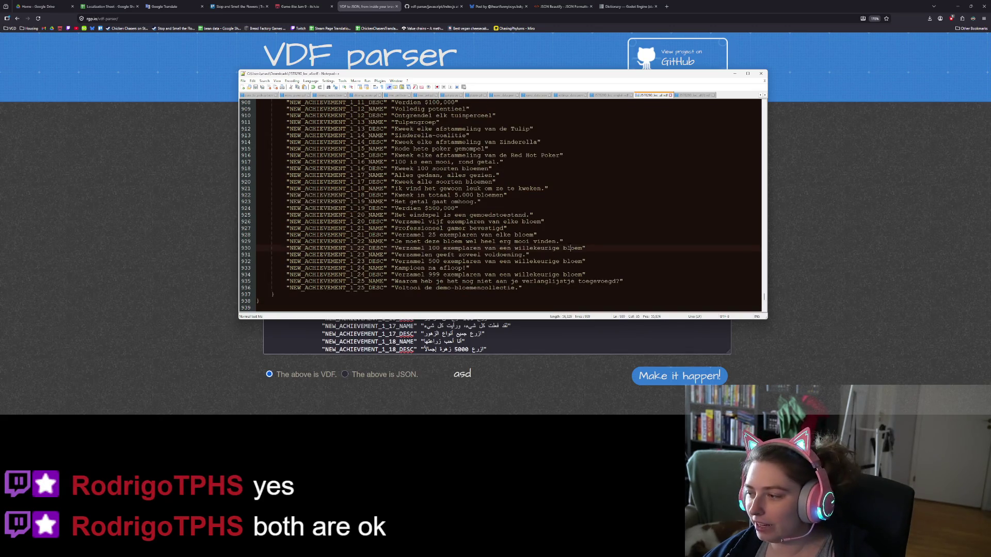
{"action": "left_click", "coordinate": [738, 77]}
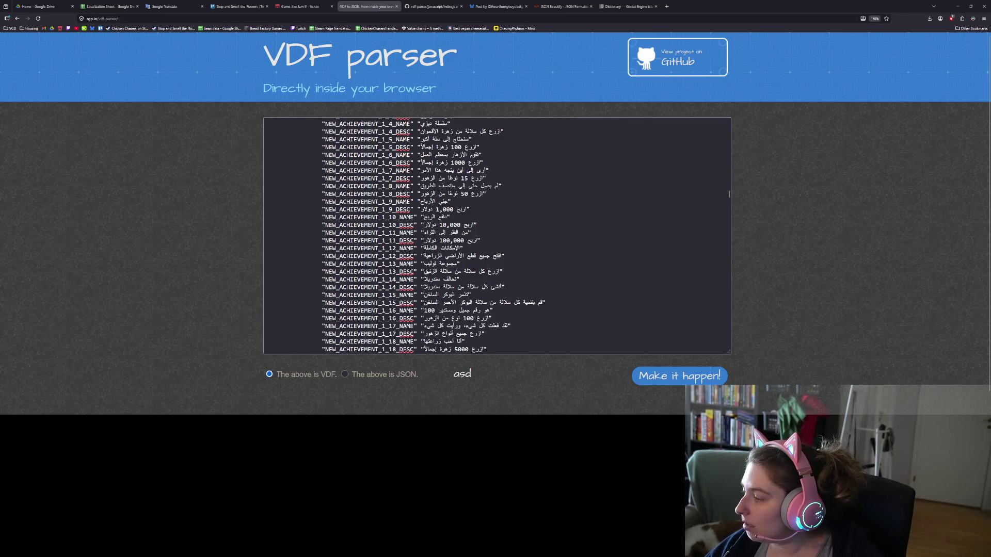
- Scroll up through loc_all.vdf's Italian, Swedish, French, German and Russian sections, then go back to Godot
{"action": "key", "text": "alt+Tab"}
{"action": "scroll", "coordinate": [500, 205], "scroll_direction": "up", "scroll_amount": 20}
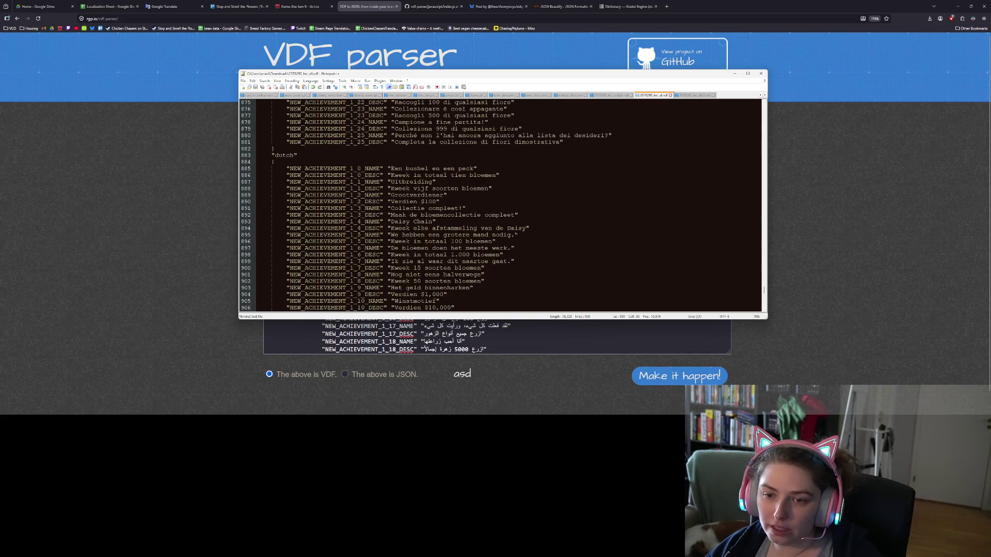
{"action": "scroll", "coordinate": [501, 205], "scroll_direction": "up", "scroll_amount": 20}
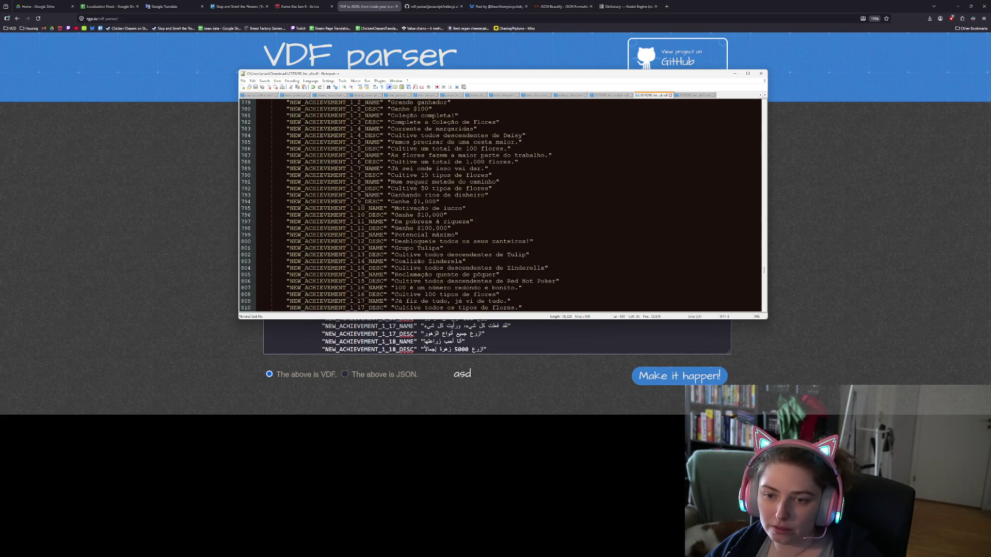
{"action": "scroll", "coordinate": [501, 204], "scroll_direction": "up", "scroll_amount": 20}
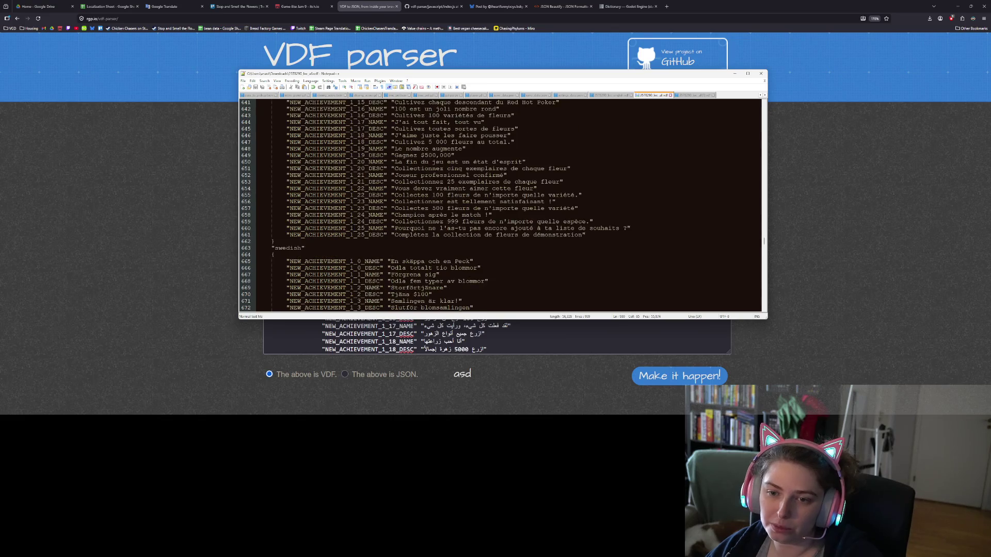
{"action": "scroll", "coordinate": [501, 205], "scroll_direction": "up", "scroll_amount": 20}
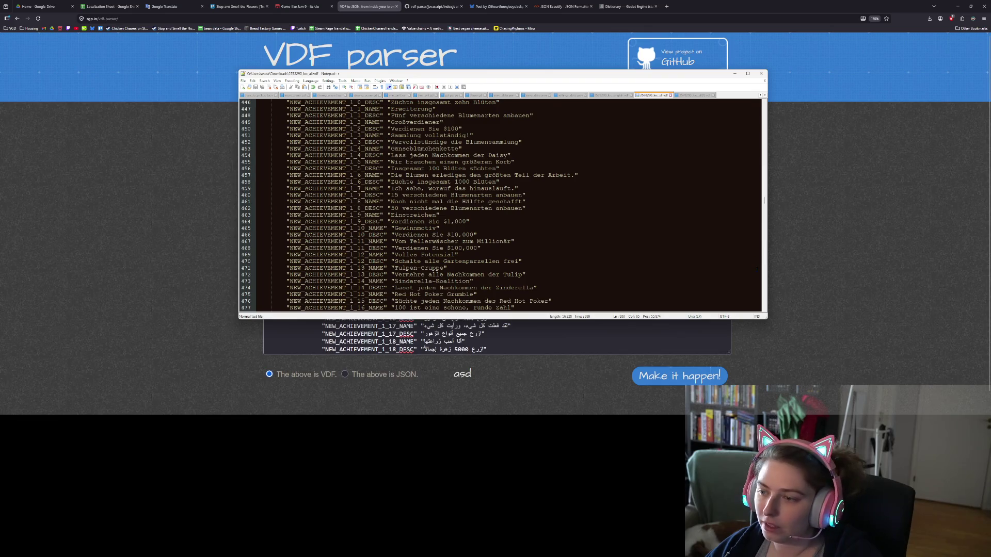
{"action": "scroll", "coordinate": [766, 201], "scroll_direction": "up", "scroll_amount": 12}
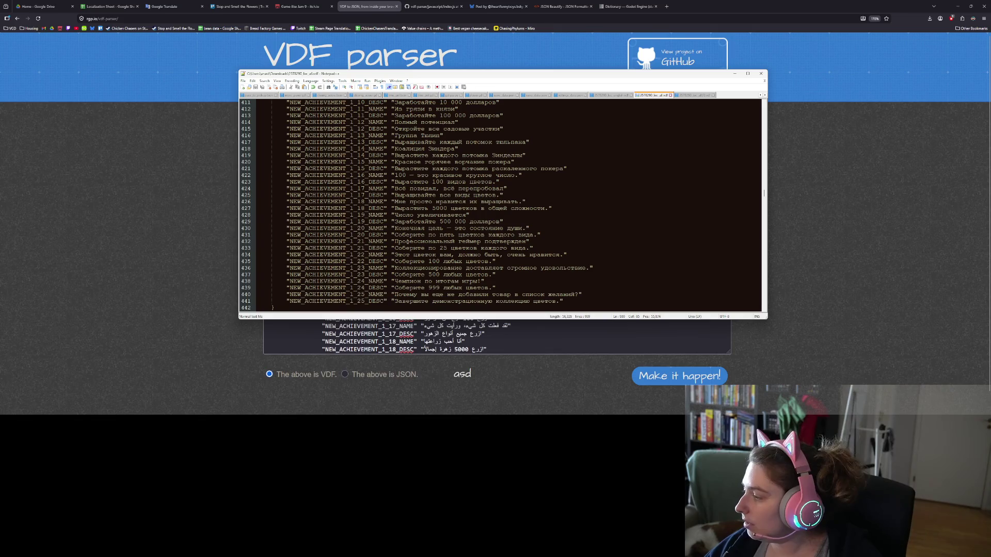
{"action": "key", "text": "alt+Tab"}
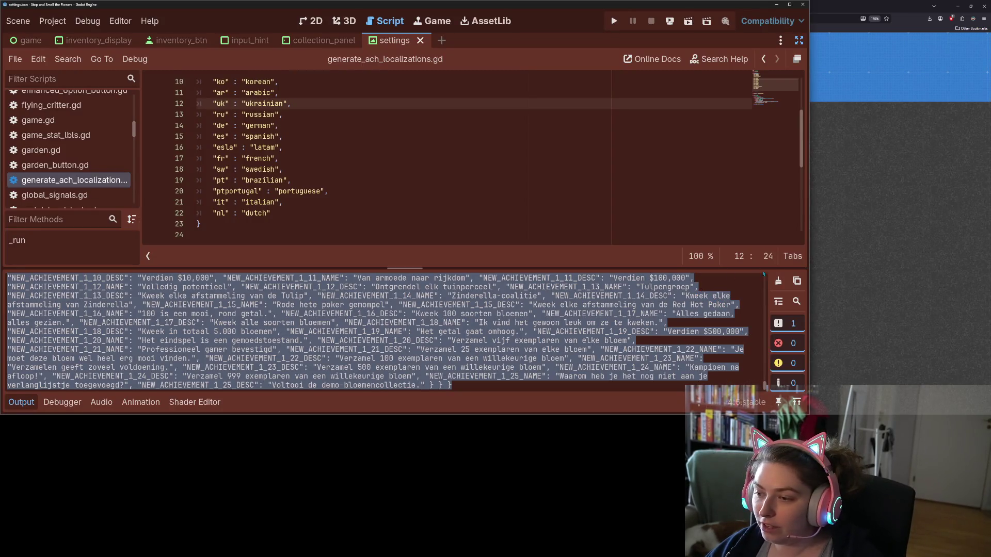
- Clear the Output log and comment out the uk and ru entries on lines 12–13
{"action": "left_click", "coordinate": [779, 281]}
{"action": "scroll", "coordinate": [240, 164], "scroll_direction": "up", "scroll_amount": 2}
{"action": "left_click_drag", "start_coordinate": [230, 169], "coordinate": [245, 180]}
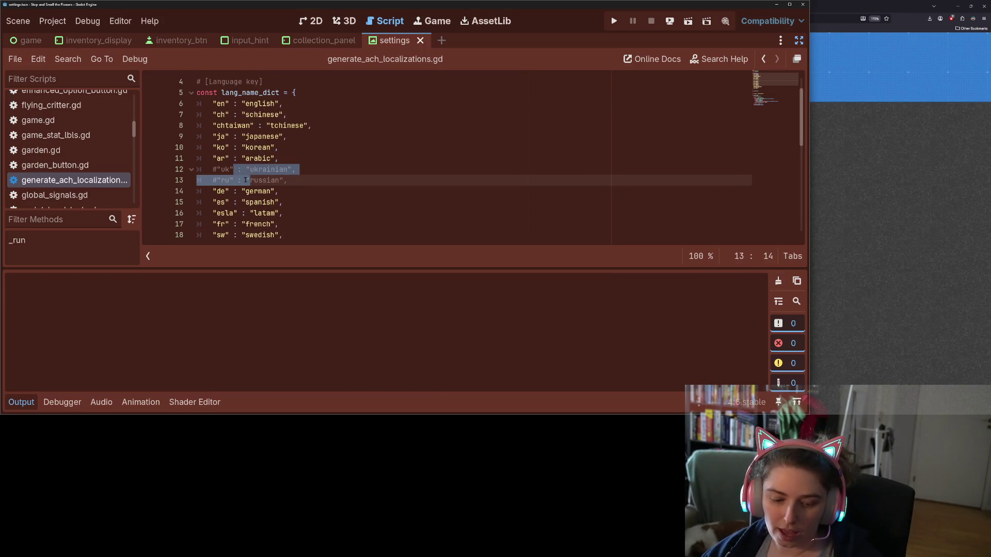
{"action": "key", "text": "ctrl+k"}
{"action": "left_click", "coordinate": [371, 176]}
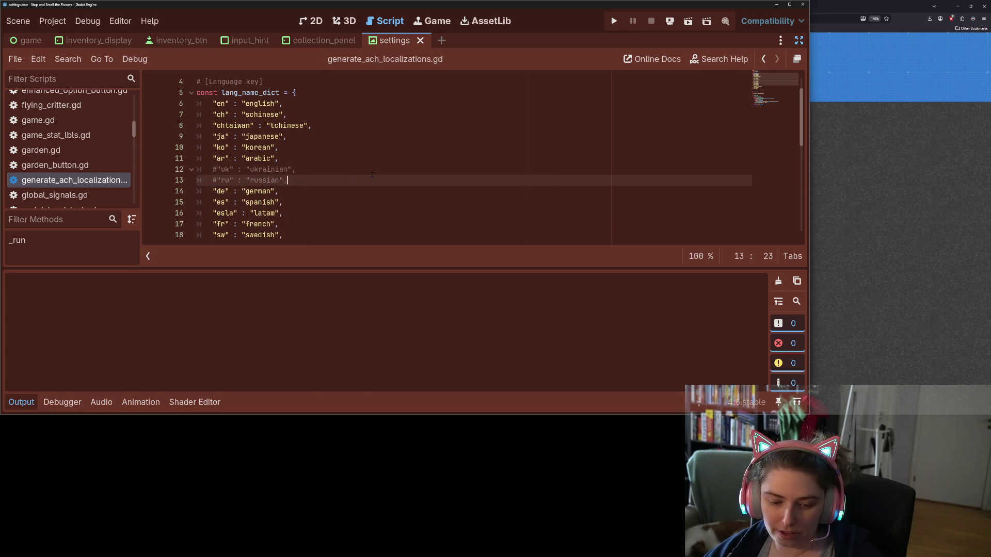
- Rerun the localization generator with Ctrl+Shift+X and copy its output into the VDF parser page
{"action": "key", "text": "ctrl+shift+x"}
{"action": "key", "text": "ctrl+a"}
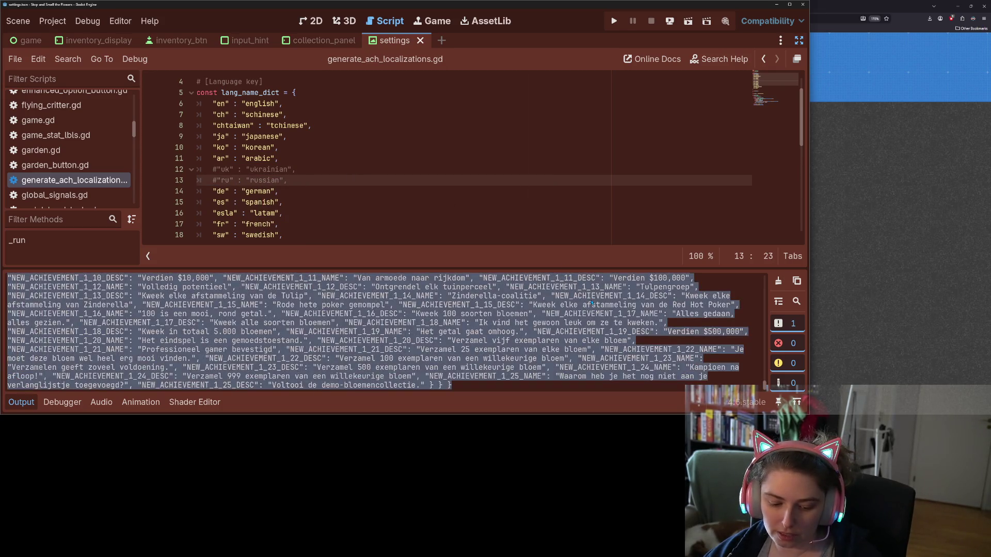
{"action": "left_click", "coordinate": [566, 304]}
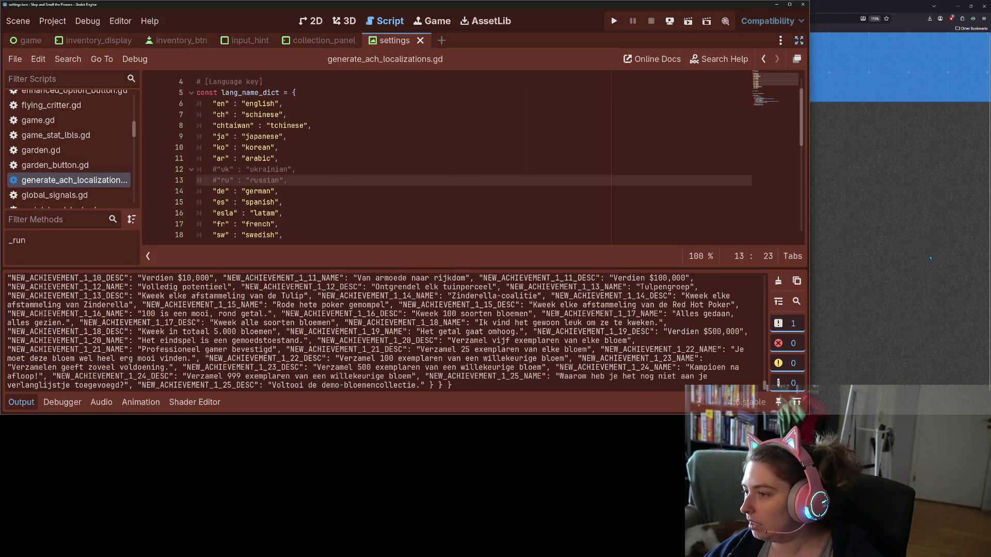
{"action": "left_click", "coordinate": [931, 258]}
{"action": "left_click", "coordinate": [729, 194]}
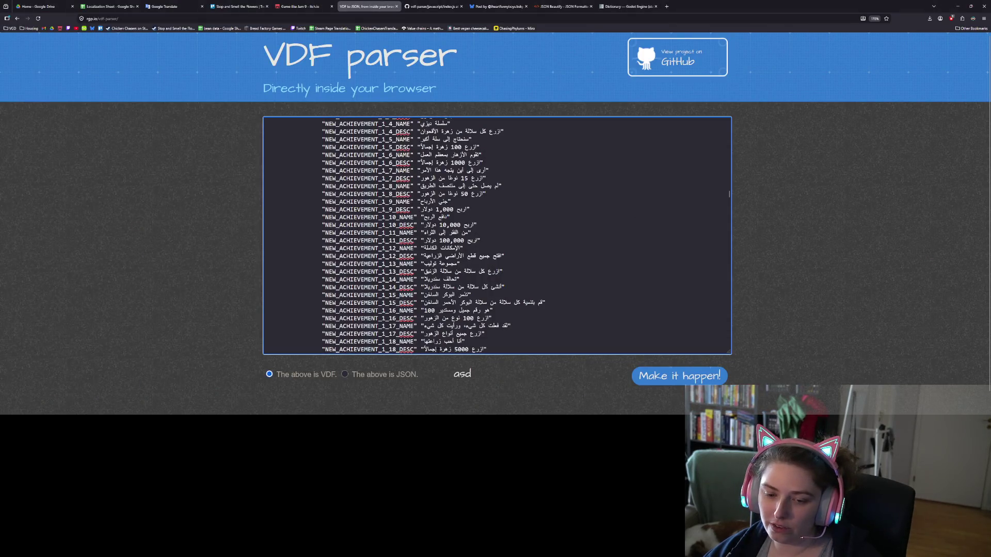
- Replace the parser text with the new output, convert the JSON to VDF, and copy the result
{"action": "left_click", "coordinate": [345, 374]}
{"action": "key", "text": "ctrl+a"}
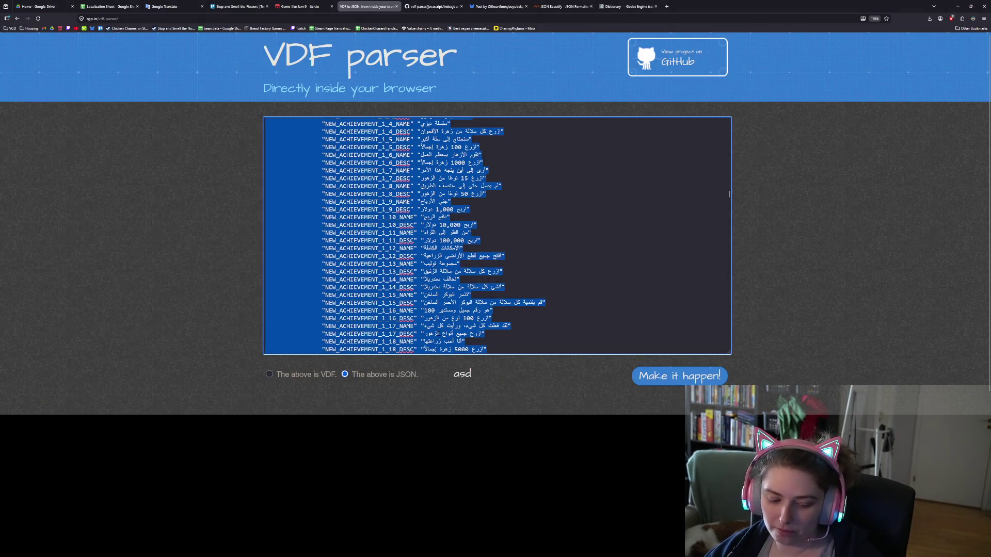
{"action": "key", "text": "Delete"}
{"action": "key", "text": "ctrl+v"}
{"action": "left_click", "coordinate": [687, 372]}
{"action": "left_click", "coordinate": [604, 295]}
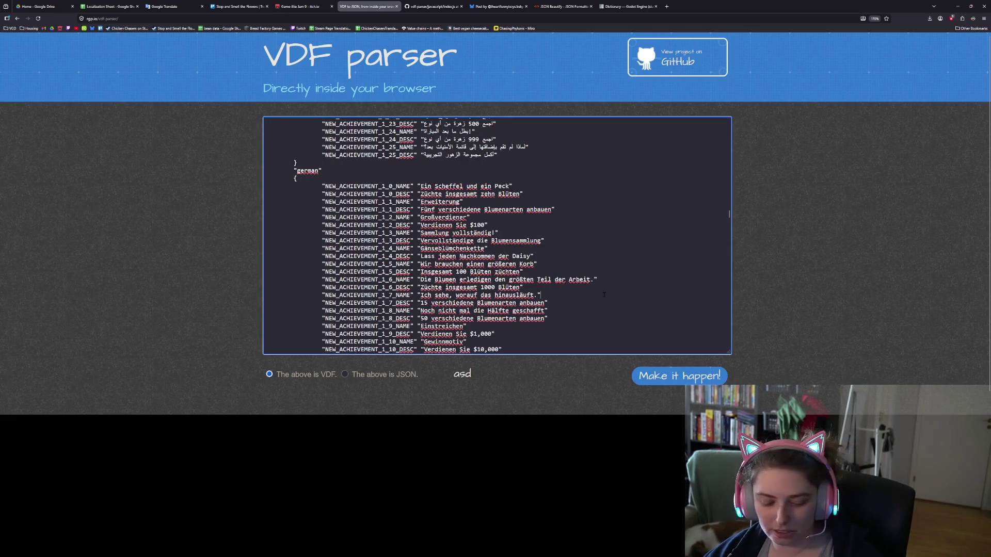
{"action": "key", "text": "ctrl+a"}
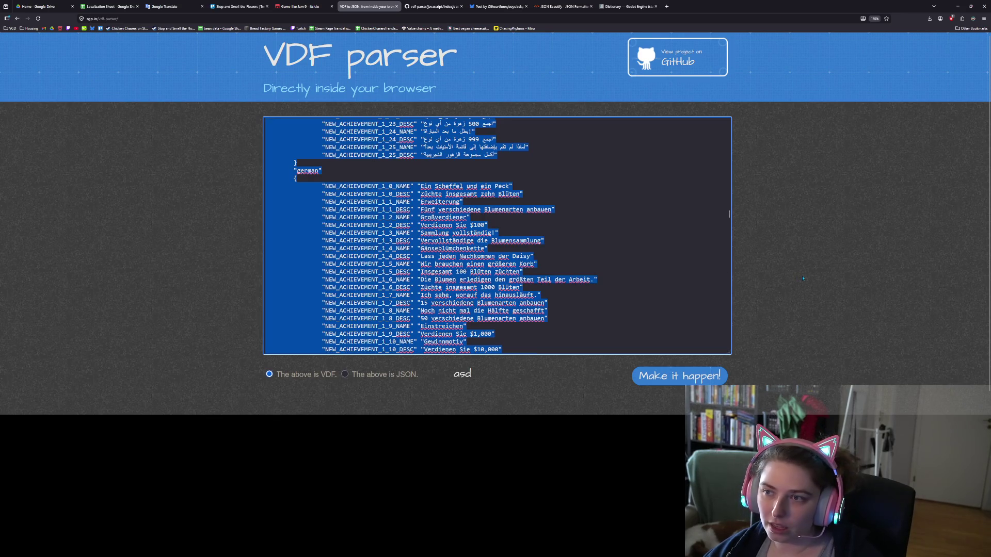
{"action": "key", "text": "alt+Tab"}
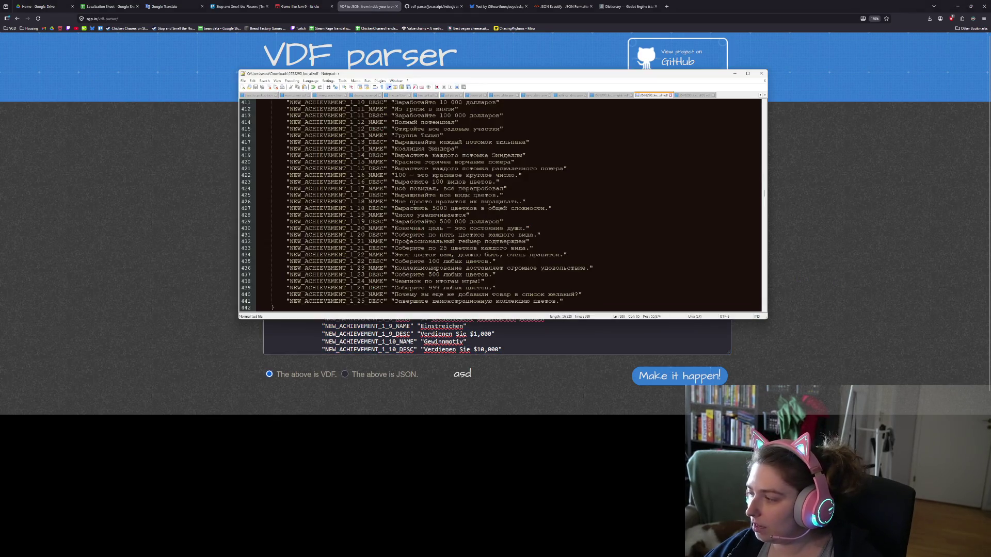
- Paste the converted VDF over the file's old Russian text and review the Dutch strings on lines 814–817
{"action": "left_click", "coordinate": [602, 221]}
{"action": "key", "text": "ctrl+a"}
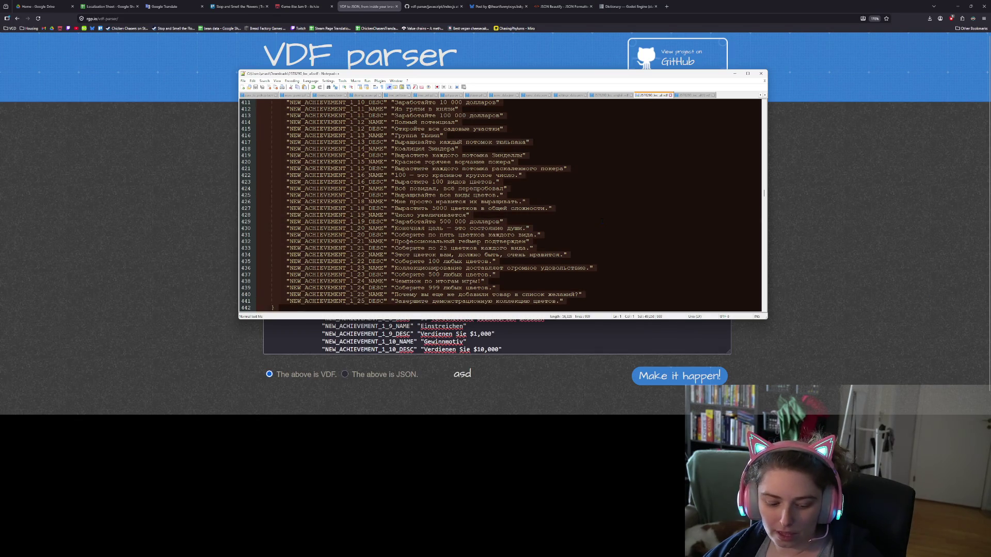
{"action": "key", "text": "ctrl+v"}
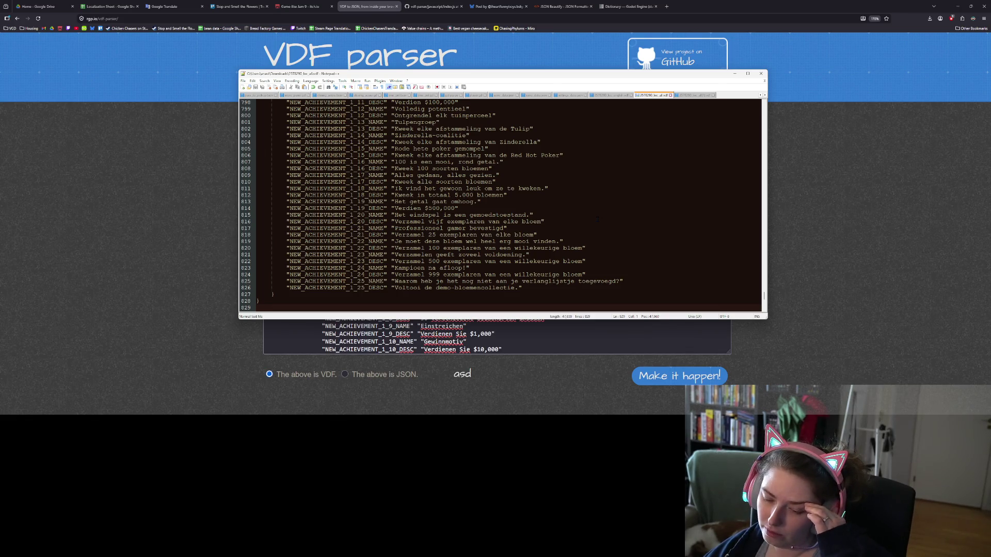
{"action": "left_click", "coordinate": [597, 222]}
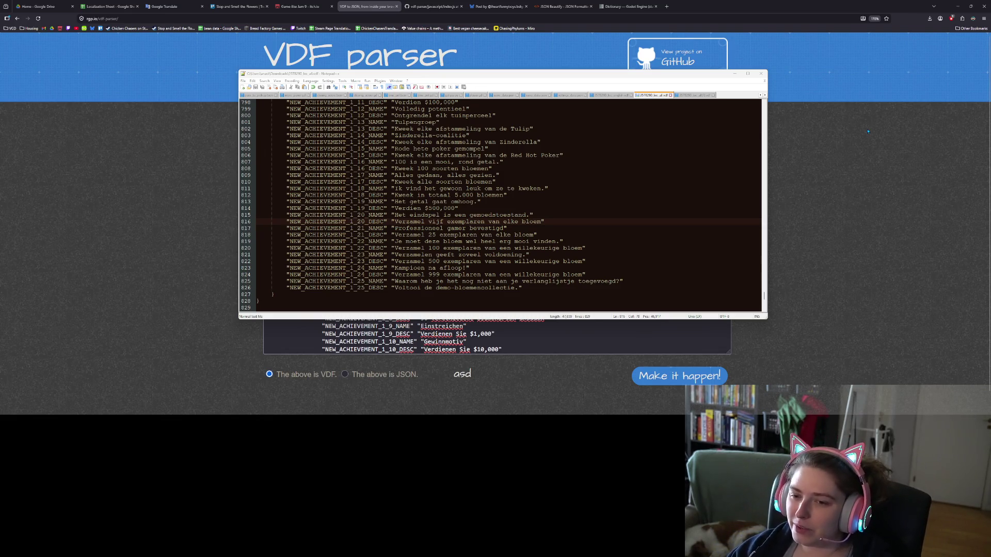
{"action": "left_click", "coordinate": [526, 208]}
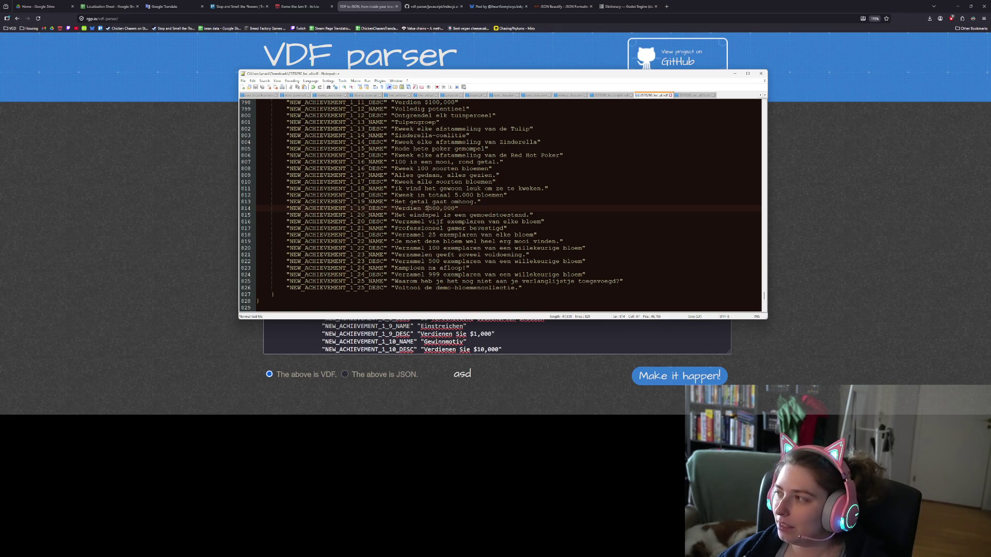
{"action": "left_click", "coordinate": [477, 227]}
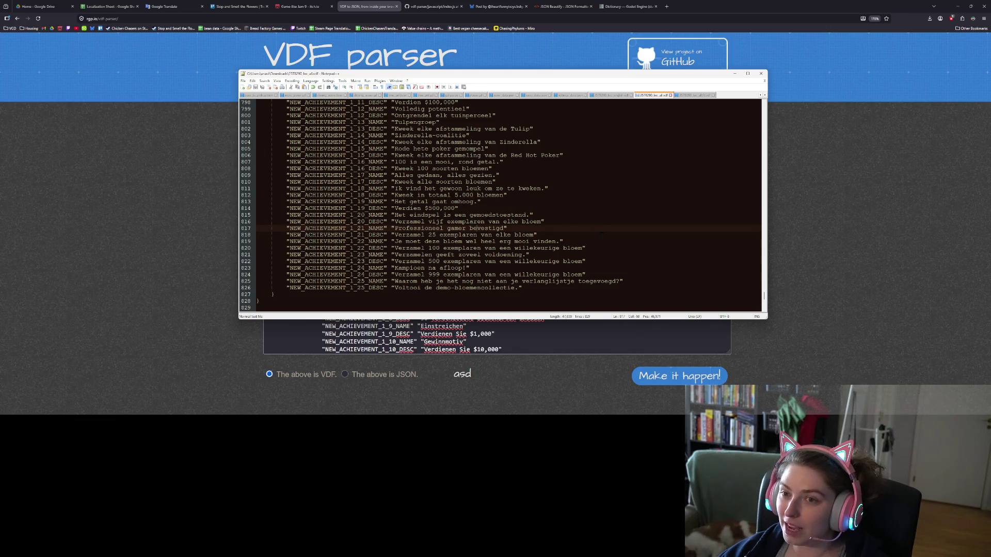
{"action": "left_click", "coordinate": [954, 355]}
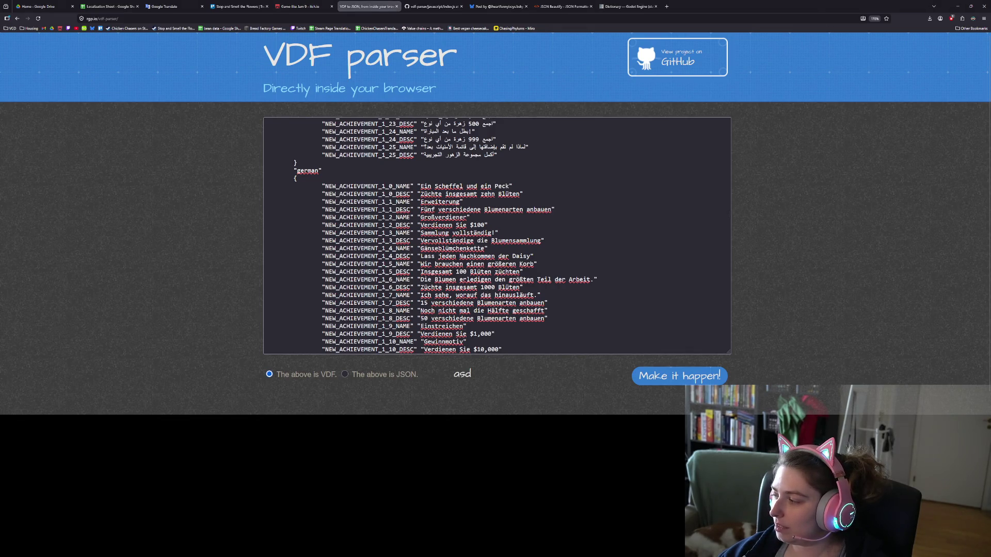
- Uncomment the uk and ru entries on lines 12–13, rerun the script, and return to the VDF parser
{"action": "key", "text": "alt+Tab"}
{"action": "left_click", "coordinate": [778, 281]}
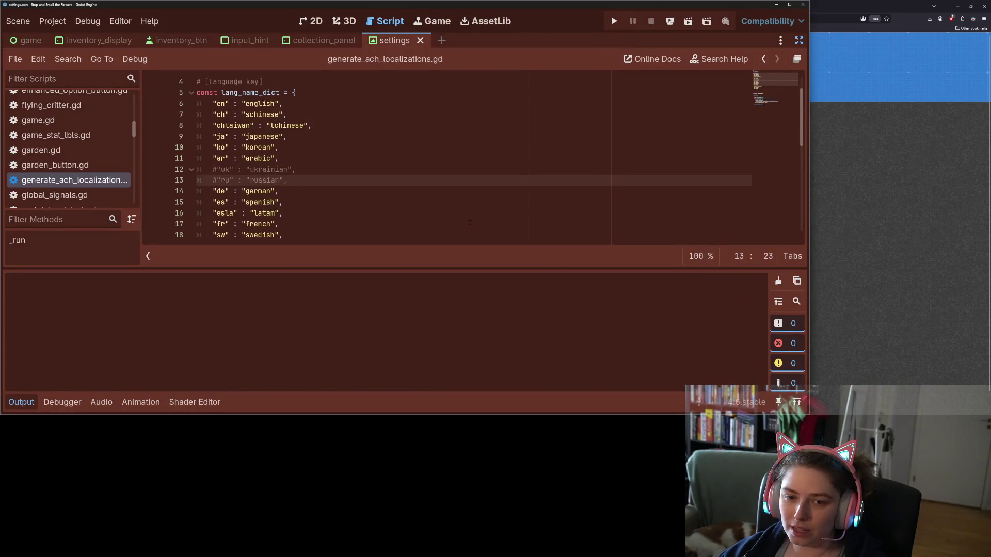
{"action": "left_click_drag", "start_coordinate": [221, 170], "coordinate": [230, 180]}
{"action": "key", "text": "ctrl+k"}
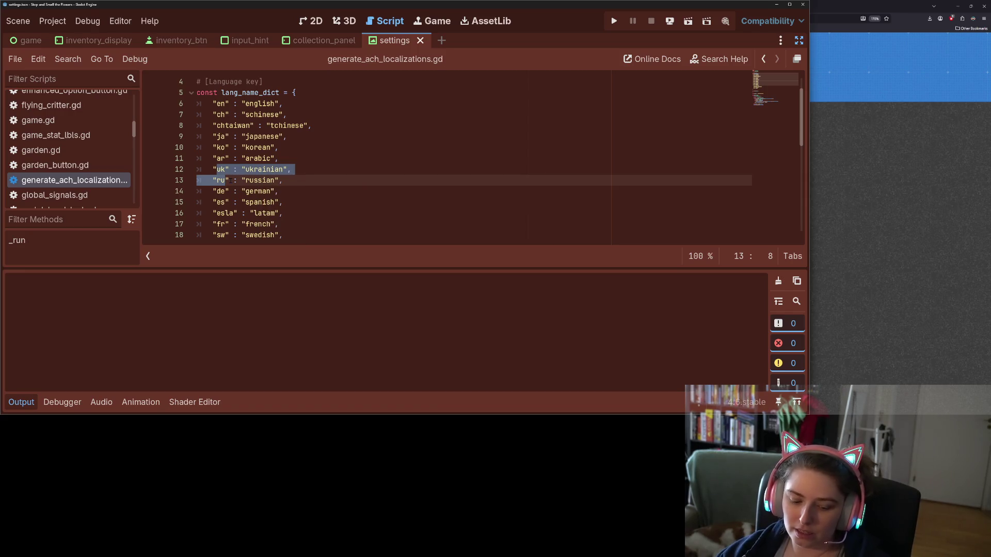
{"action": "key", "text": "ctrl+shift+x"}
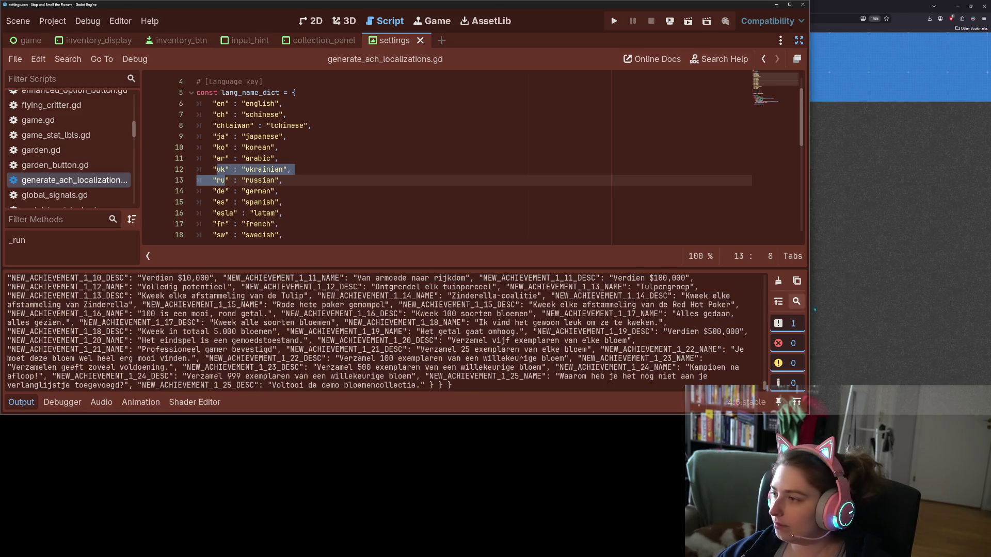
{"action": "left_click", "coordinate": [889, 288]}
{"action": "left_click", "coordinate": [523, 265]}
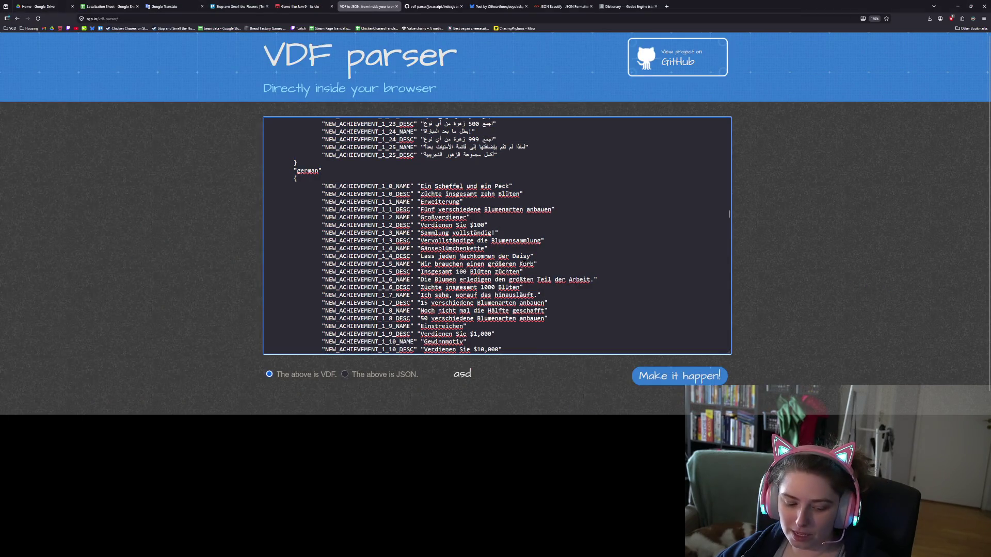
- Replace the parser box's old text with the newly generated localization JSON
{"action": "key", "text": "ctrl+a"}
{"action": "key", "text": "BackSpace"}
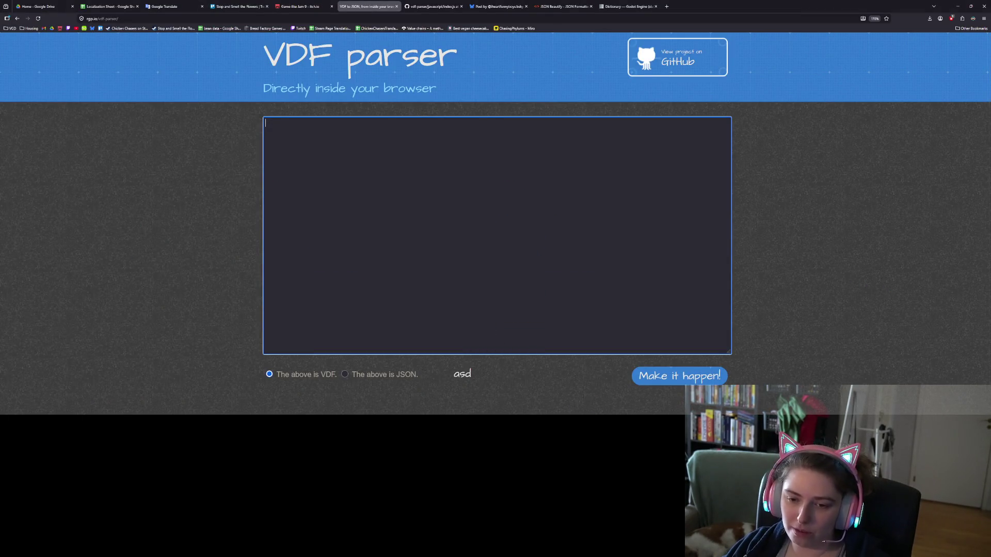
{"action": "key", "text": "ctrl+v"}
- Mark the input as JSON, convert it to multi-language VDF, and select the result
{"action": "left_click", "coordinate": [382, 375]}
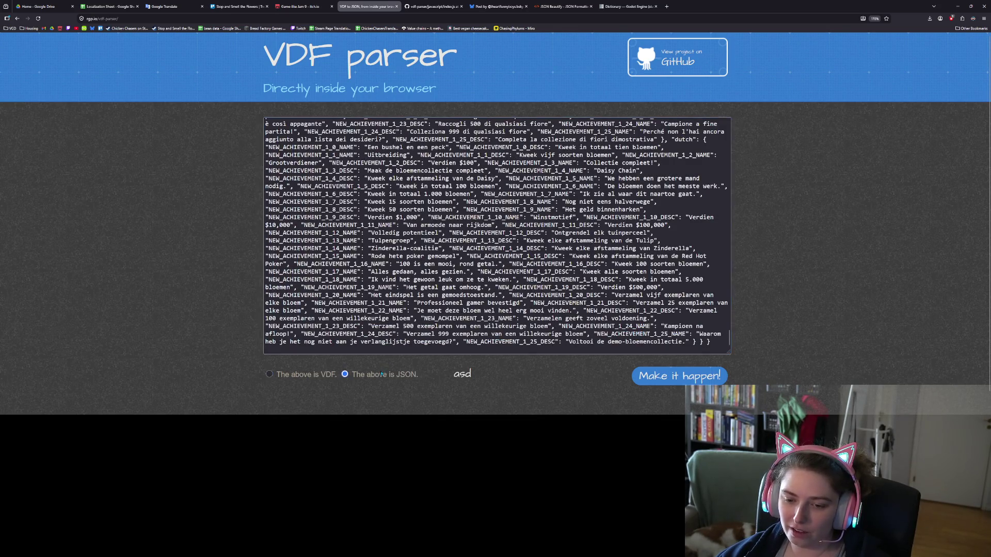
{"action": "left_click", "coordinate": [688, 379]}
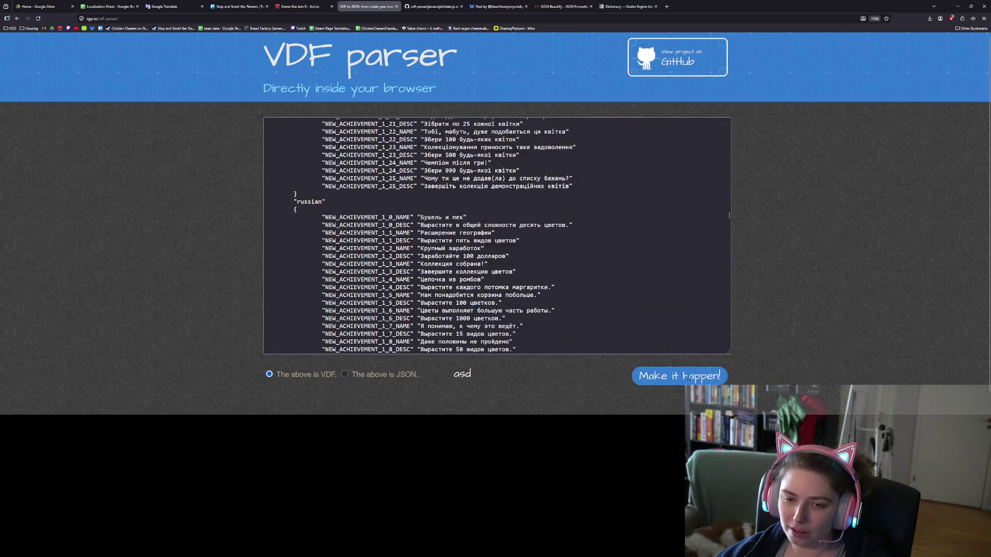
{"action": "left_click", "coordinate": [639, 325]}
{"action": "key", "text": "ctrl+a"}
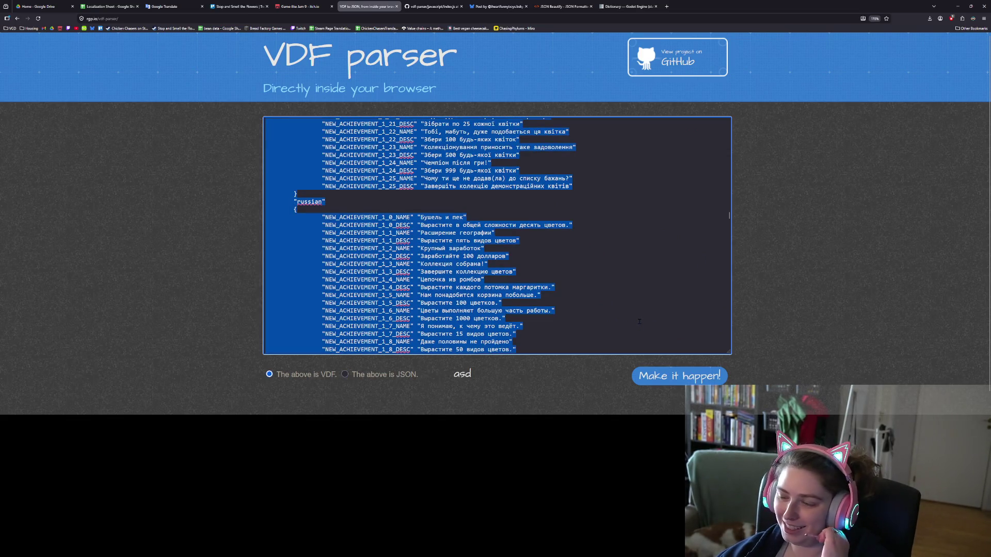
{"action": "left_click", "coordinate": [809, 272]}
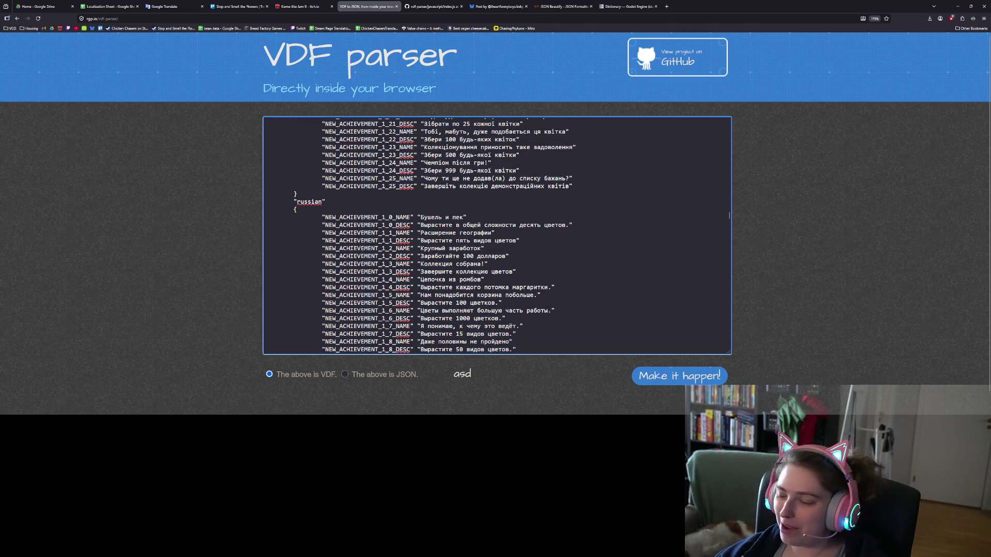
{"action": "key", "text": "alt+Tab"}
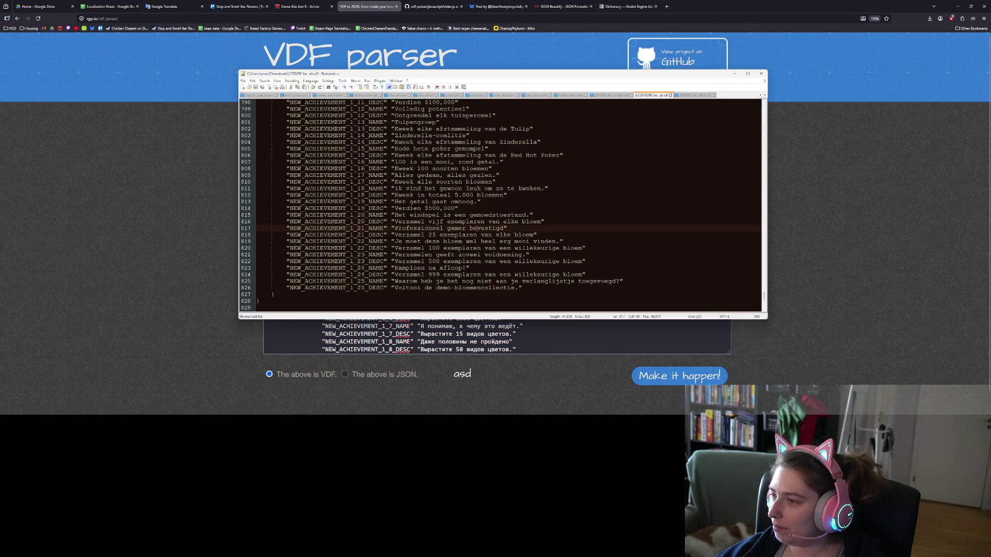
- Replace the whole content of 2578290_loc_all(1).vdf with the converted VDF
{"action": "left_click", "coordinate": [686, 96]}
{"action": "left_click", "coordinate": [582, 173]}
{"action": "key", "text": "ctrl+a"}
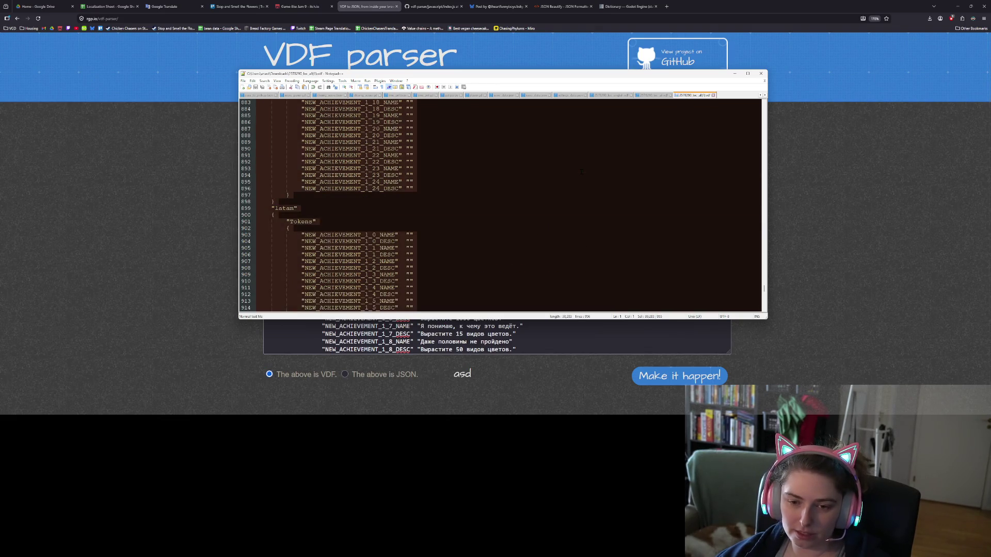
{"action": "key", "text": "ctrl+v"}
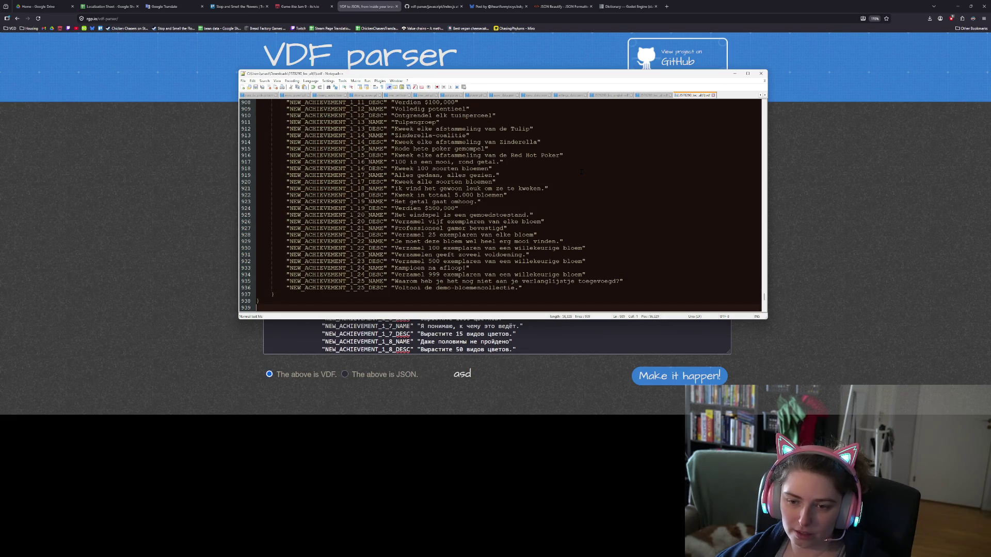
- Scroll through the 939-line pasted VDF to check it, then return to the file's top
{"action": "scroll", "coordinate": [528, 220], "scroll_direction": "up", "scroll_amount": 13}
{"action": "scroll", "coordinate": [529, 220], "scroll_direction": "up", "scroll_amount": 20}
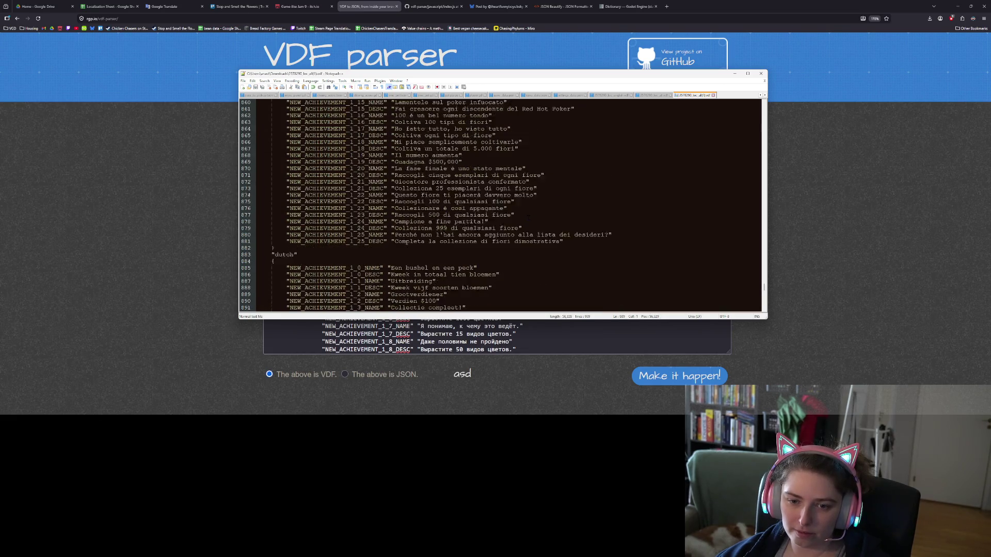
{"action": "scroll", "coordinate": [528, 221], "scroll_direction": "up", "scroll_amount": 20}
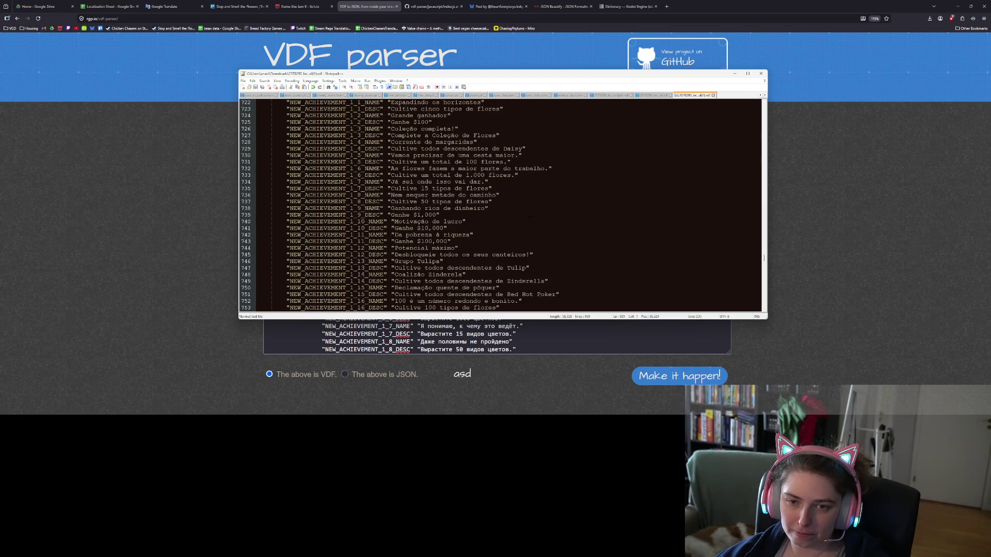
{"action": "scroll", "coordinate": [501, 206], "scroll_direction": "up", "scroll_amount": 20}
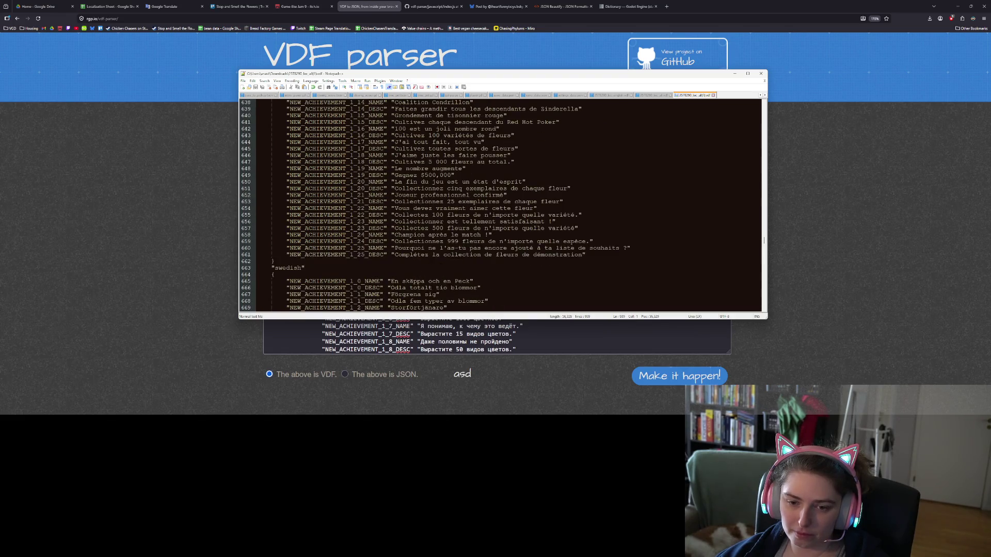
{"action": "scroll", "coordinate": [537, 225], "scroll_direction": "up", "scroll_amount": 20}
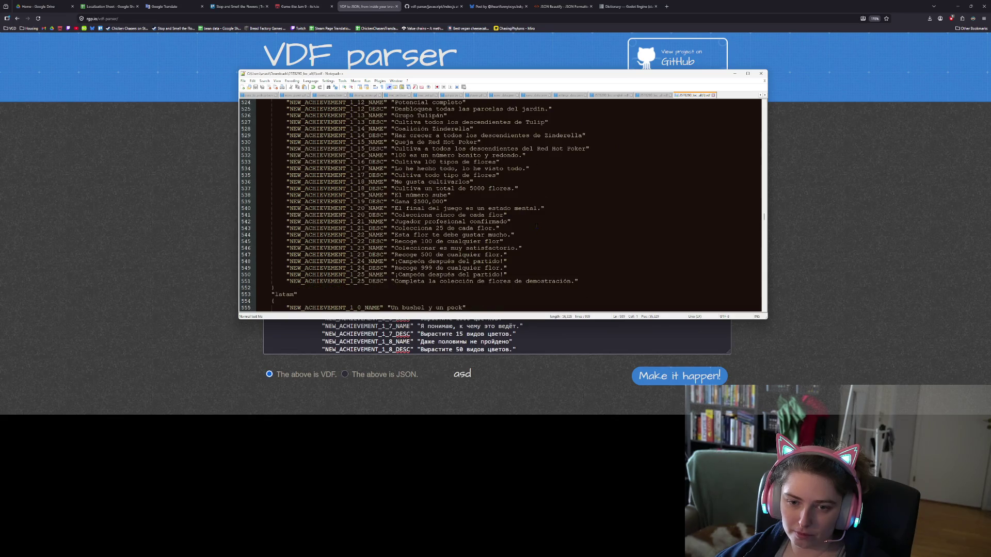
{"action": "scroll", "coordinate": [537, 226], "scroll_direction": "up", "scroll_amount": 6}
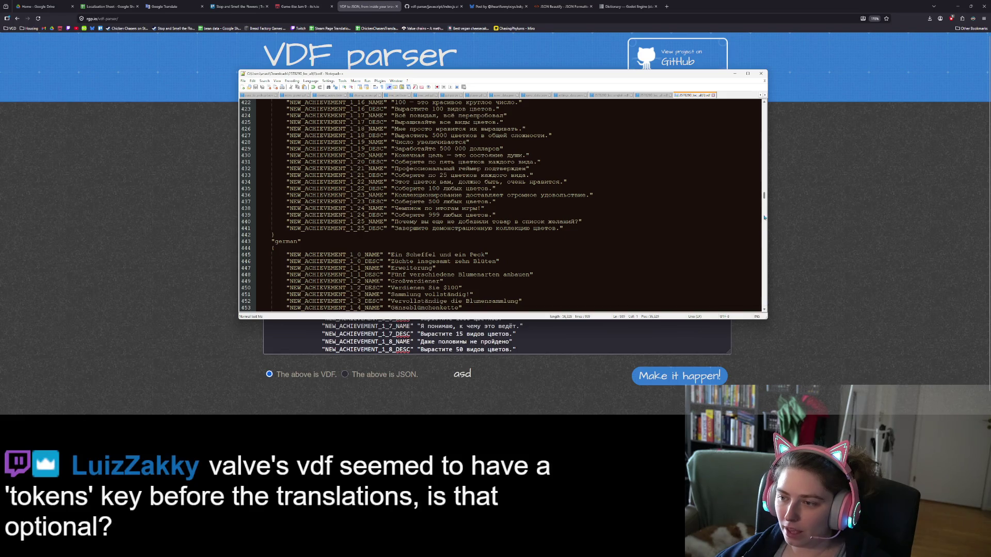
{"action": "left_click_drag", "start_coordinate": [764, 201], "coordinate": [755, 91]}
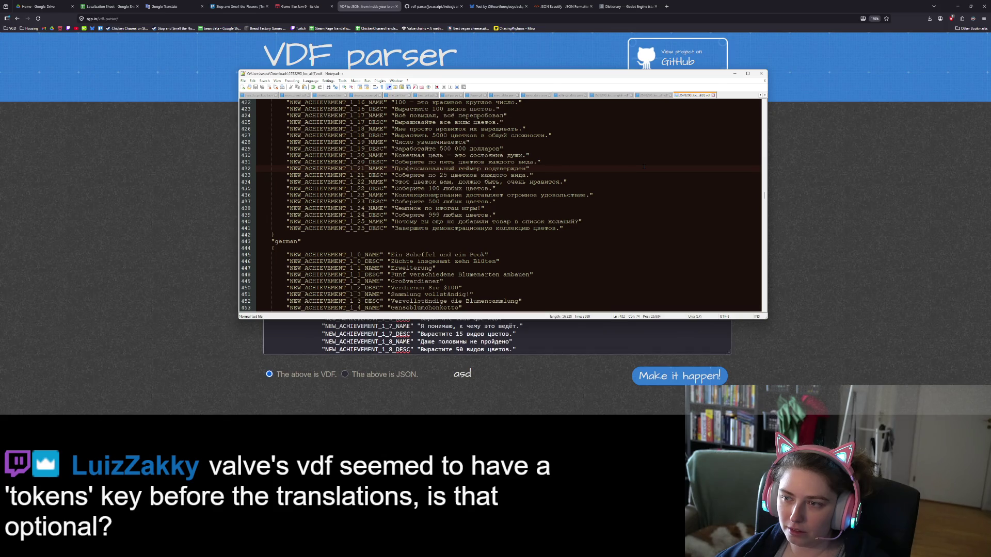
{"action": "left_click", "coordinate": [923, 360]}
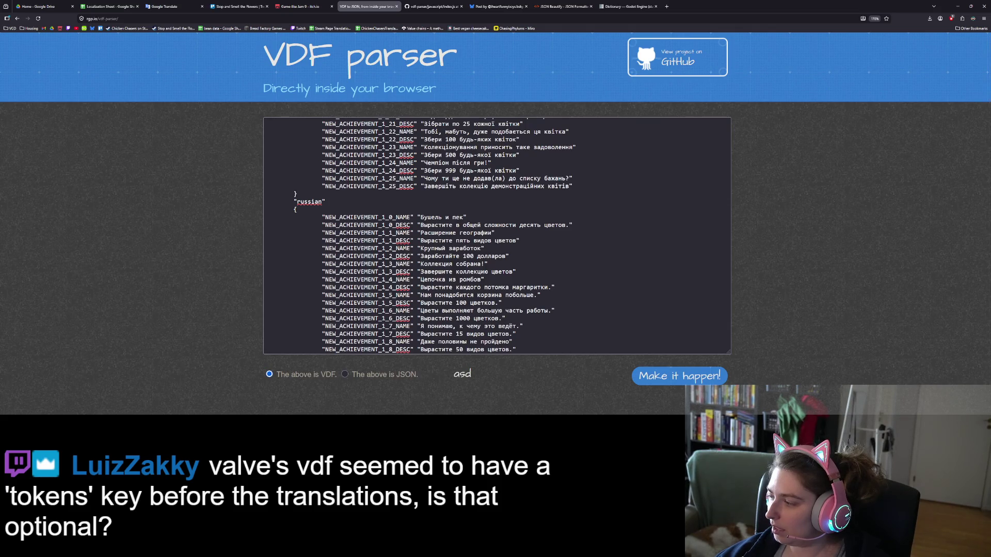
{"action": "key", "text": "alt+Tab"}
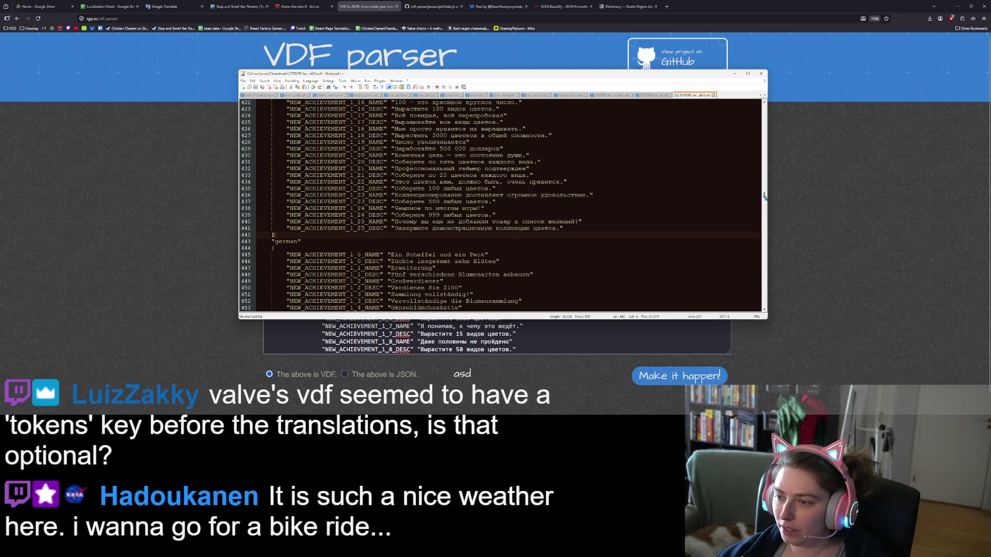
{"action": "left_click_drag", "start_coordinate": [766, 197], "coordinate": [765, 106]}
{"action": "left_click", "coordinate": [432, 182]}
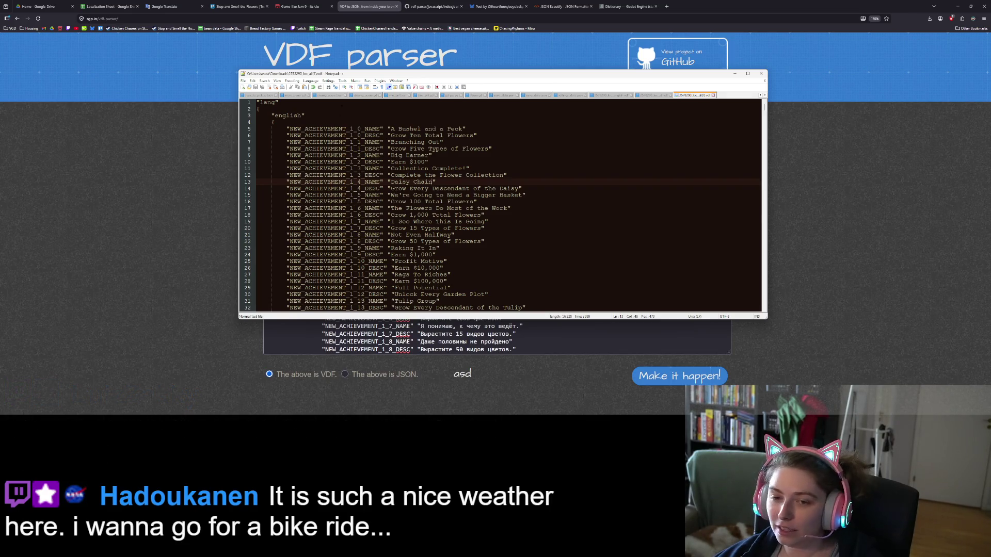
- Inspect the English achievement keys and names on lines 5, 6 and 13, then bring the VDF parser forward
{"action": "double_click", "coordinate": [343, 136]}
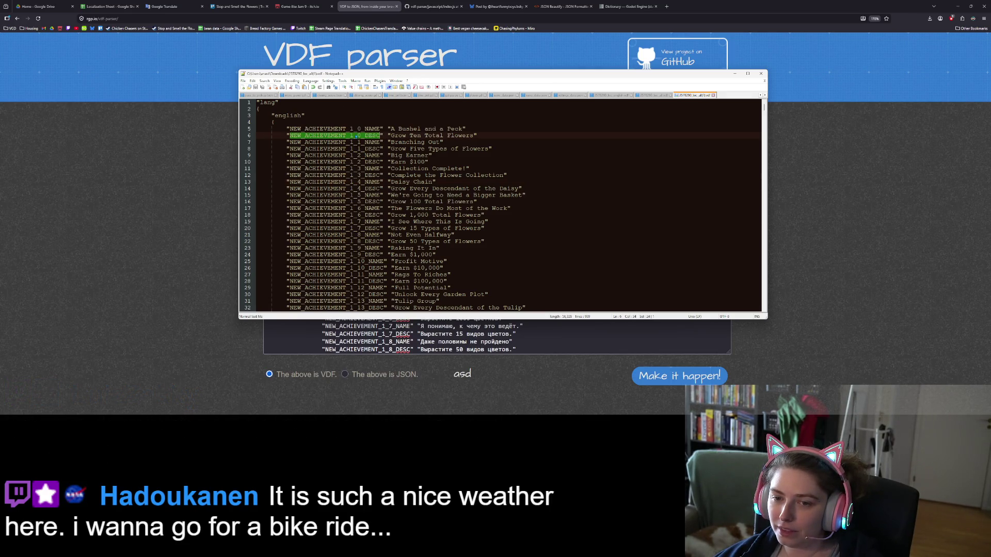
{"action": "double_click", "coordinate": [362, 129]}
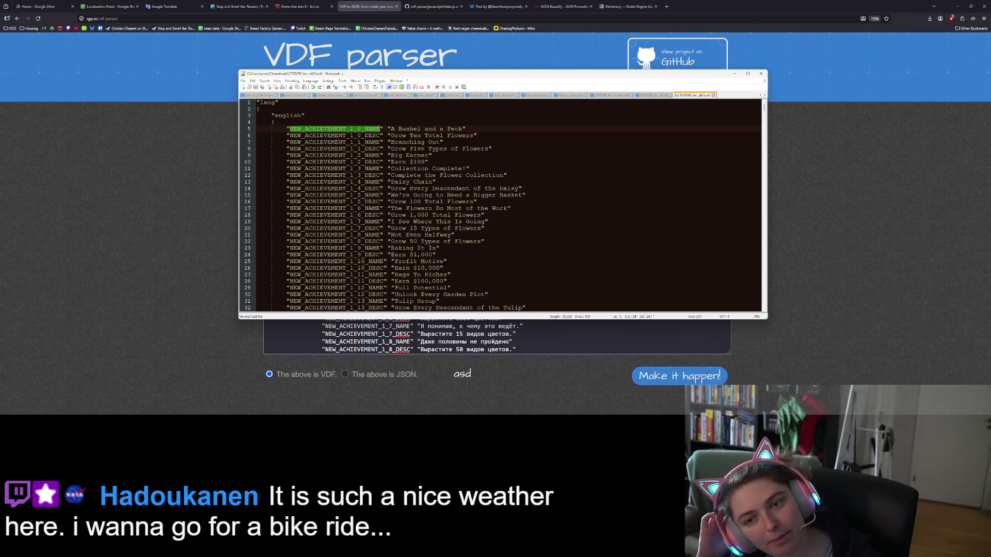
{"action": "left_click", "coordinate": [392, 129]}
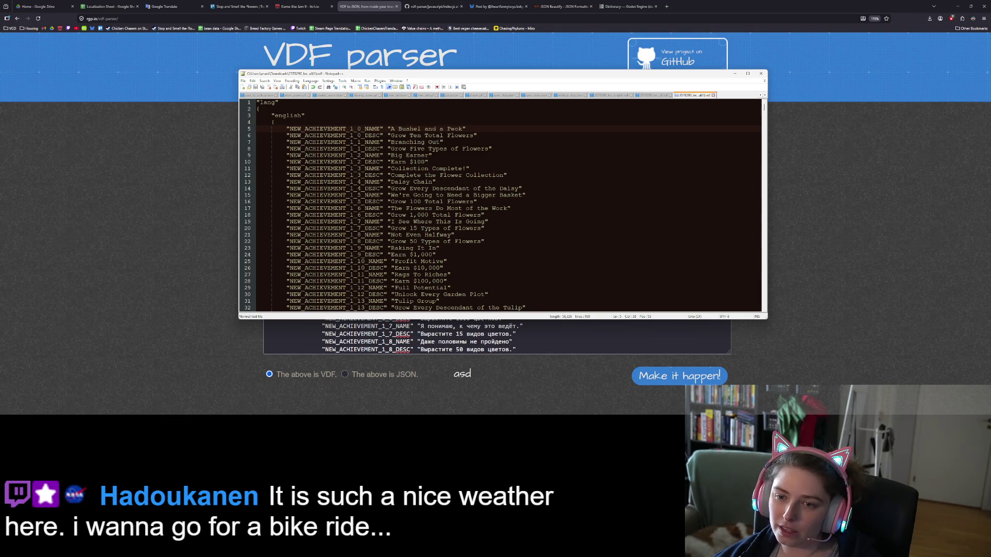
{"action": "left_click", "coordinate": [430, 241]}
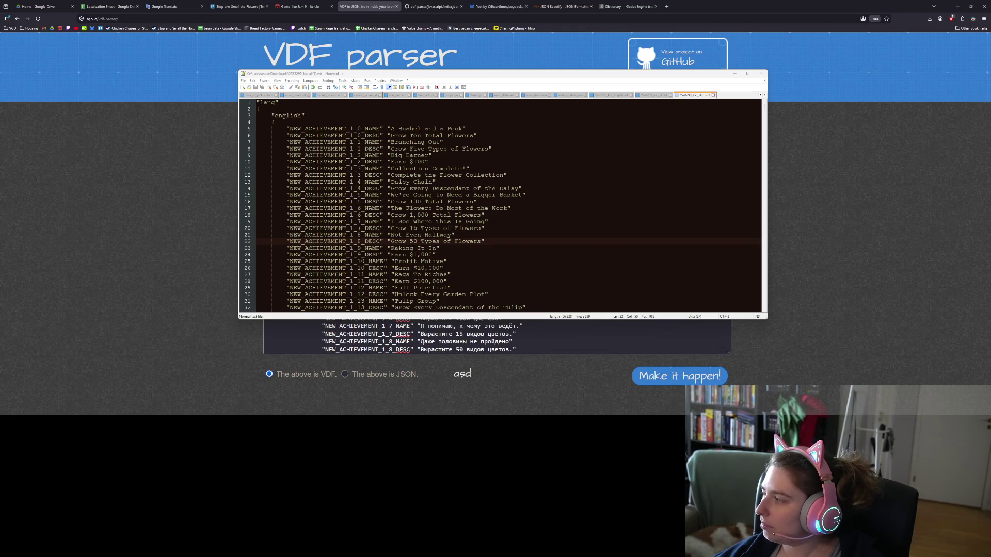
{"action": "left_click", "coordinate": [715, 180]}
{"action": "left_click", "coordinate": [806, 184]}
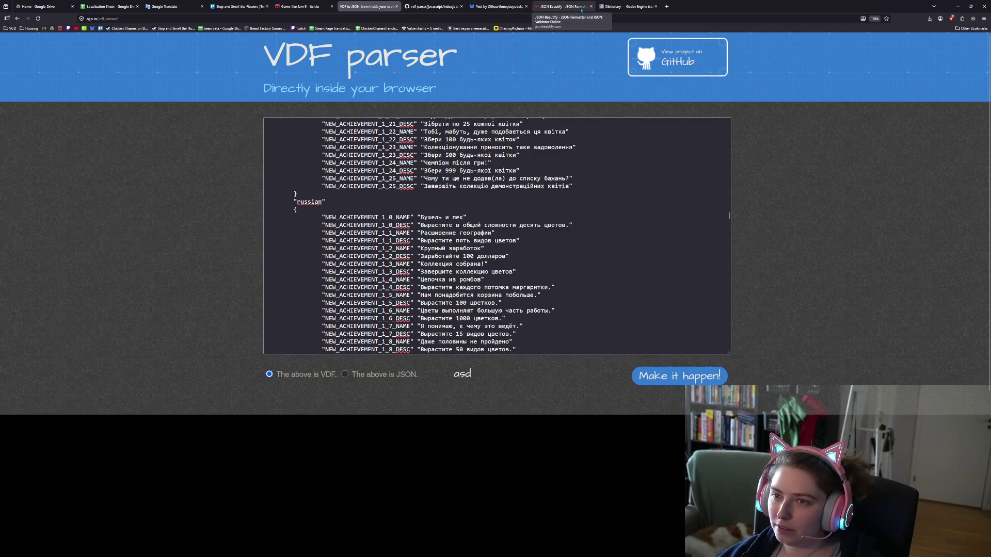
- Bookmark the JSON Beautify and VDF parser pages
{"action": "left_click", "coordinate": [570, 7]}
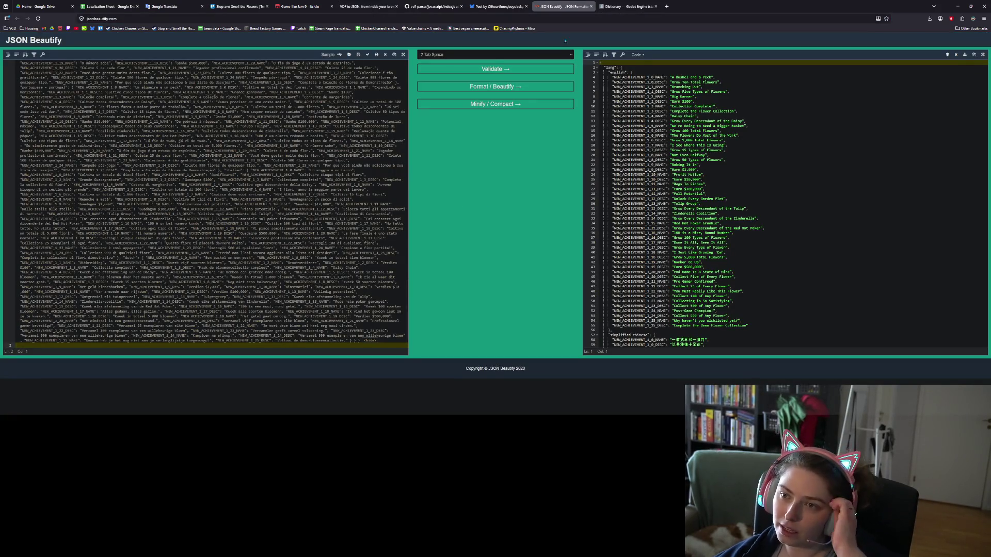
{"action": "left_click", "coordinate": [886, 19]}
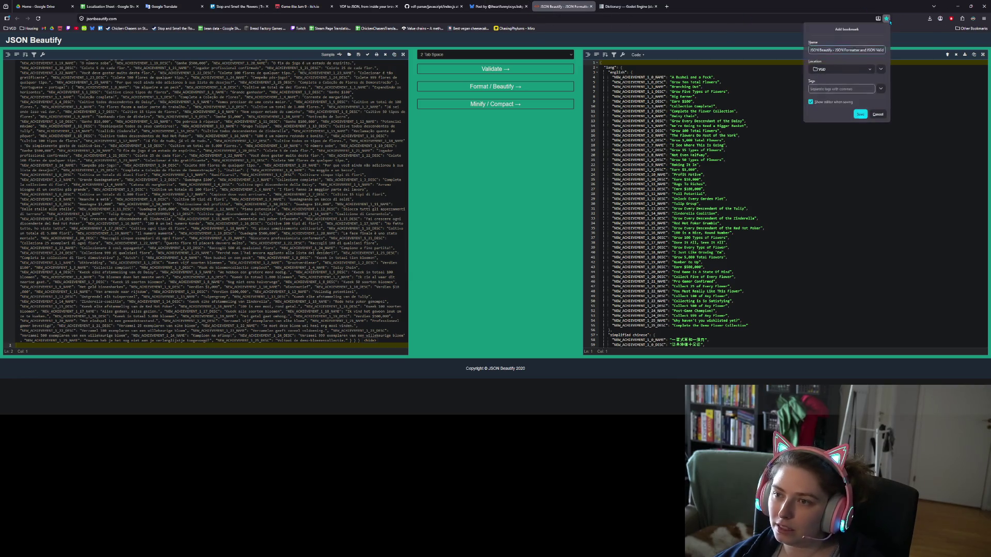
{"action": "left_click", "coordinate": [861, 115]}
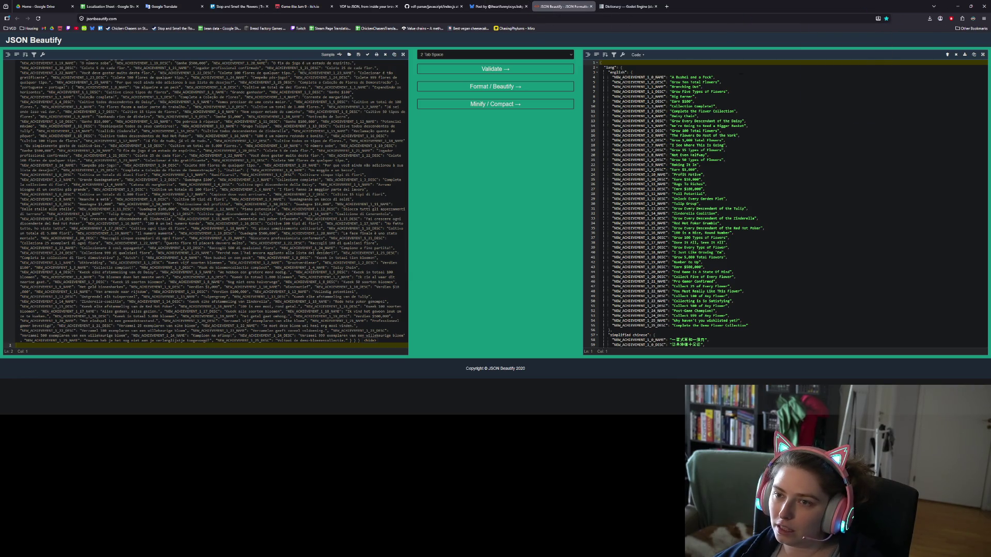
{"action": "left_click", "coordinate": [433, 6]}
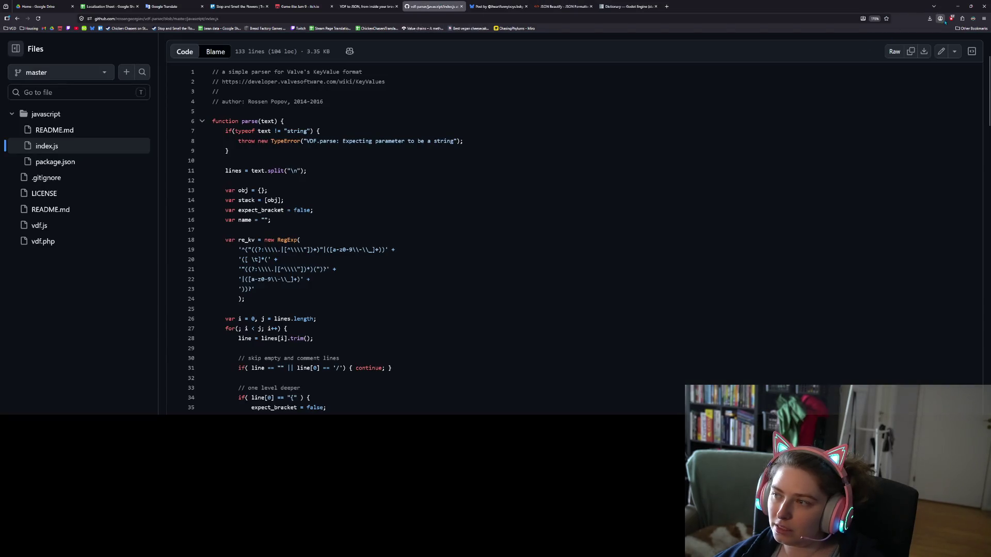
{"action": "left_click", "coordinate": [368, 6]}
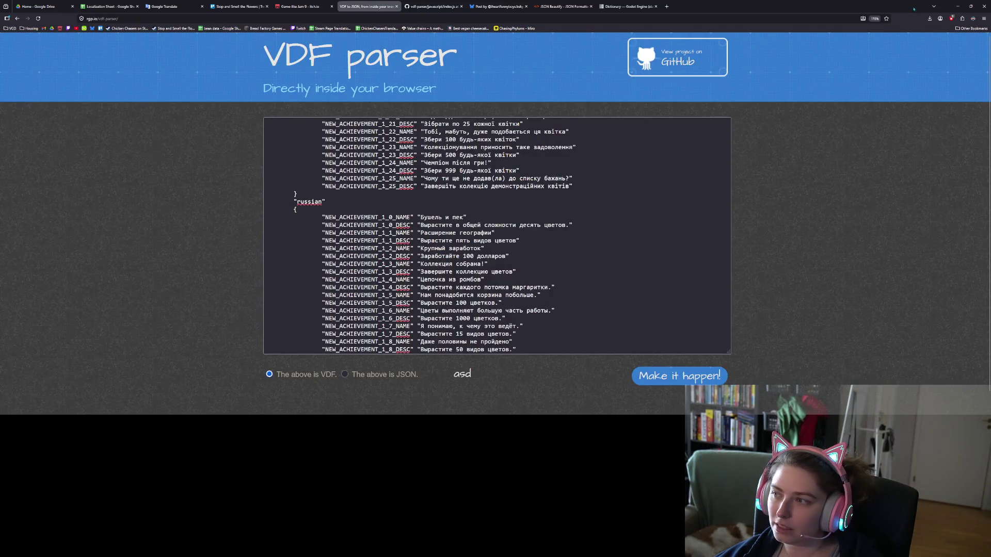
{"action": "left_click", "coordinate": [886, 19]}
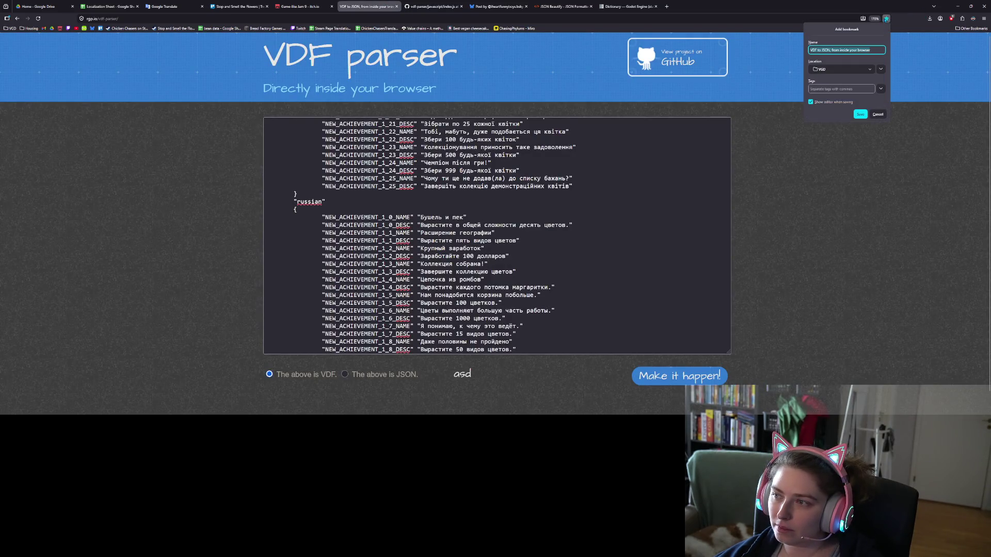
{"action": "left_click", "coordinate": [865, 115]}
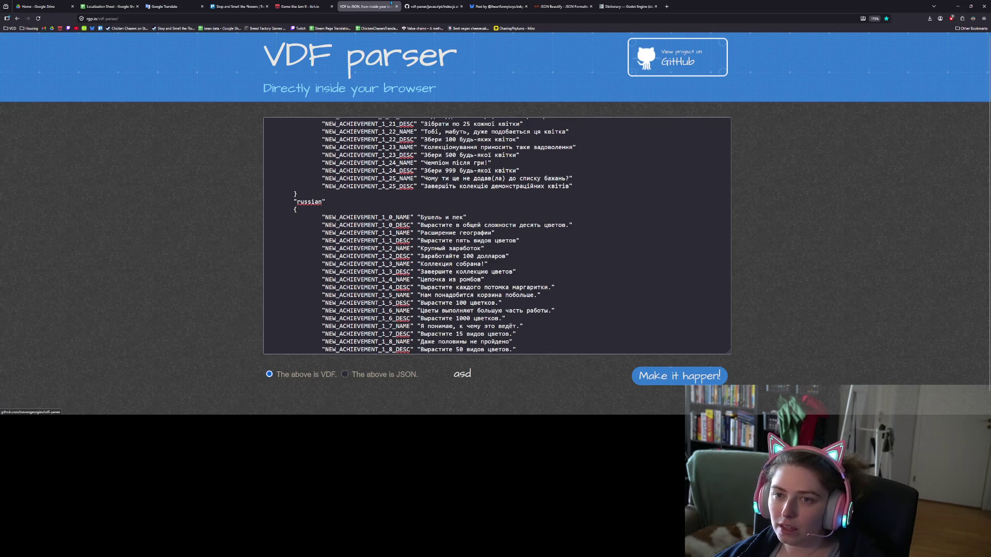
- Close the VDF parser, index.js, Bluesky, Godot docs and Google Translate tabs, keeping Trello
{"action": "left_click", "coordinate": [396, 6]}
{"action": "left_click", "coordinate": [396, 7]}
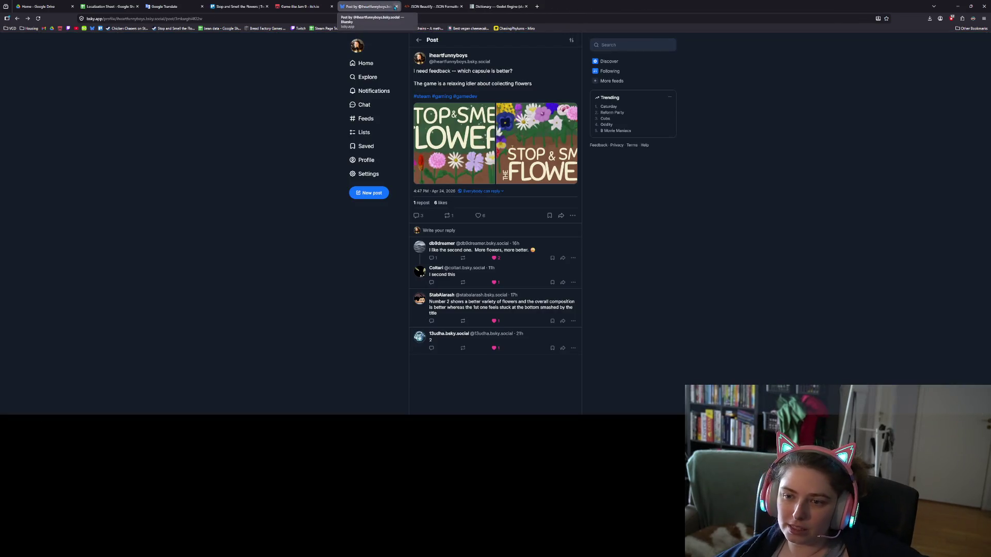
{"action": "left_click", "coordinate": [396, 7]}
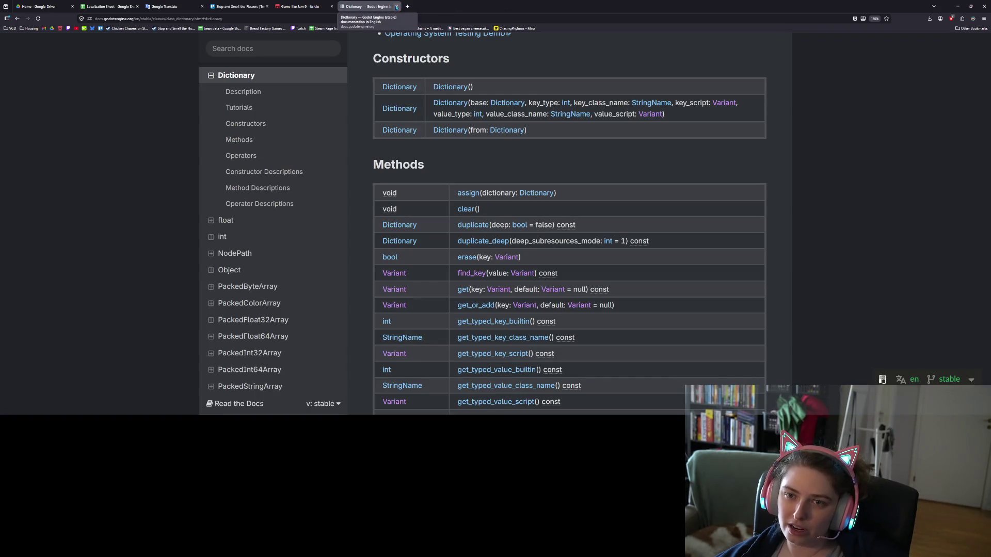
{"action": "left_click", "coordinate": [396, 7]}
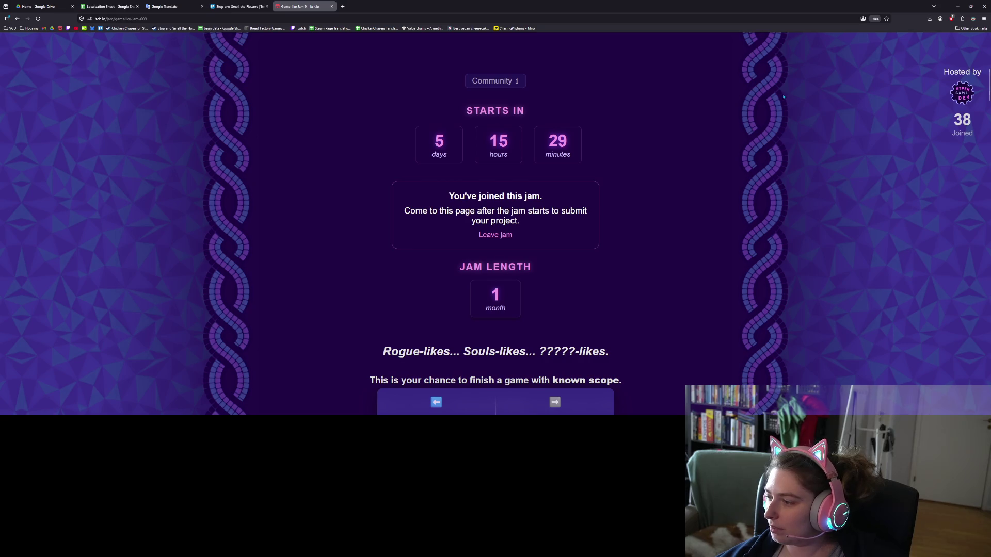
{"action": "left_click", "coordinate": [237, 6]}
{"action": "left_click", "coordinate": [201, 6]}
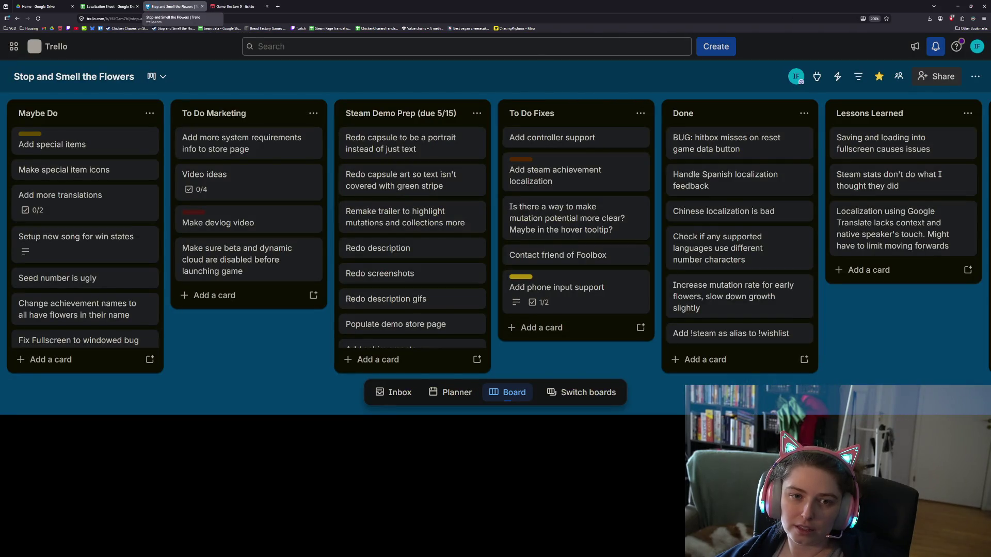
- Give the Add steam achievement localization card a checklist with 'make script work' ticked done
{"action": "left_click", "coordinate": [137, 6]}
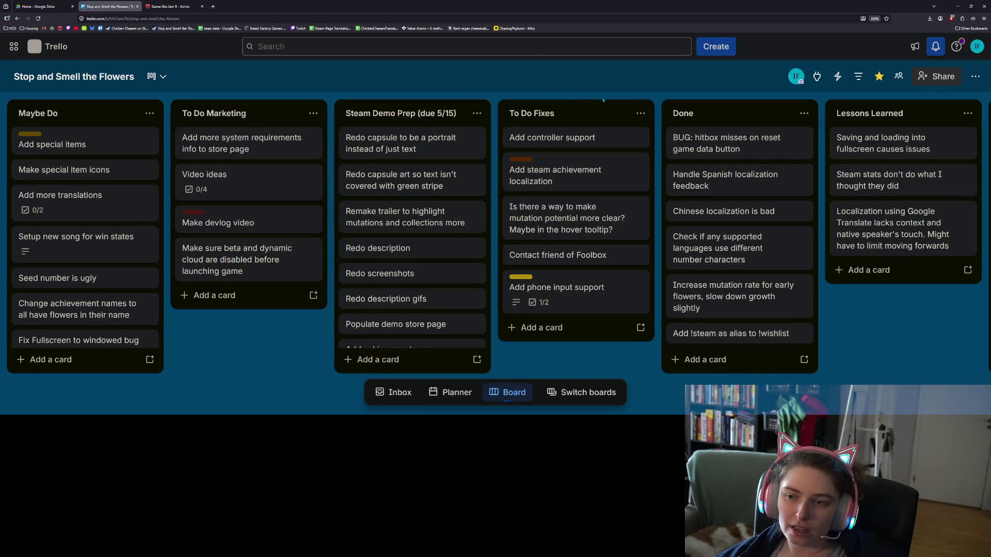
{"action": "left_click", "coordinate": [558, 174]}
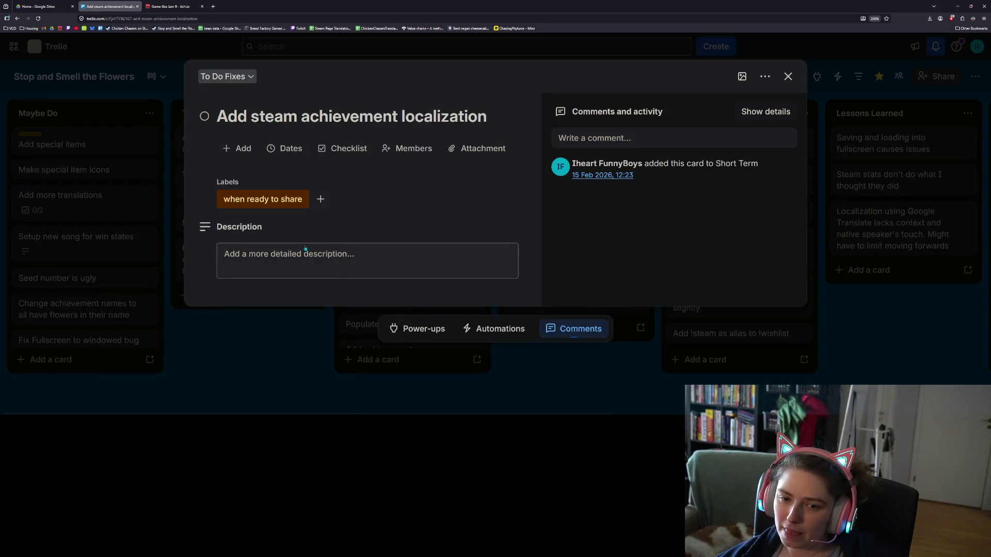
{"action": "key", "text": "minus"}
{"action": "left_click", "coordinate": [341, 290]}
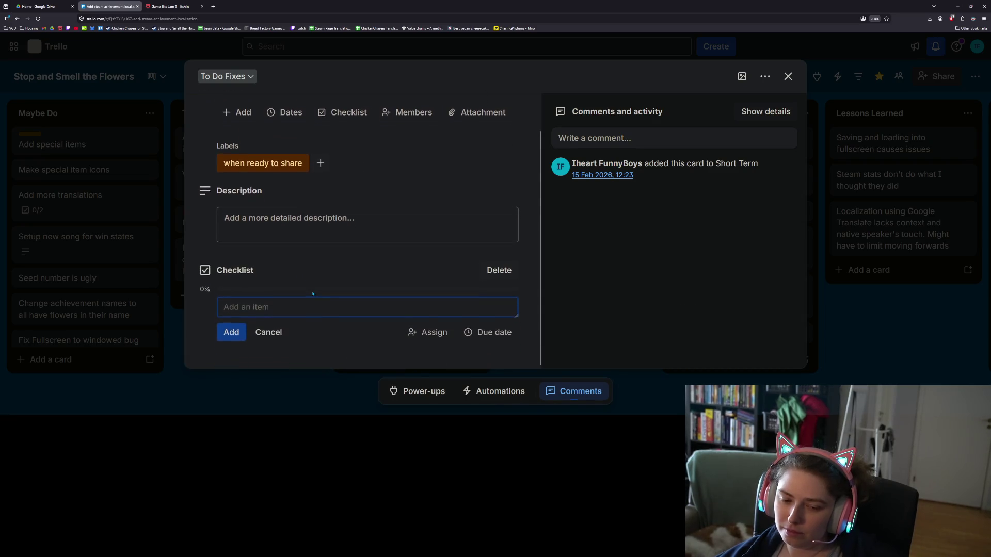
{"action": "type", "text": "make script work"}
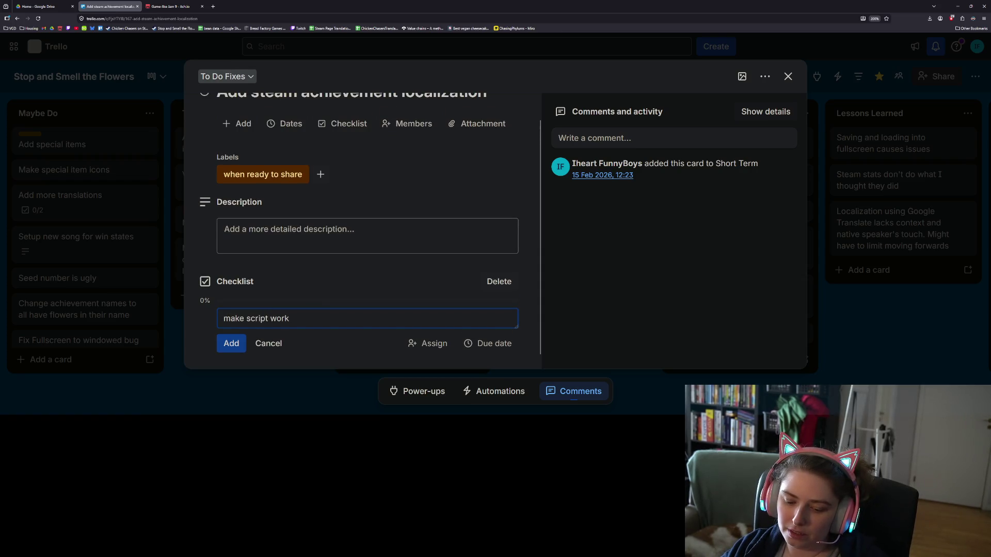
{"action": "key", "text": "Return"}
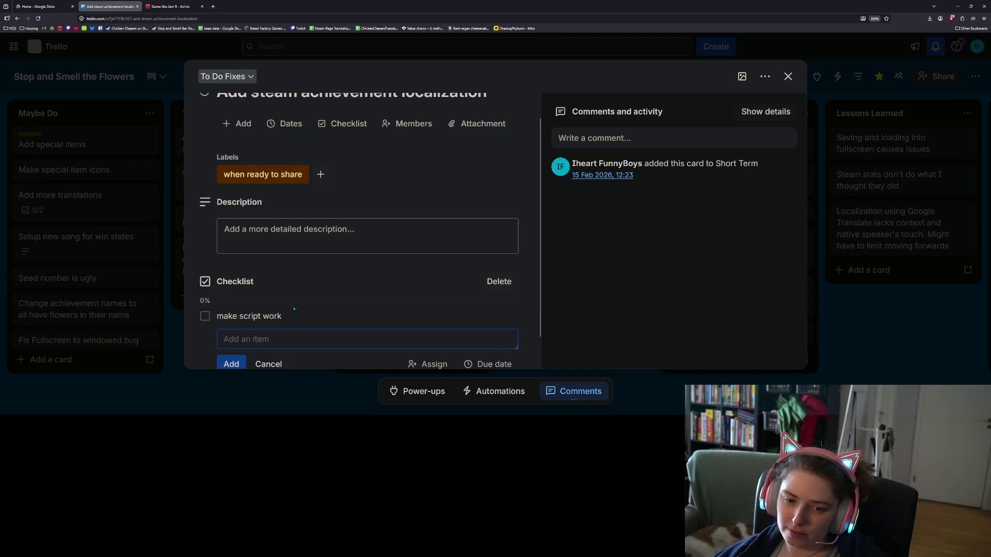
{"action": "left_click", "coordinate": [203, 313]}
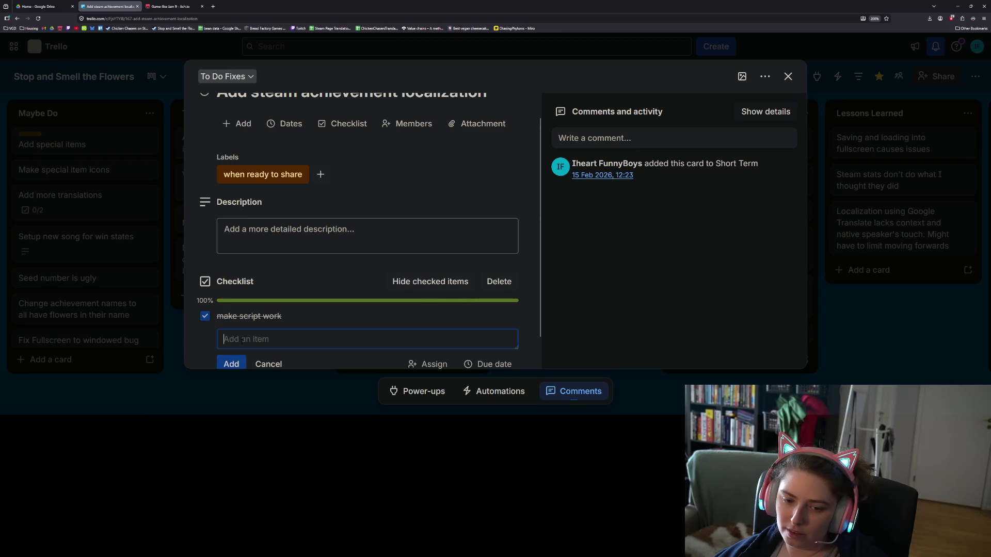
- Add the open item 'upload data to steam' and move the card to the bottom of To Do Fixes
{"action": "type", "text": "upload d"}
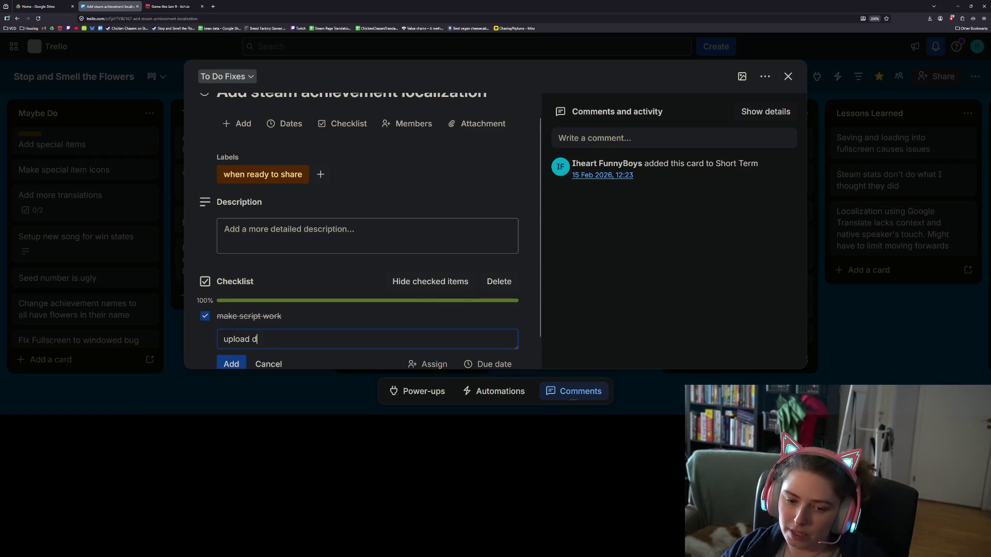
{"action": "type", "text": "ata to steam"}
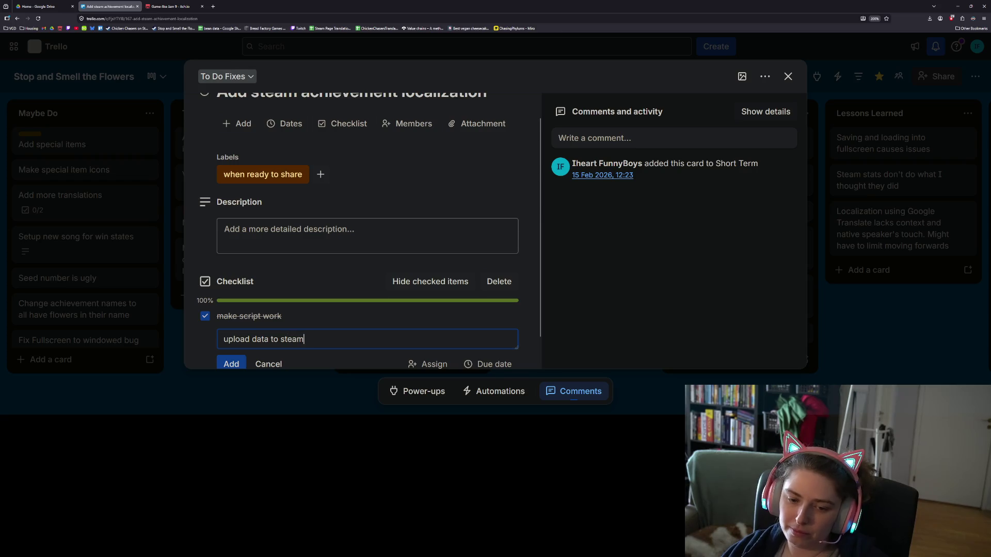
{"action": "key", "text": "Return"}
{"action": "key", "text": "Escape"}
{"action": "key", "text": "Escape"}
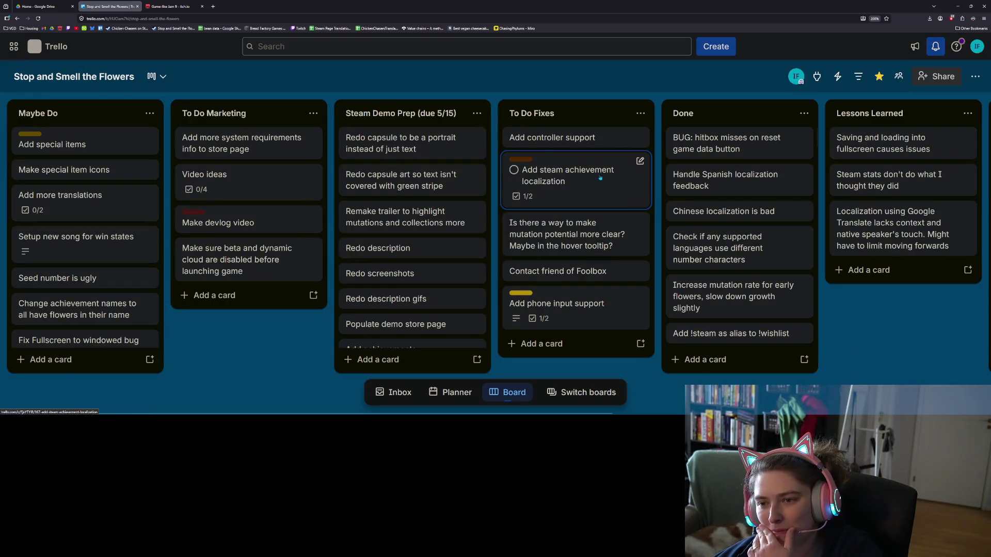
{"action": "left_click_drag", "start_coordinate": [600, 178], "coordinate": [598, 315]}
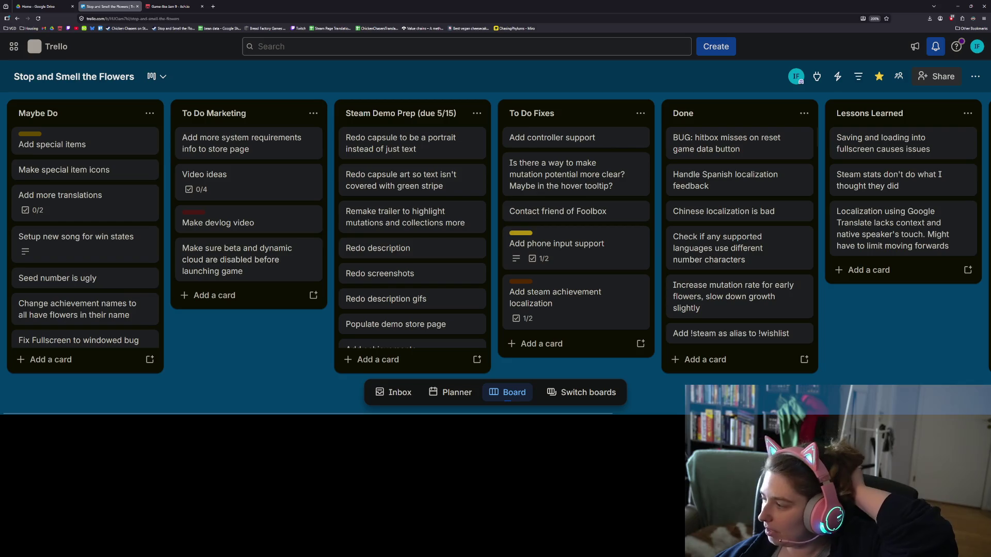
{"action": "key", "text": "alt+Tab"}
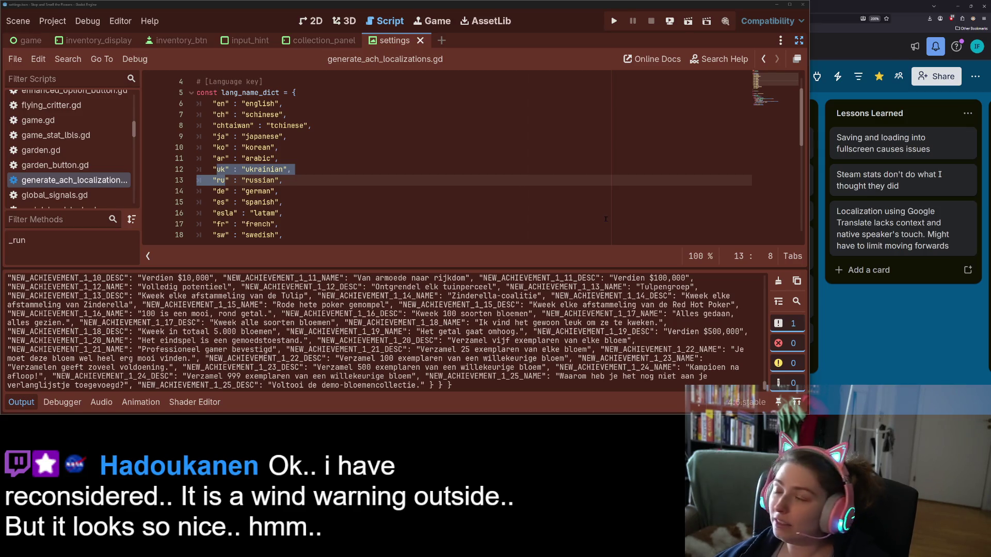
- Save the script and scene, then clear the output panel
{"action": "left_click", "coordinate": [519, 197]}
{"action": "key", "text": "Up"}
{"action": "key", "text": "ctrl+s"}
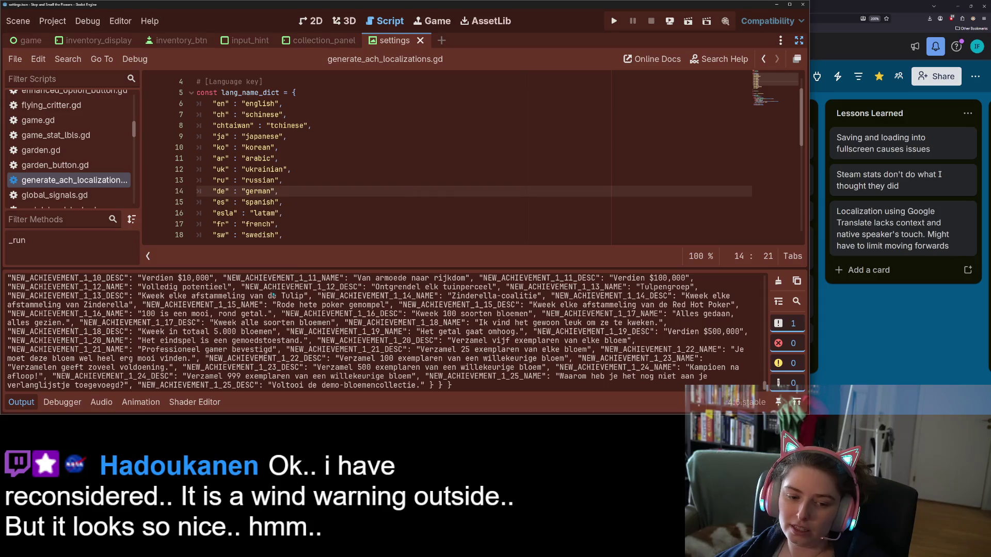
{"action": "left_click", "coordinate": [779, 281]}
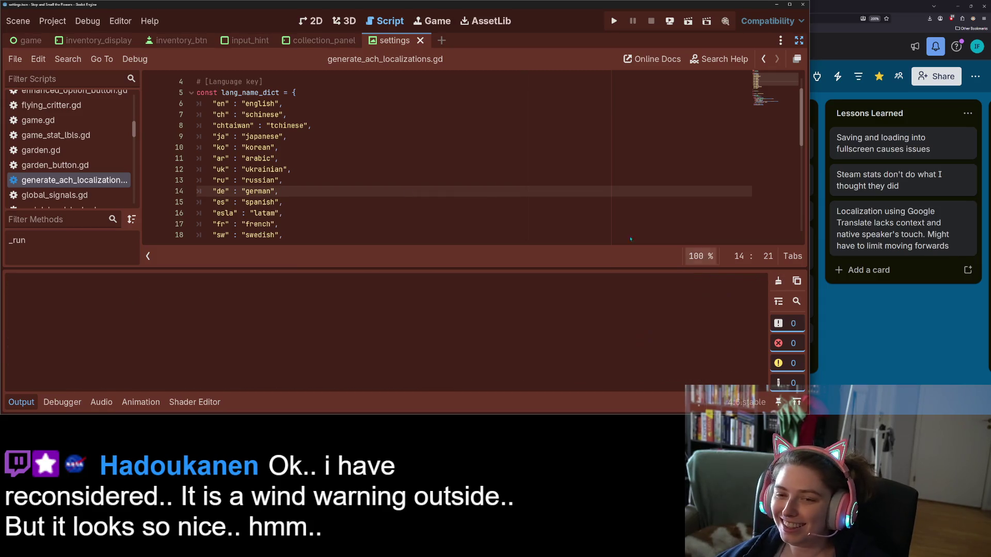
{"action": "scroll", "coordinate": [448, 181], "scroll_direction": "up", "scroll_amount": 1}
{"action": "scroll", "coordinate": [447, 181], "scroll_direction": "down", "scroll_amount": 20}
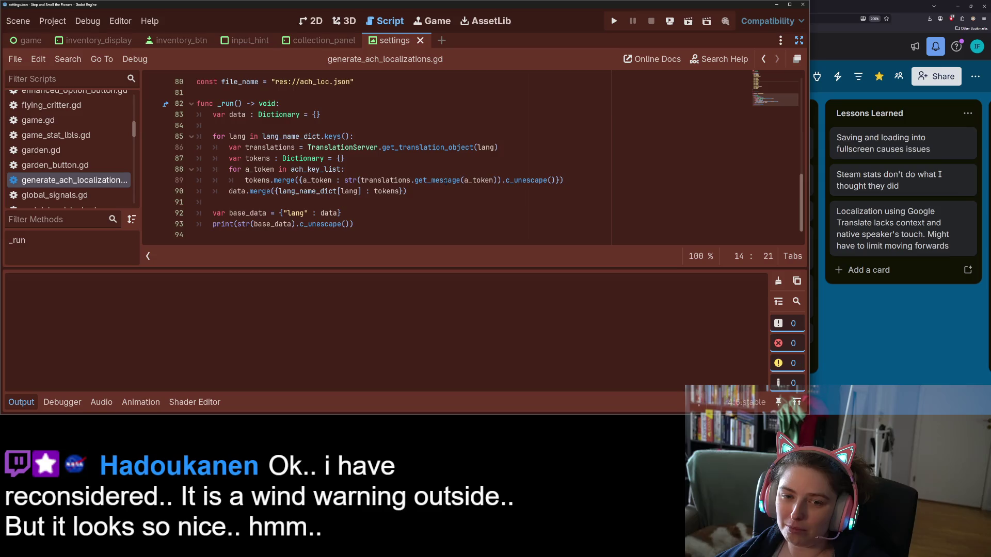
{"action": "scroll", "coordinate": [445, 180], "scroll_direction": "up", "scroll_amount": 3}
- Delete the file_name constant line, save the script, and hide the output log
{"action": "left_click_drag", "start_coordinate": [445, 180], "coordinate": [217, 163]}
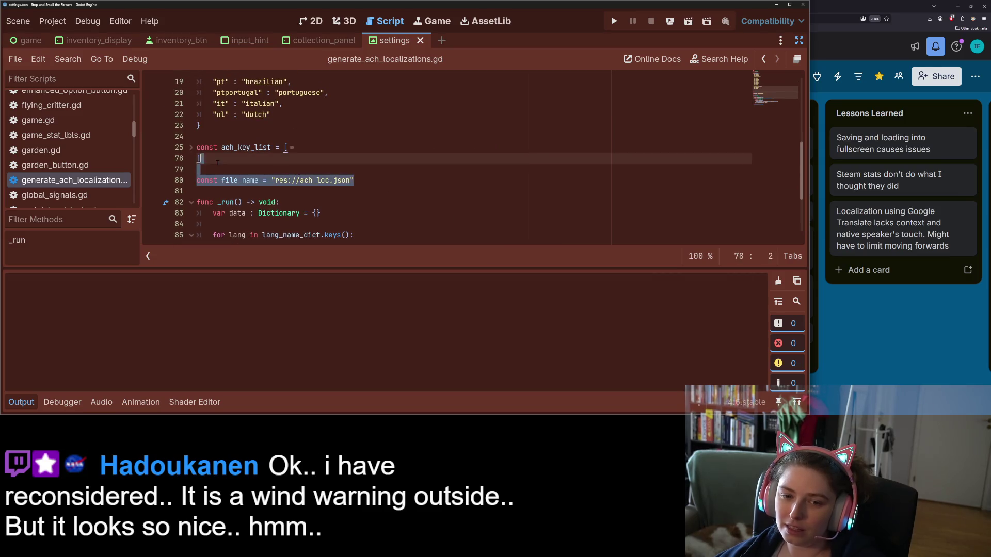
{"action": "key", "text": "BackSpace"}
{"action": "scroll", "coordinate": [314, 191], "scroll_direction": "down", "scroll_amount": 2}
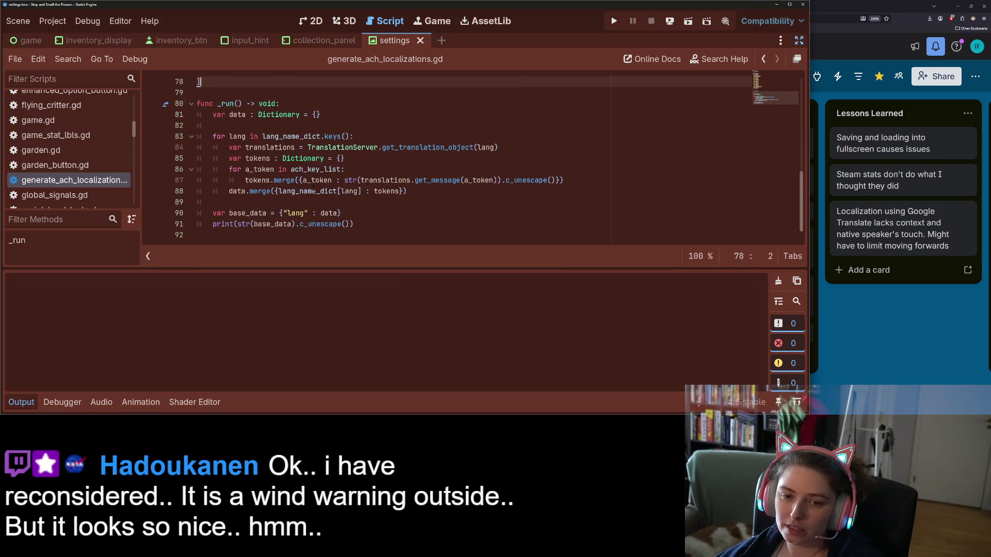
{"action": "key", "text": "ctrl+s"}
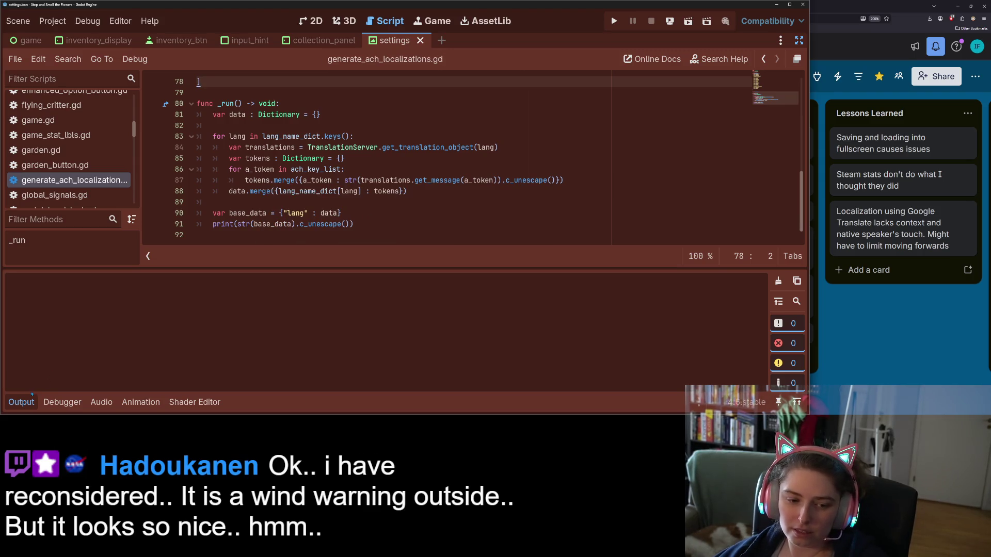
{"action": "left_click", "coordinate": [21, 403]}
{"action": "left_click", "coordinate": [568, 212]}
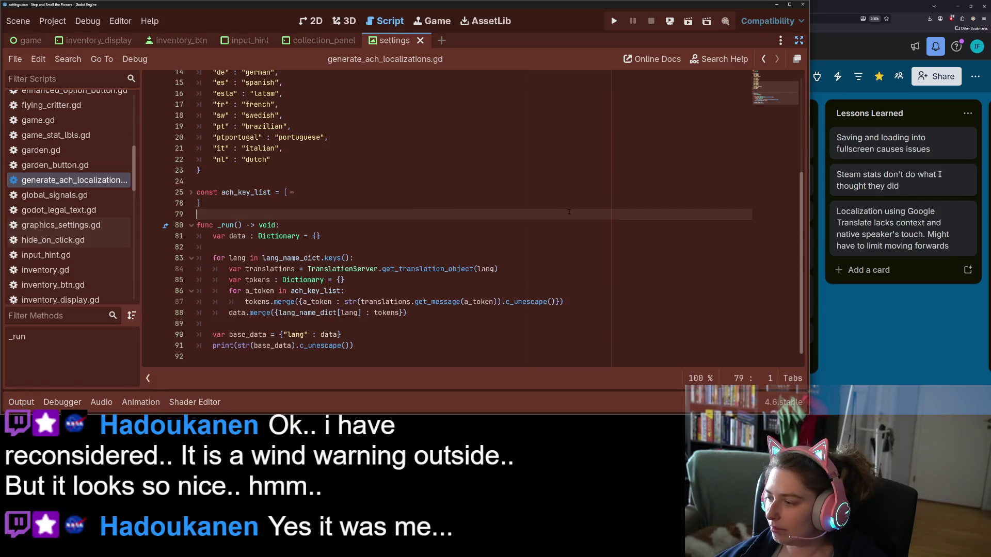
{"action": "key", "text": "alt+Tab"}
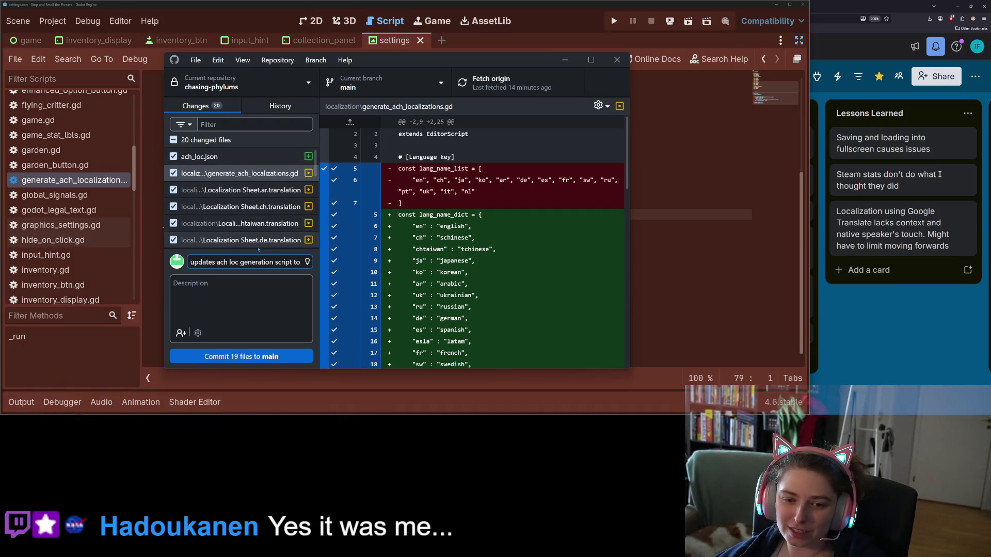
- Exclude ach_loc.json and generate_ach_localizations.gd from the pending commit
{"action": "triple_click", "coordinate": [232, 266]}
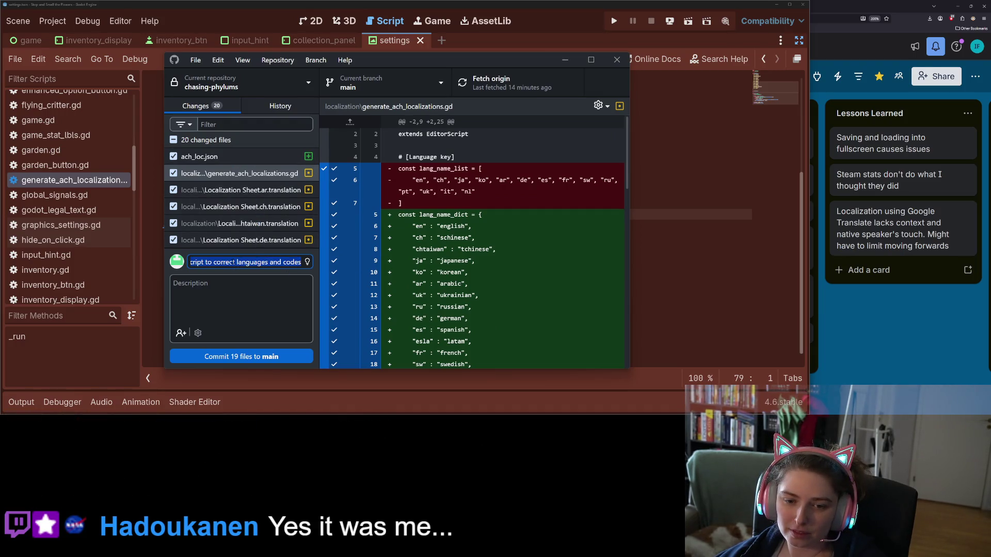
{"action": "scroll", "coordinate": [238, 224], "scroll_direction": "down", "scroll_amount": 5}
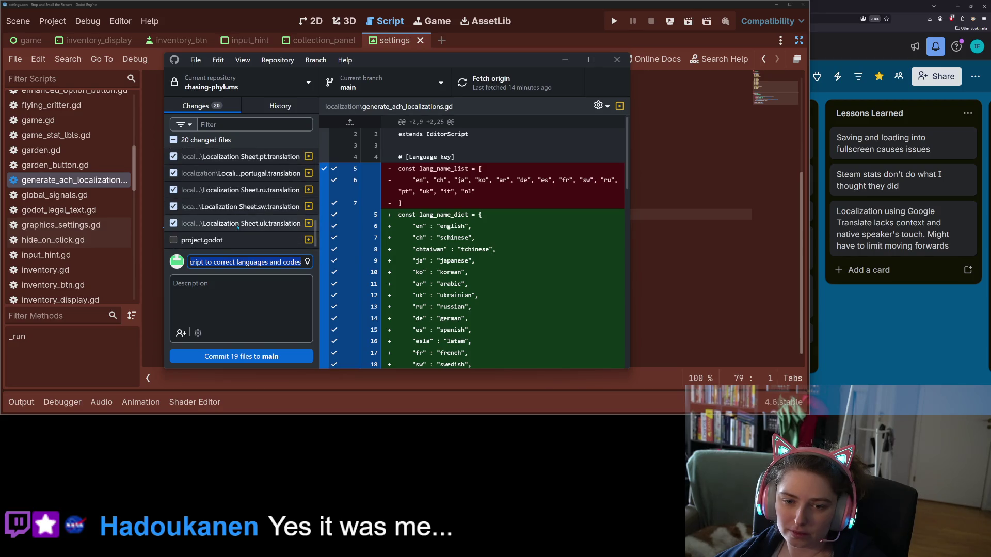
{"action": "scroll", "coordinate": [239, 225], "scroll_direction": "up", "scroll_amount": 5}
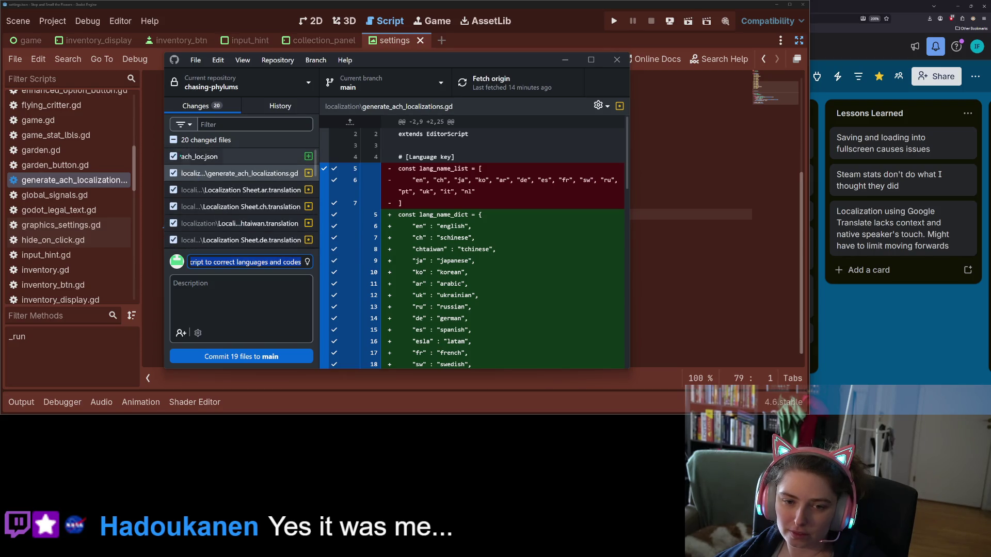
{"action": "left_click", "coordinate": [173, 157]}
{"action": "left_click", "coordinate": [206, 157]}
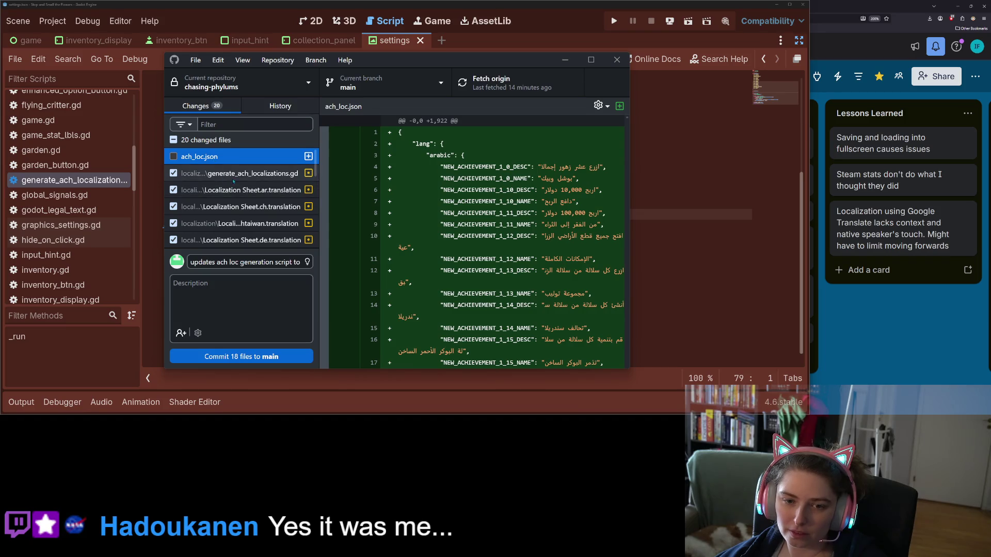
{"action": "left_click", "coordinate": [235, 175]}
{"action": "key", "text": "space"}
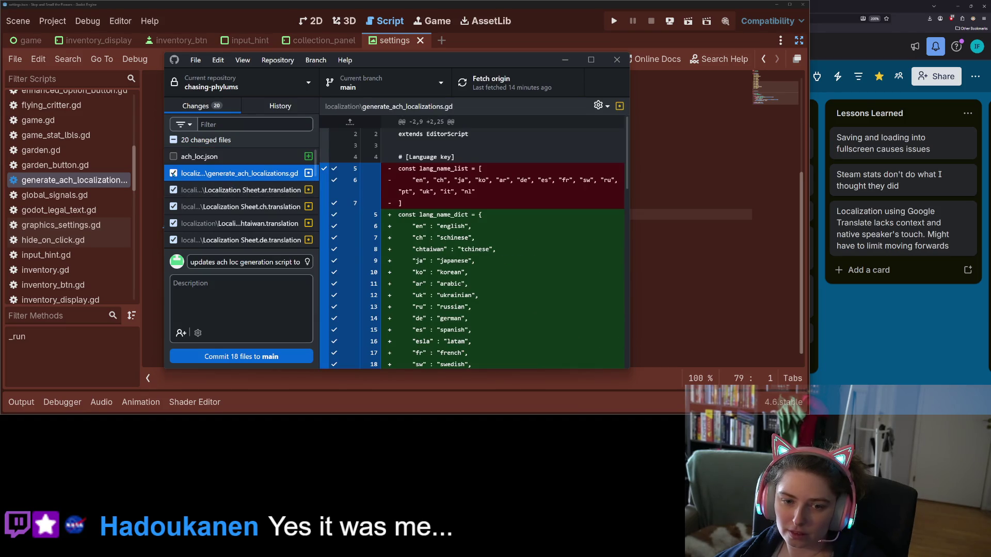
{"action": "left_click", "coordinate": [235, 192]}
{"action": "scroll", "coordinate": [235, 217], "scroll_direction": "down", "scroll_amount": 5}
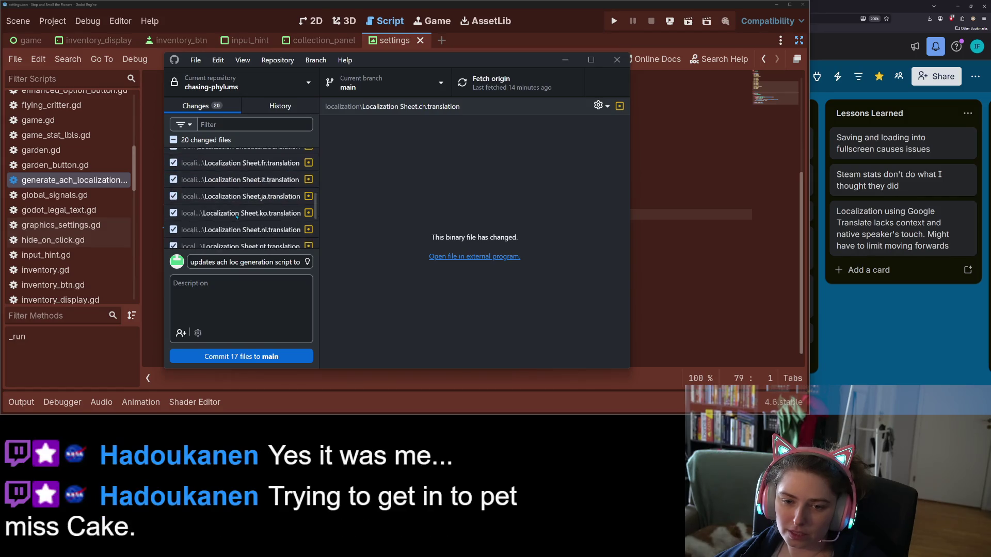
- Set the summary to 'updates loc again' and commit the 17 files to main
{"action": "left_click", "coordinate": [213, 260]}
{"action": "key", "text": "ctrl+z"}
{"action": "key", "text": "ctrl+z"}
{"action": "type", "text": "c again"}
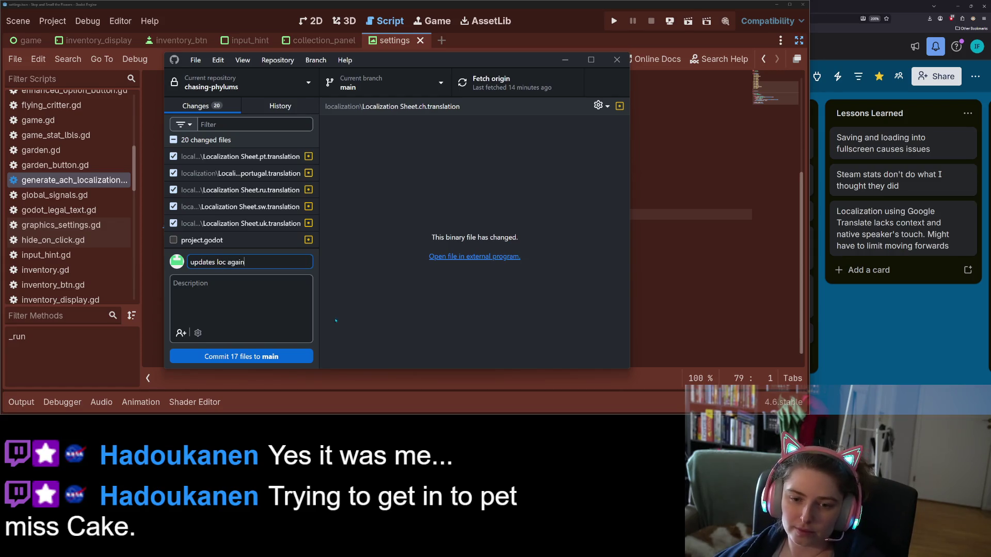
{"action": "left_click", "coordinate": [279, 358]}
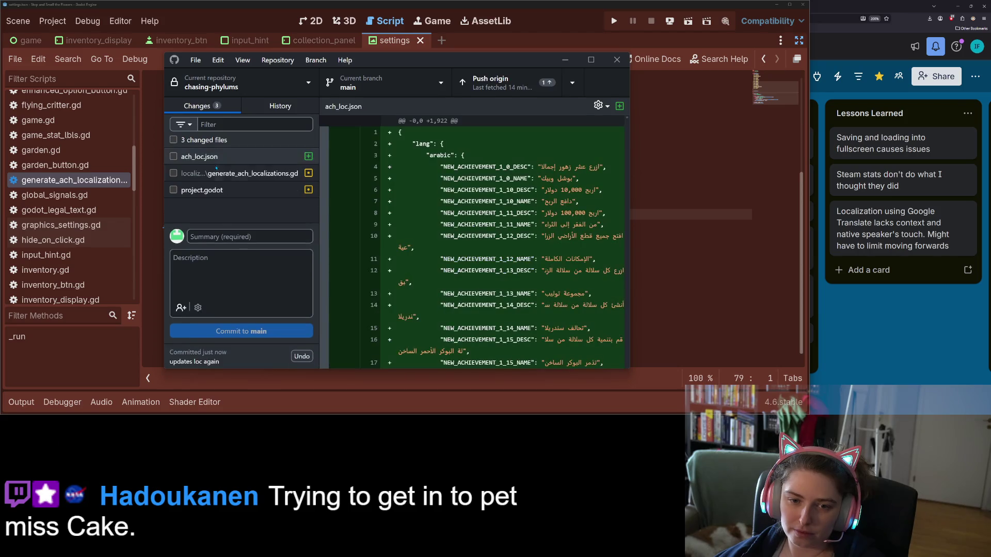
- Review the script and project.godot diffs and re-include generate_ach_localizations.gd
{"action": "left_click", "coordinate": [215, 170]}
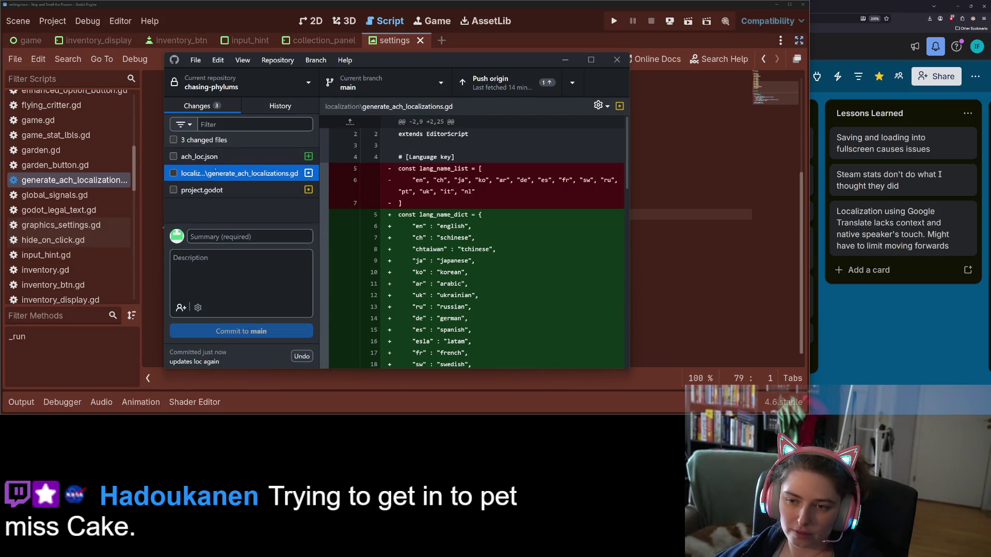
{"action": "left_click", "coordinate": [222, 191]}
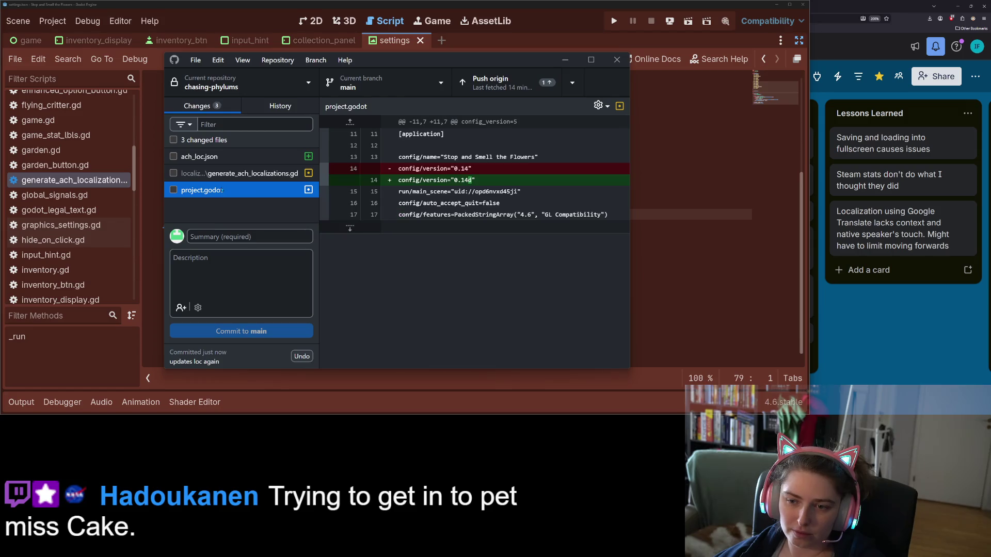
{"action": "left_click", "coordinate": [194, 174]}
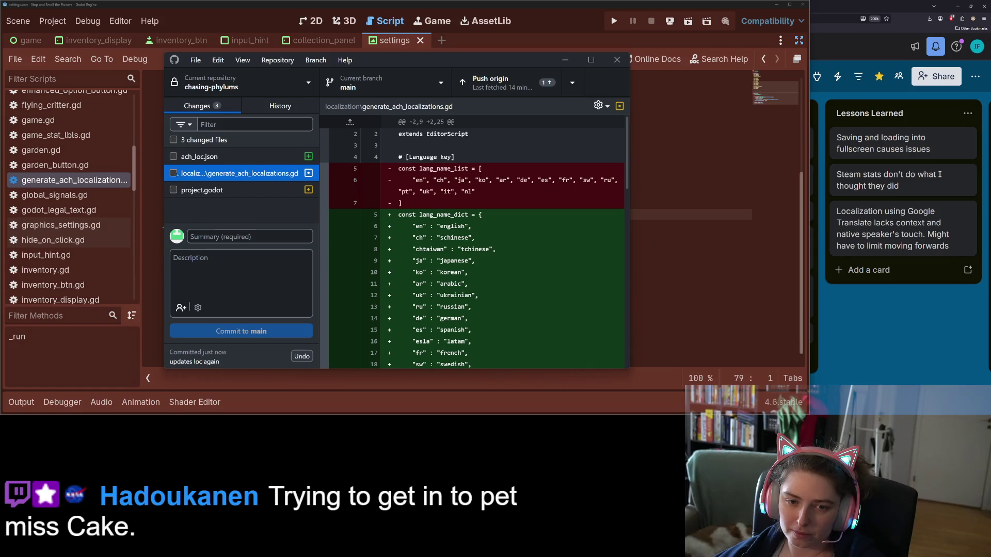
{"action": "left_click", "coordinate": [174, 174]}
{"action": "left_click", "coordinate": [225, 157]}
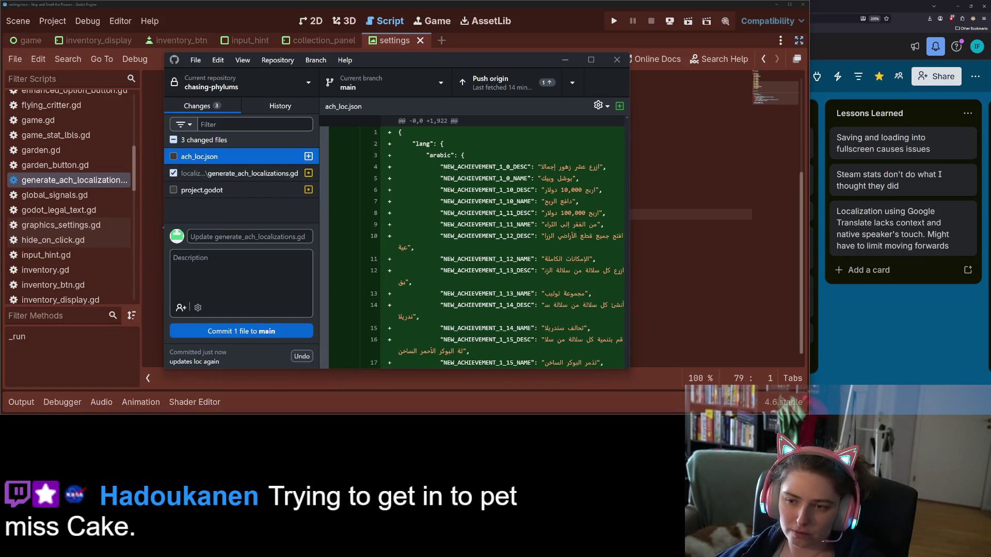
- Discard all changes to ach_loc.json
{"action": "scroll", "coordinate": [472, 242], "scroll_direction": "down", "scroll_amount": 20}
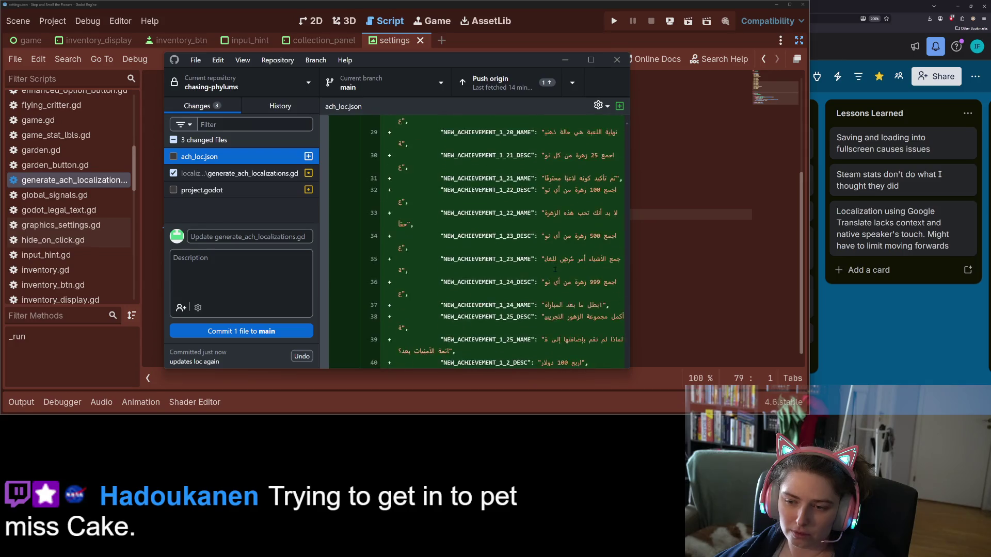
{"action": "right_click", "coordinate": [212, 157]}
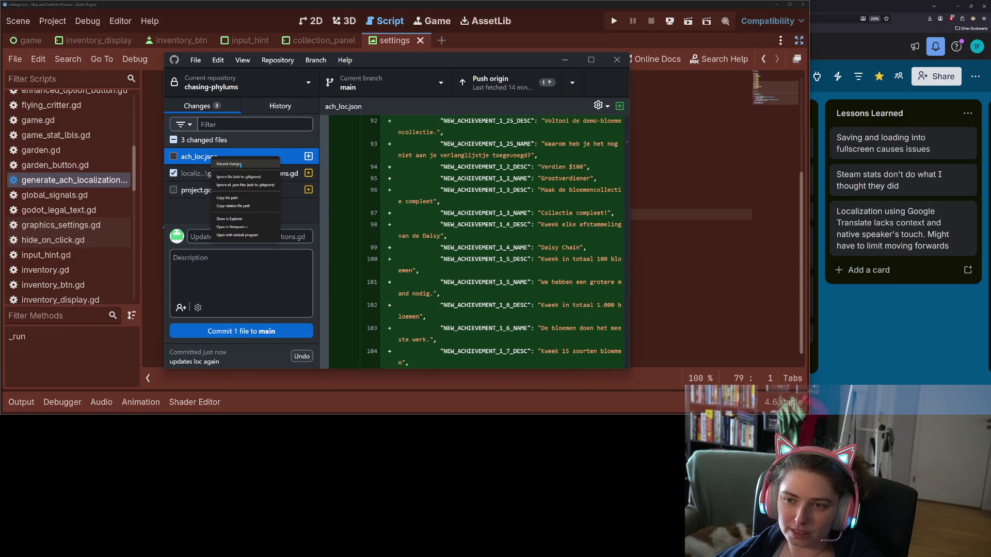
{"action": "left_click", "coordinate": [241, 164]}
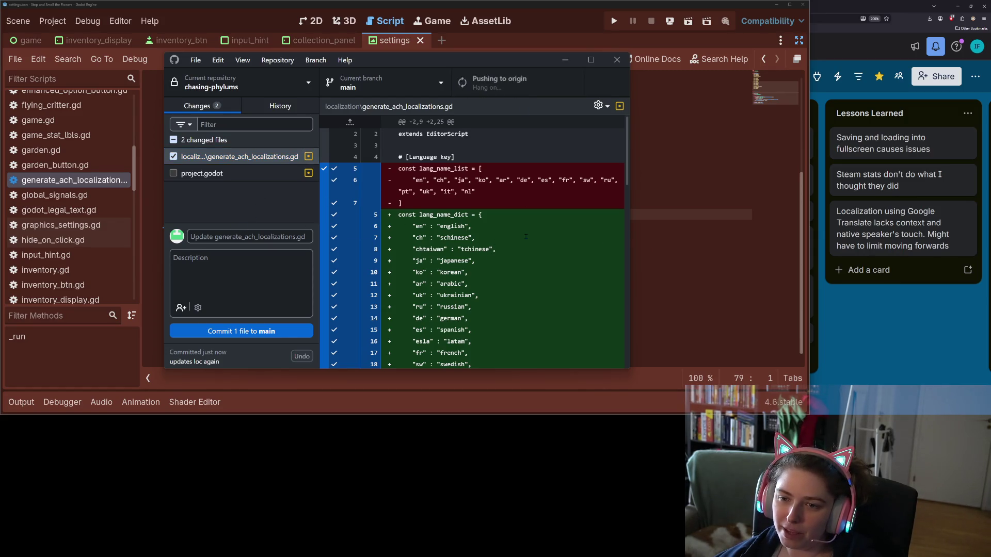
{"action": "scroll", "coordinate": [487, 253], "scroll_direction": "down", "scroll_amount": 15}
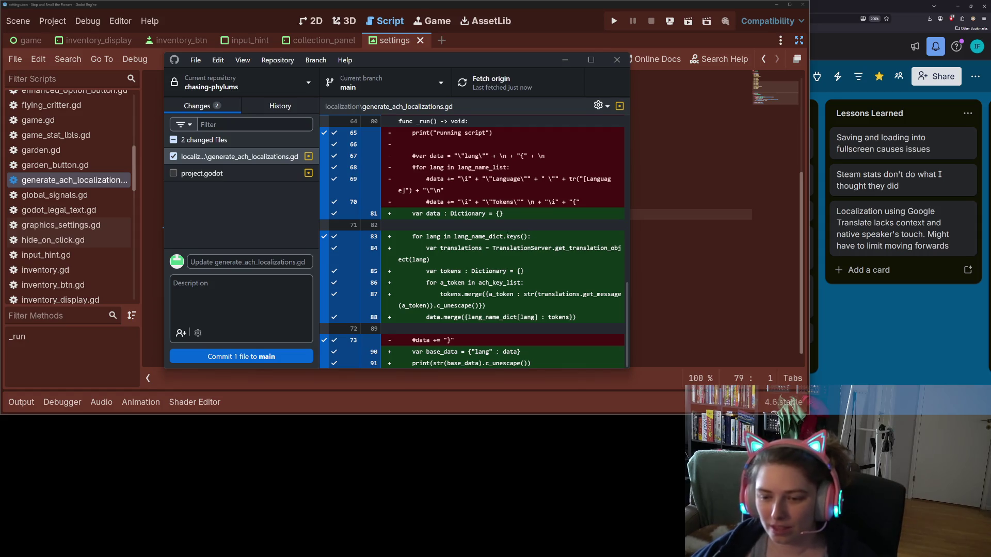
- Commit the script as 'updates ach localization generation script to print full set in output' and push
{"action": "left_click", "coordinate": [248, 262]}
{"action": "type", "text": "updates ach localization"}
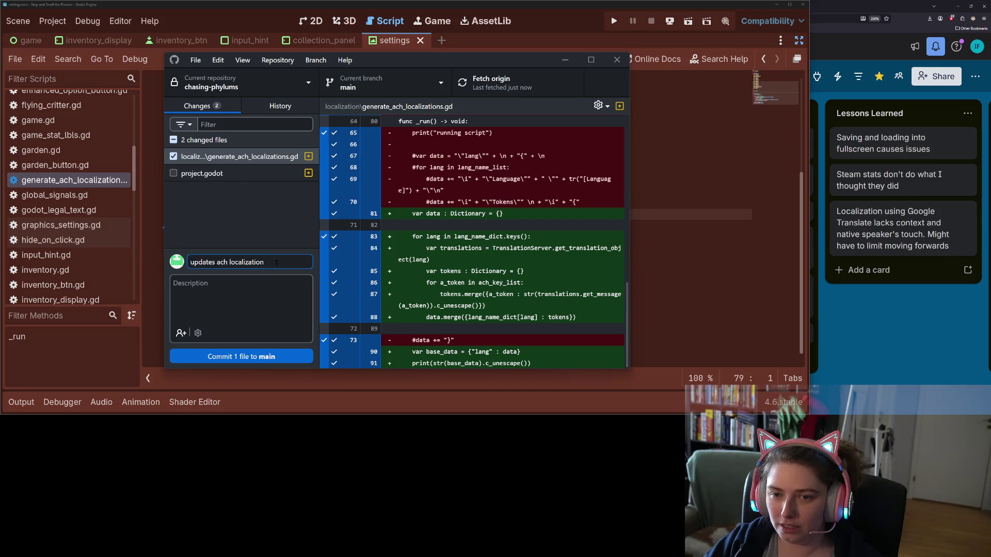
{"action": "type", "text": "ript to print full set in output"}
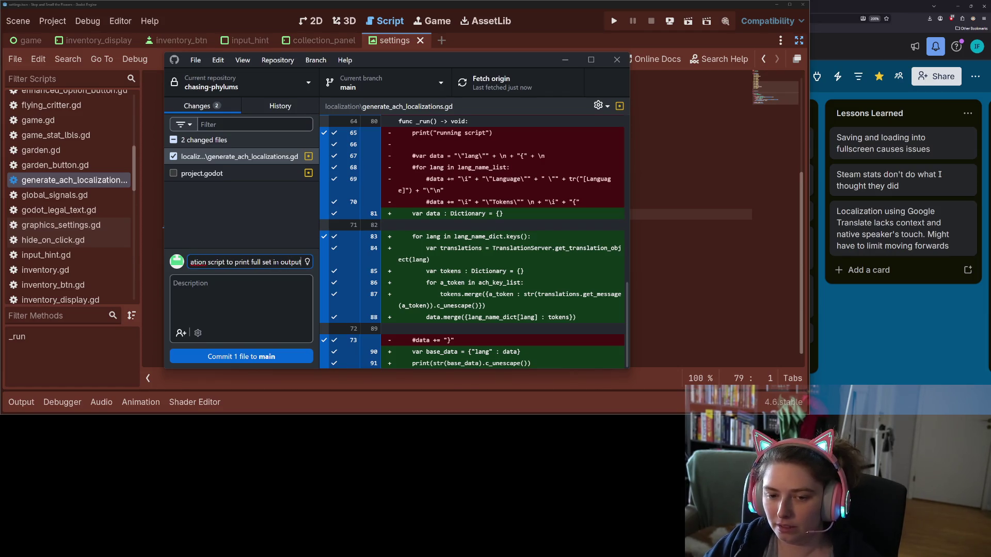
{"action": "key", "text": "Tab"}
{"action": "type", "text": "all good in the hood"}
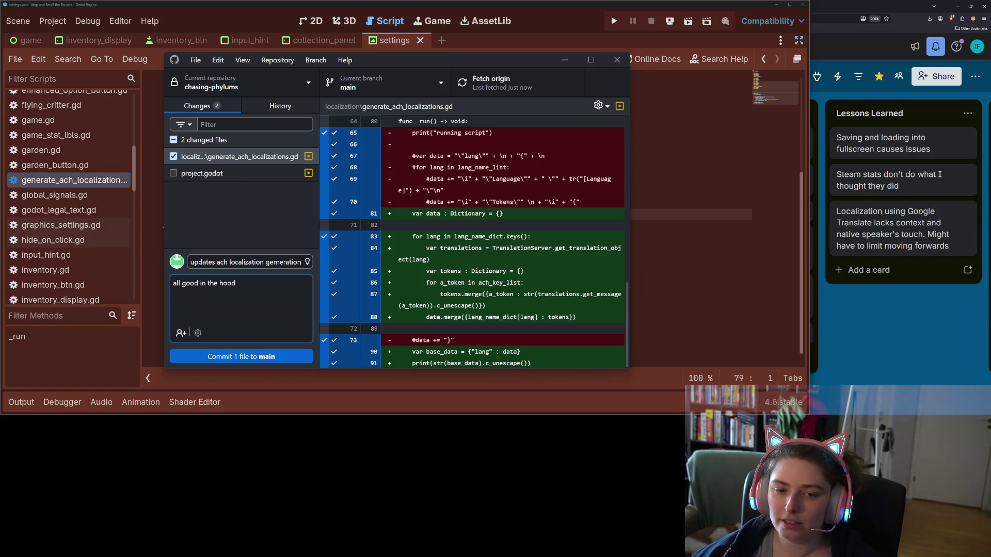
{"action": "key", "text": "ctrl+Return"}
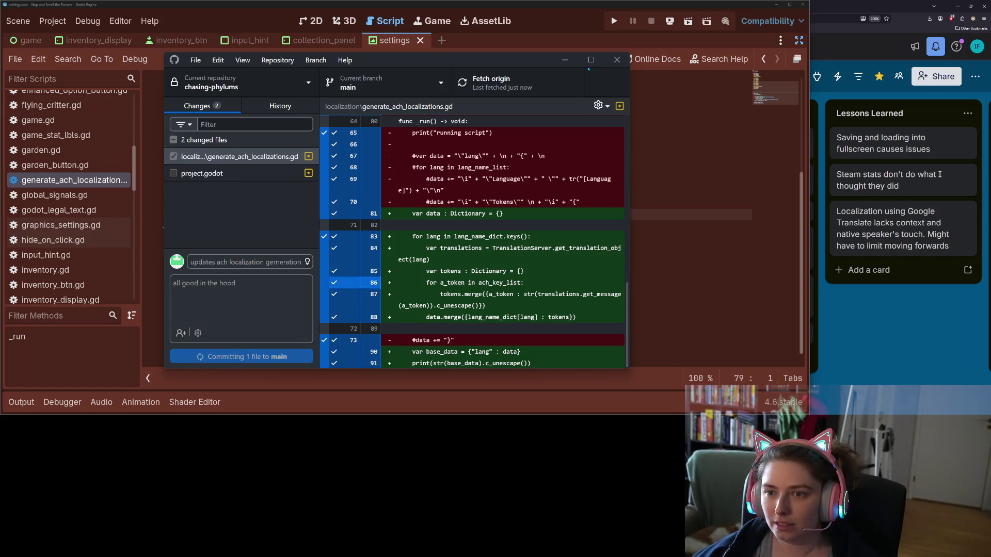
{"action": "key", "text": "ctrl+p"}
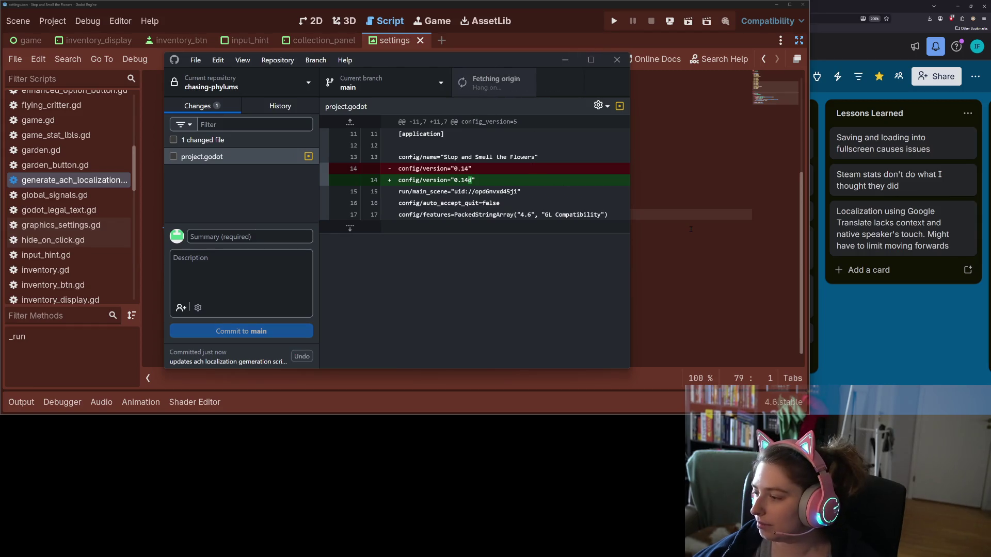
{"action": "left_click", "coordinate": [691, 228]}
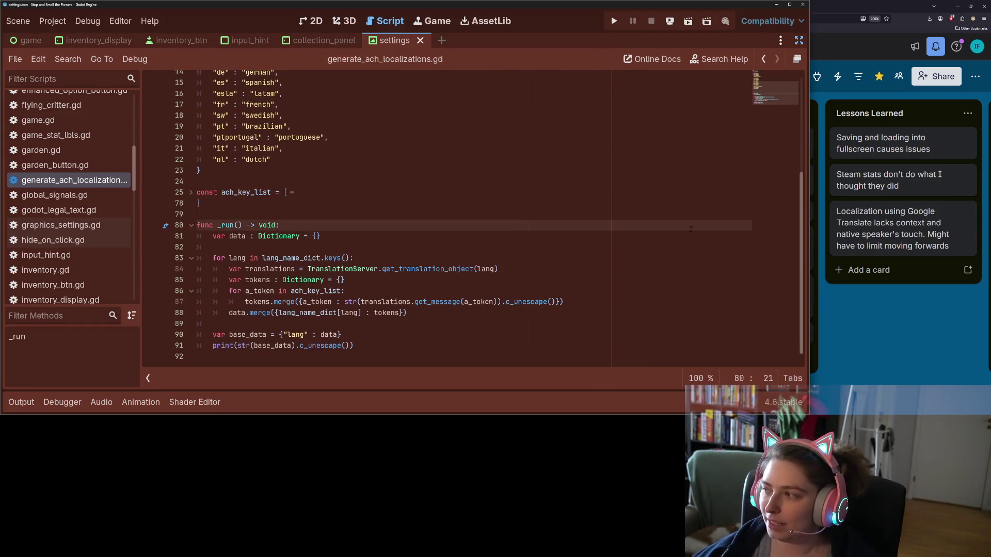
- Run the game, look over the achievements, then switch the language to Russian in Settings
{"action": "left_click", "coordinate": [615, 21]}
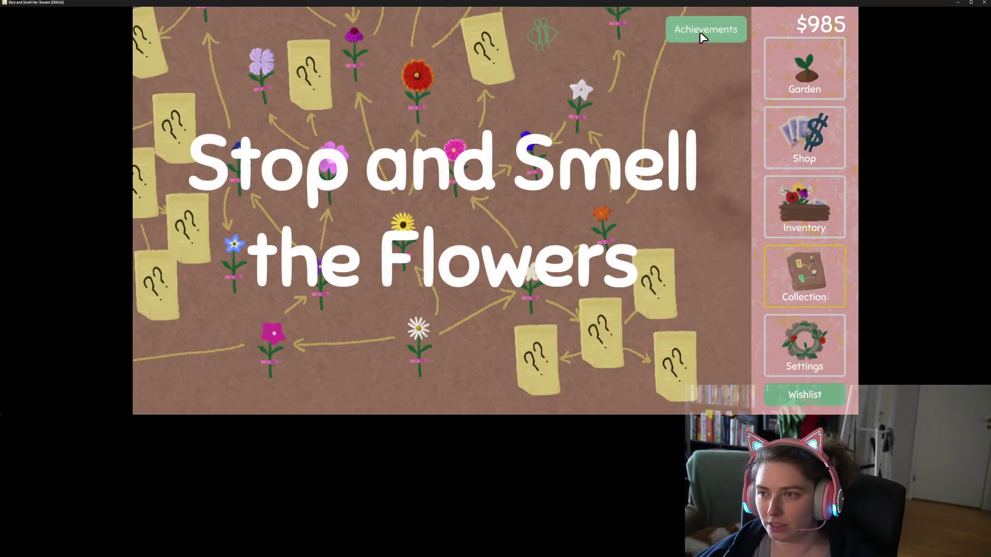
{"action": "left_click", "coordinate": [701, 31]}
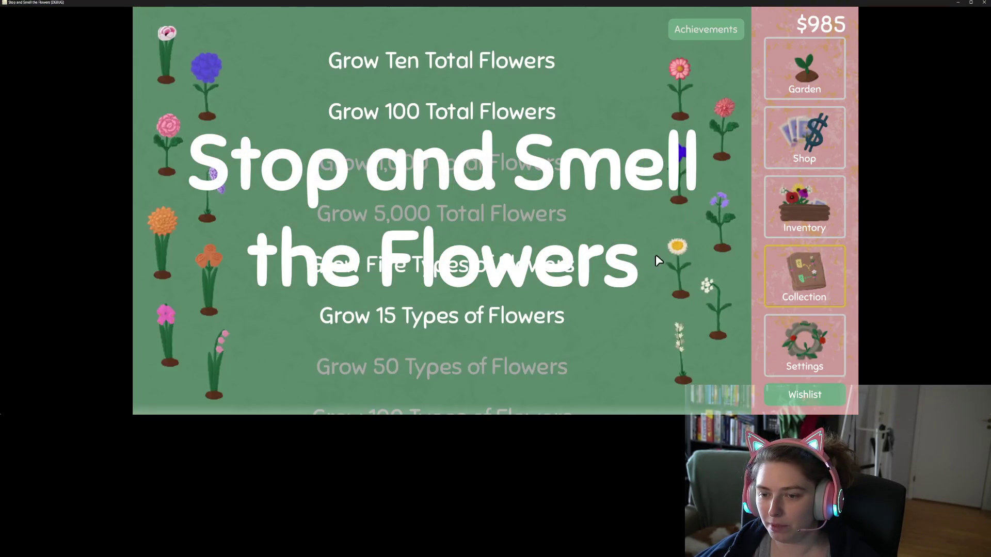
{"action": "scroll", "coordinate": [645, 264], "scroll_direction": "down", "scroll_amount": 5}
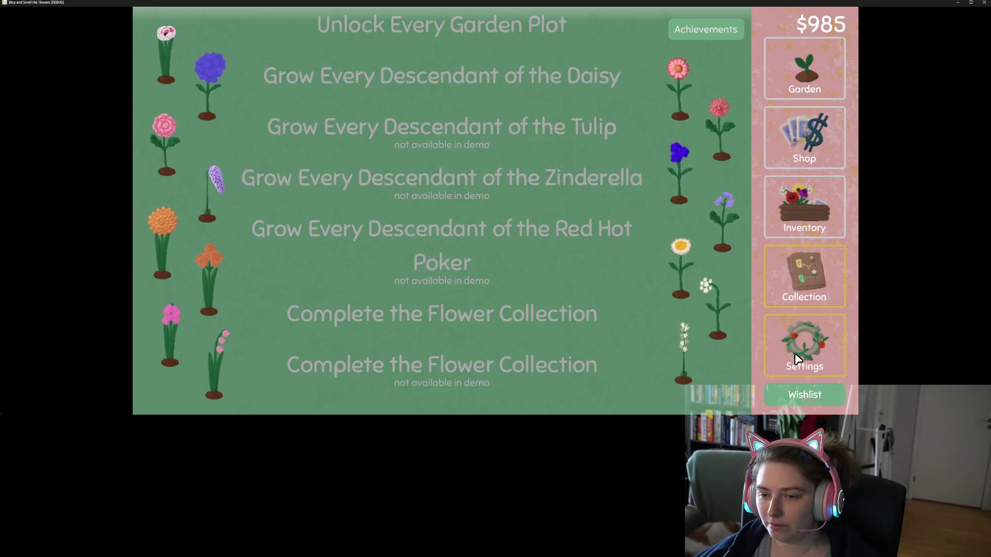
{"action": "left_click", "coordinate": [804, 345]}
{"action": "left_click", "coordinate": [720, 40]}
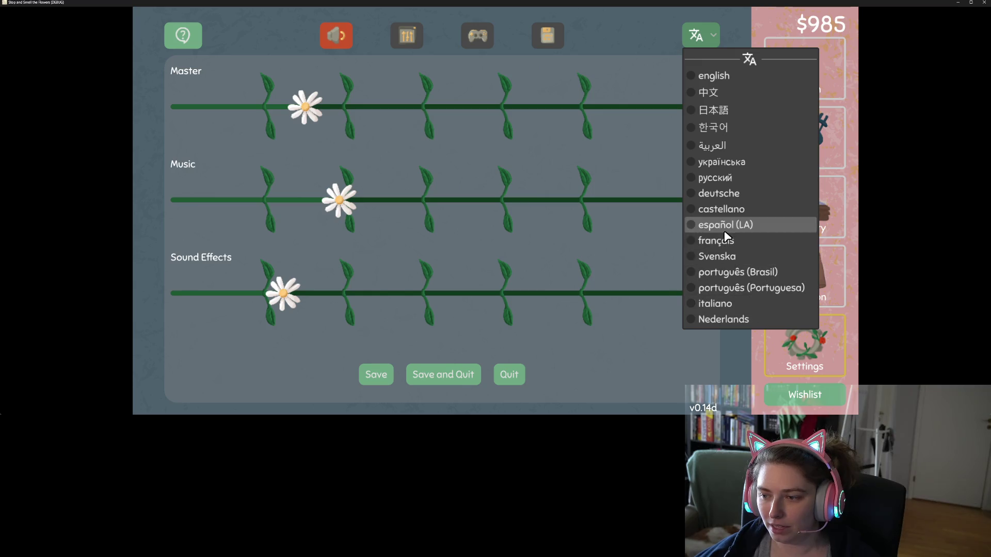
{"action": "left_click", "coordinate": [727, 180]}
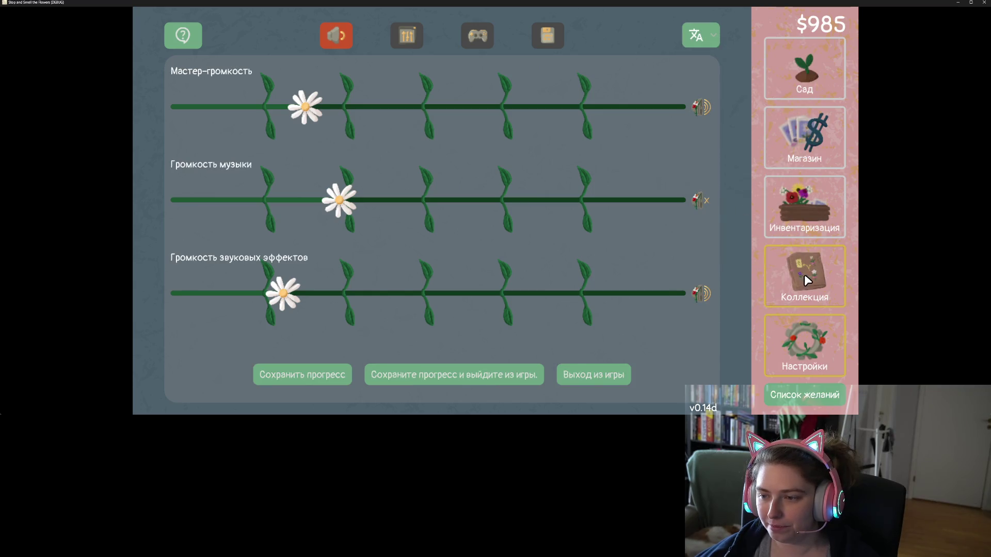
- Review the collection, achievements and settings screens in Russian, then return to the paused editor
{"action": "left_click", "coordinate": [804, 274]}
{"action": "left_click", "coordinate": [678, 34]}
{"action": "scroll", "coordinate": [432, 253], "scroll_direction": "down", "scroll_amount": 1}
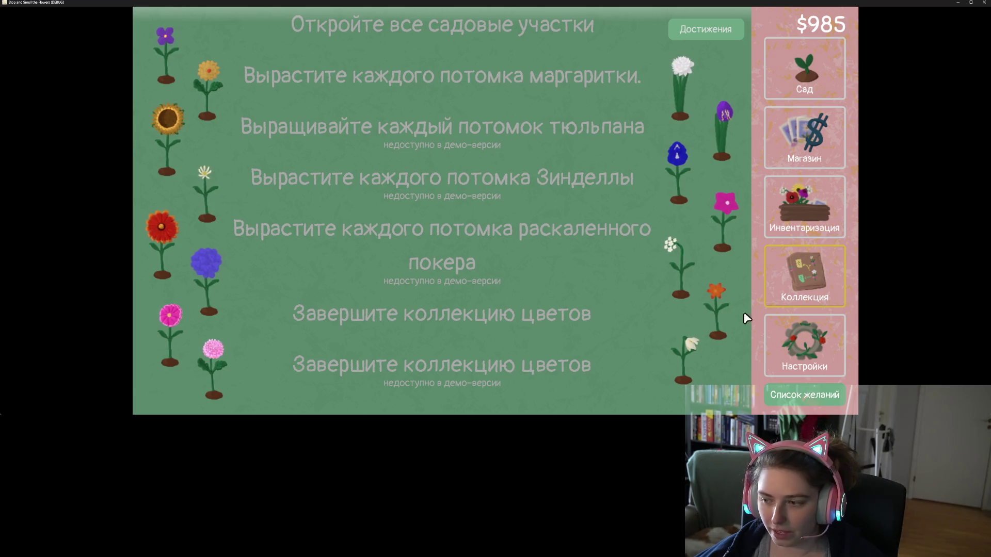
{"action": "left_click", "coordinate": [805, 345]}
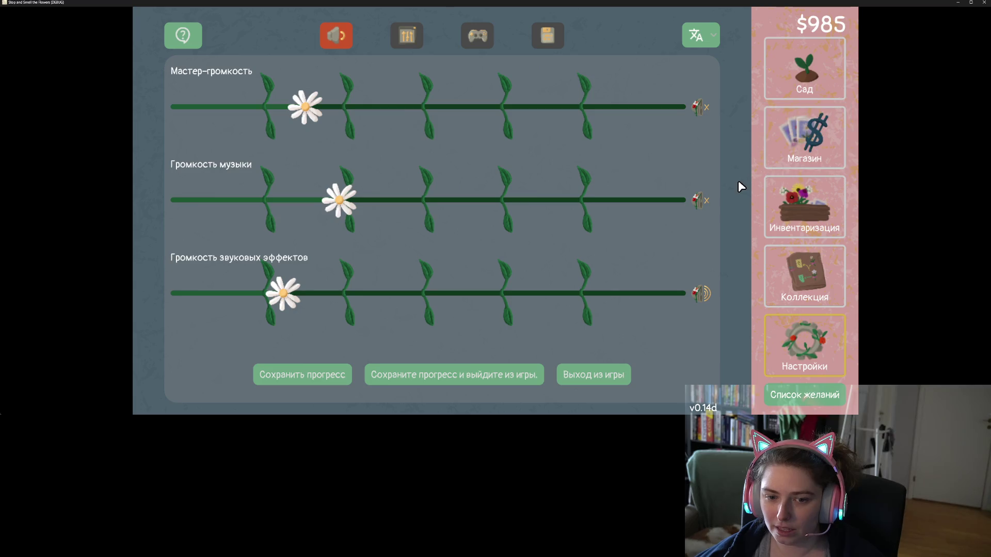
{"action": "left_click", "coordinate": [787, 270]}
{"action": "left_click", "coordinate": [721, 22]}
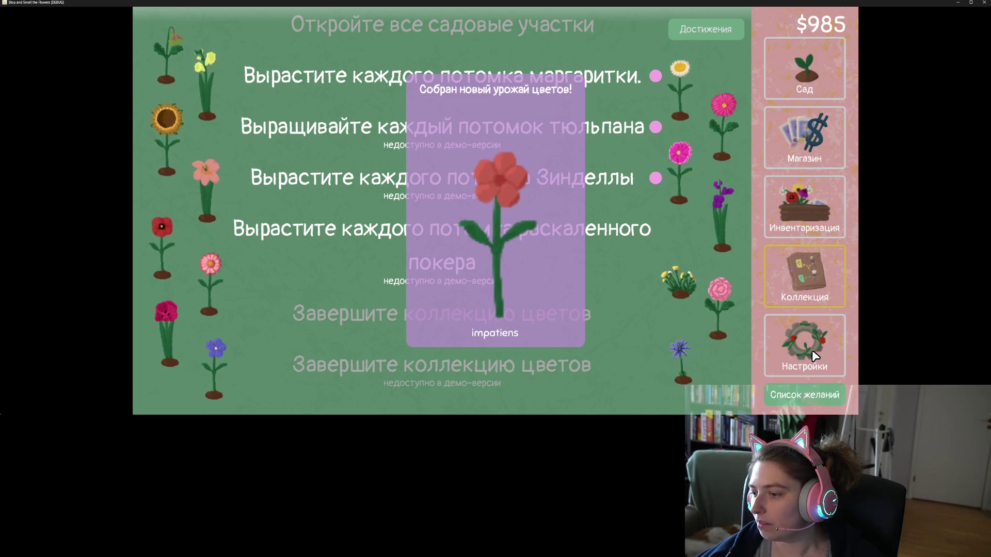
{"action": "key", "text": "super+Down"}
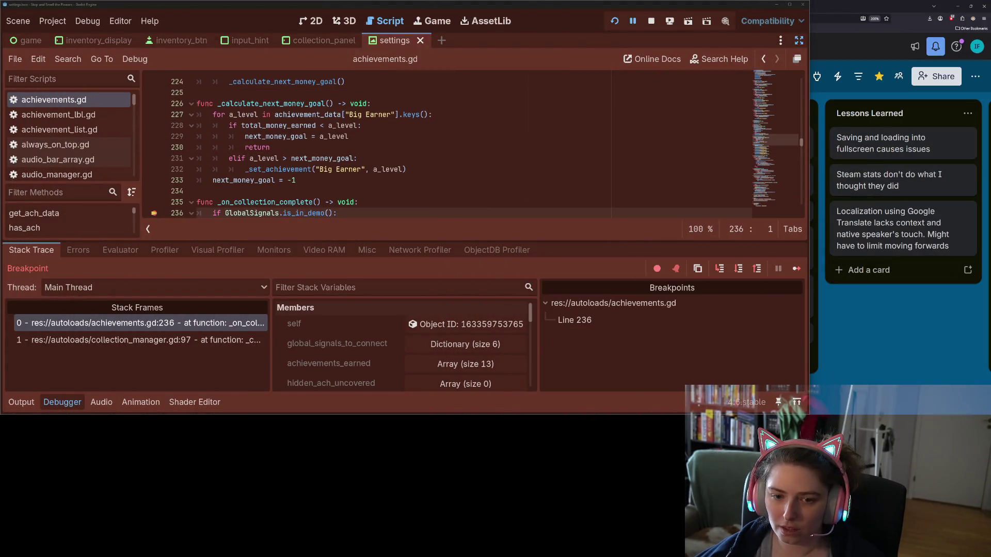
- Remove the line-236 breakpoint, resume the game and dismiss the demo message
{"action": "left_click", "coordinate": [155, 213]}
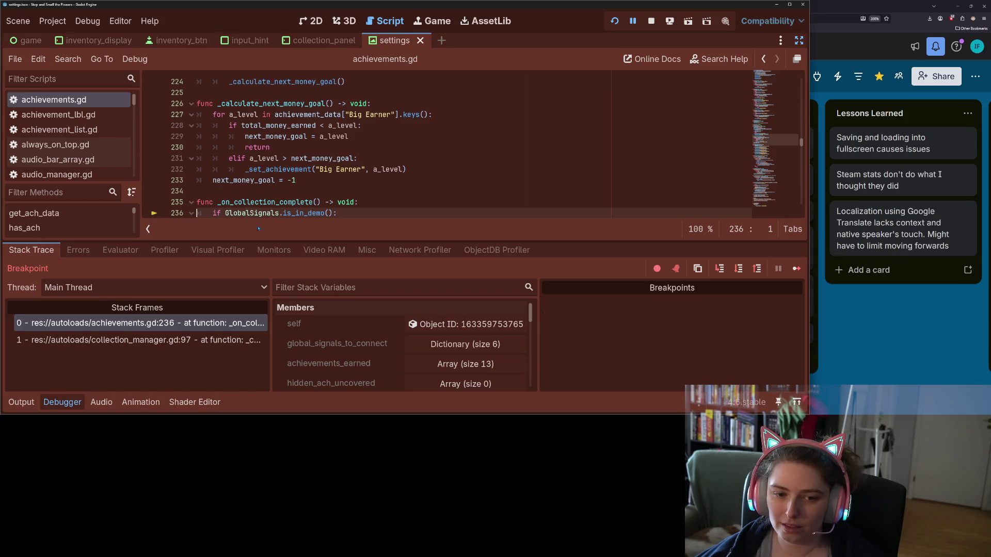
{"action": "left_click", "coordinate": [797, 269]}
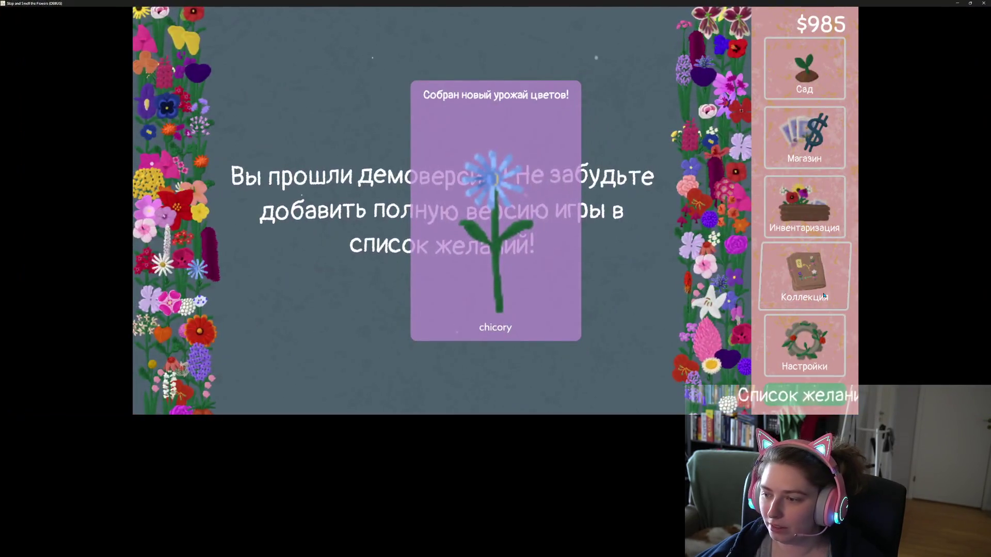
{"action": "left_click", "coordinate": [824, 296]}
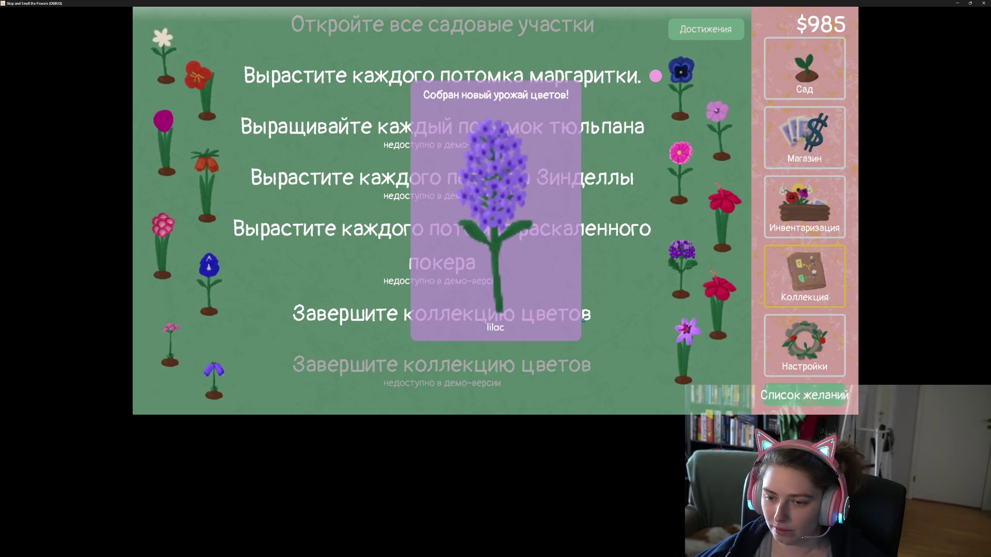
- Switch the game language back to English and check the collection and achievements screens
{"action": "left_click", "coordinate": [827, 337]}
{"action": "left_click", "coordinate": [701, 35]}
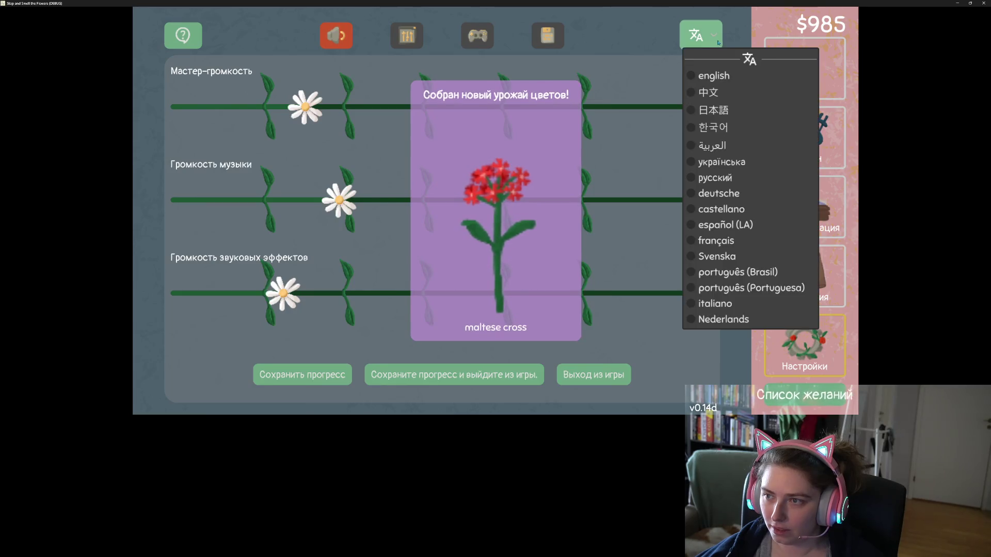
{"action": "left_click", "coordinate": [722, 76]}
{"action": "left_click", "coordinate": [804, 276]}
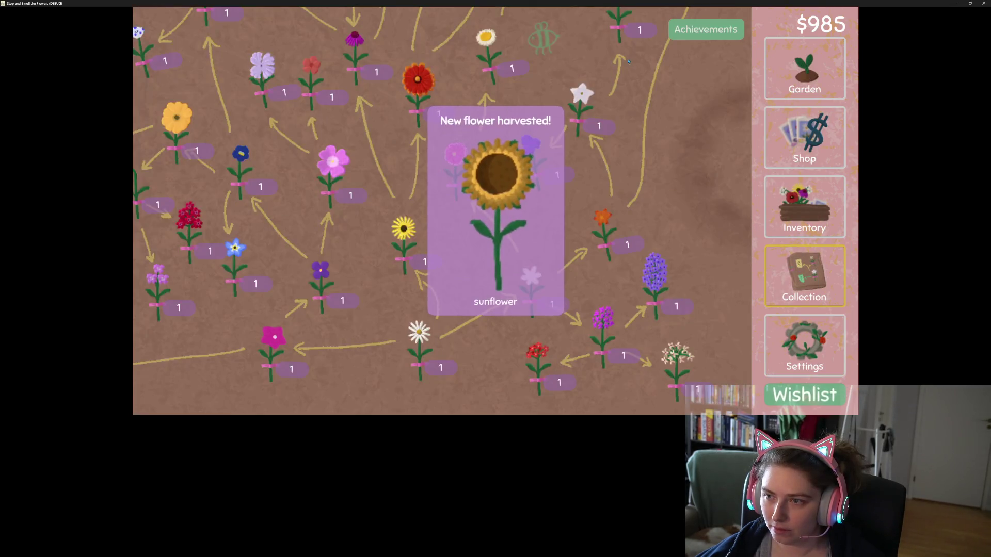
{"action": "left_click", "coordinate": [686, 32]}
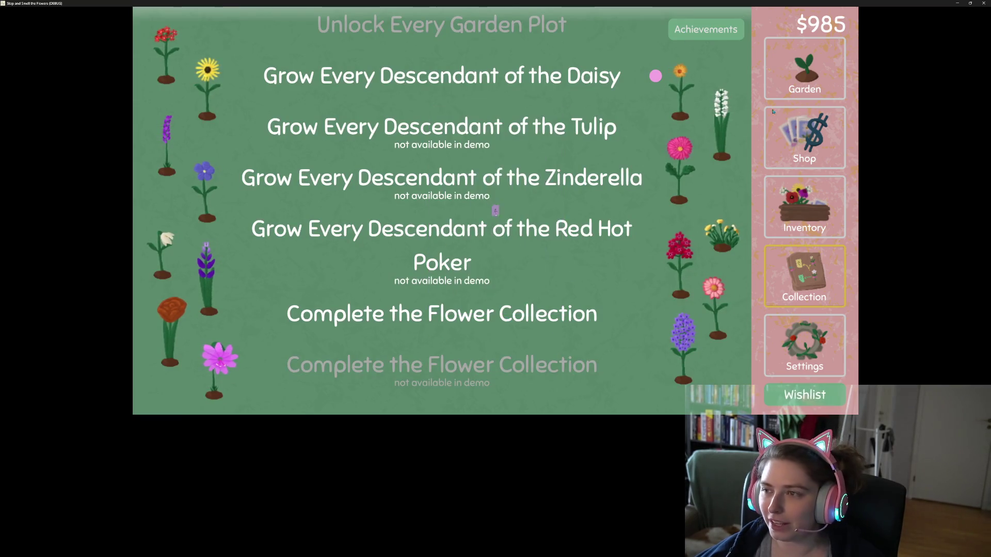
- Close the game with Just Quit and collapse the debugger panel
{"action": "left_click", "coordinate": [984, 3]}
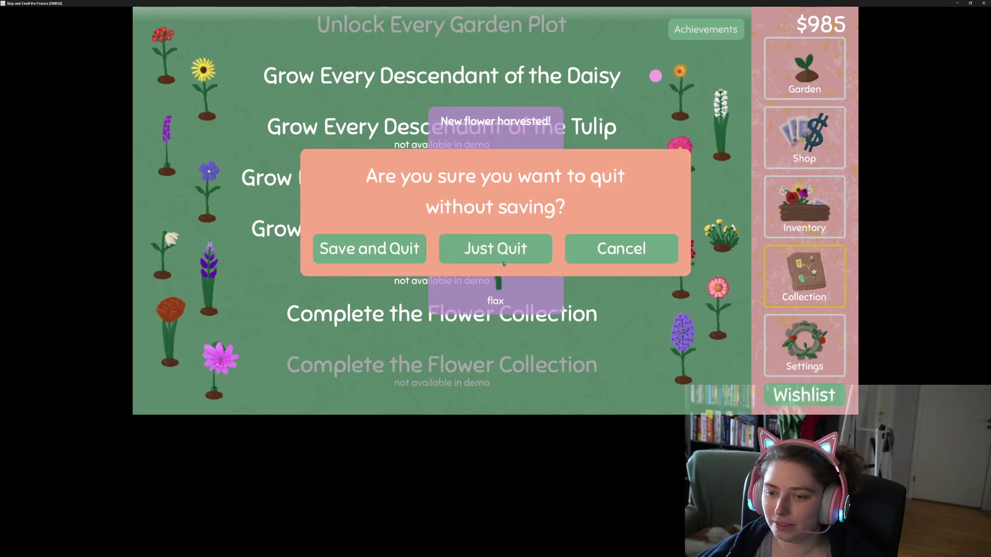
{"action": "left_click", "coordinate": [504, 246]}
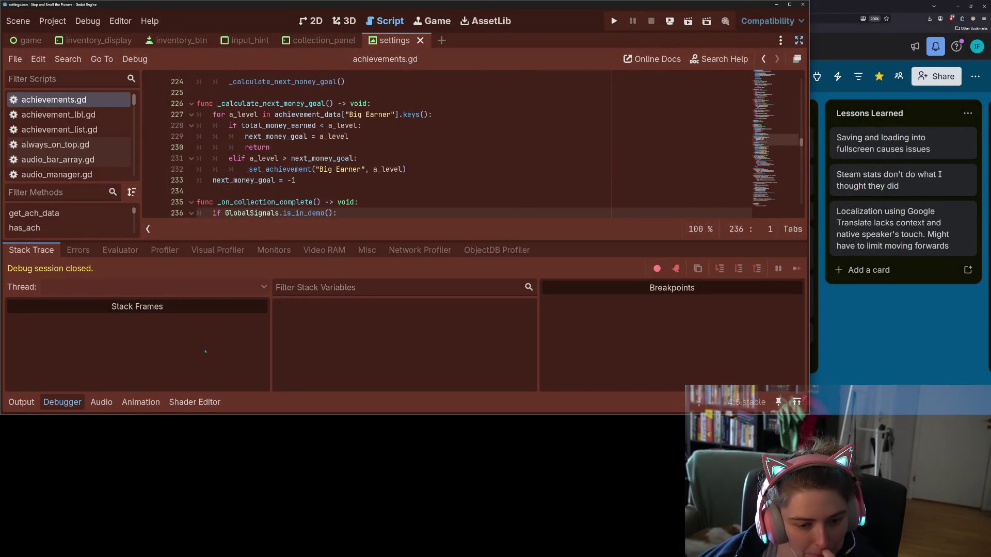
{"action": "left_click", "coordinate": [66, 403]}
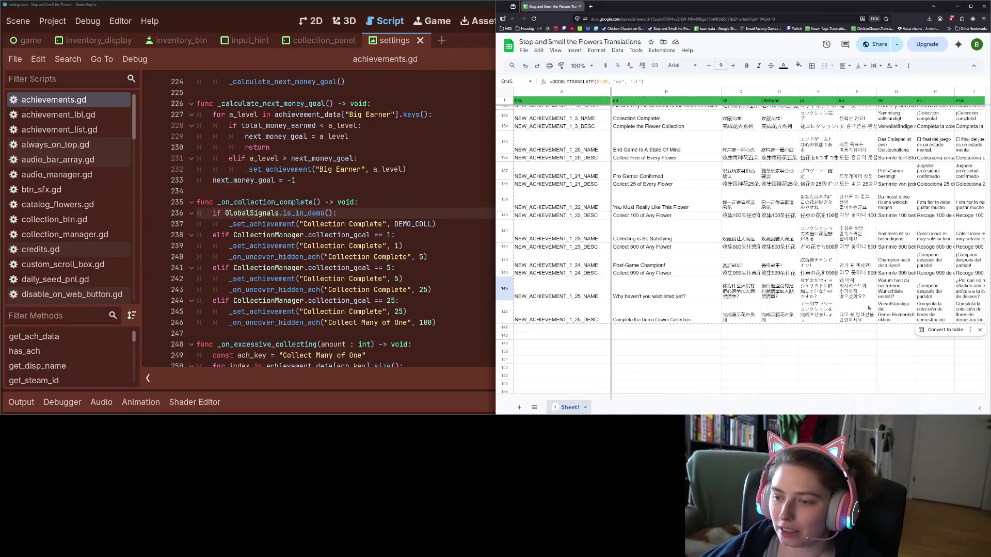
- Copy B146's 'Complete the Demo Flower Collection' text into cell B88
{"action": "left_click", "coordinate": [824, 309]}
{"action": "left_click", "coordinate": [649, 320]}
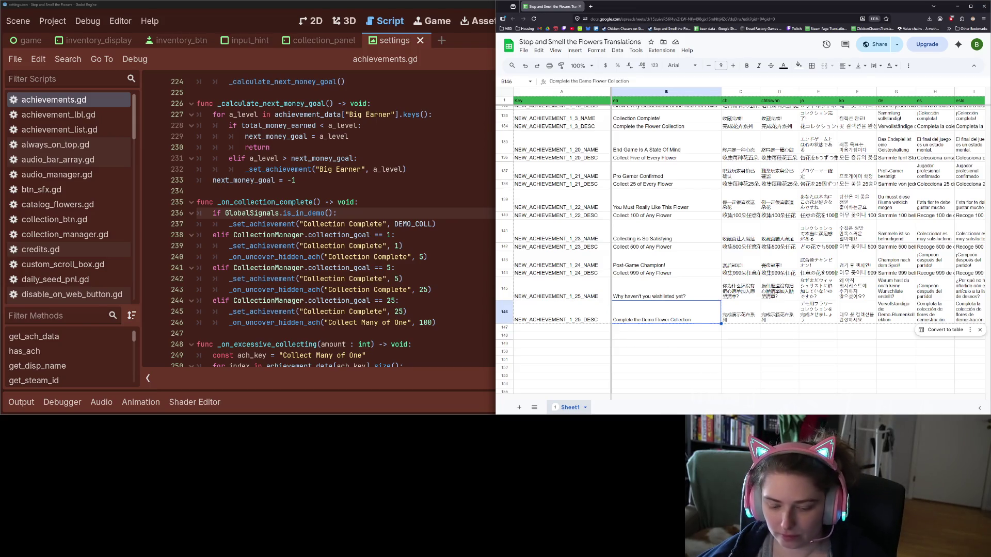
{"action": "scroll", "coordinate": [682, 357], "scroll_direction": "up", "scroll_amount": 15}
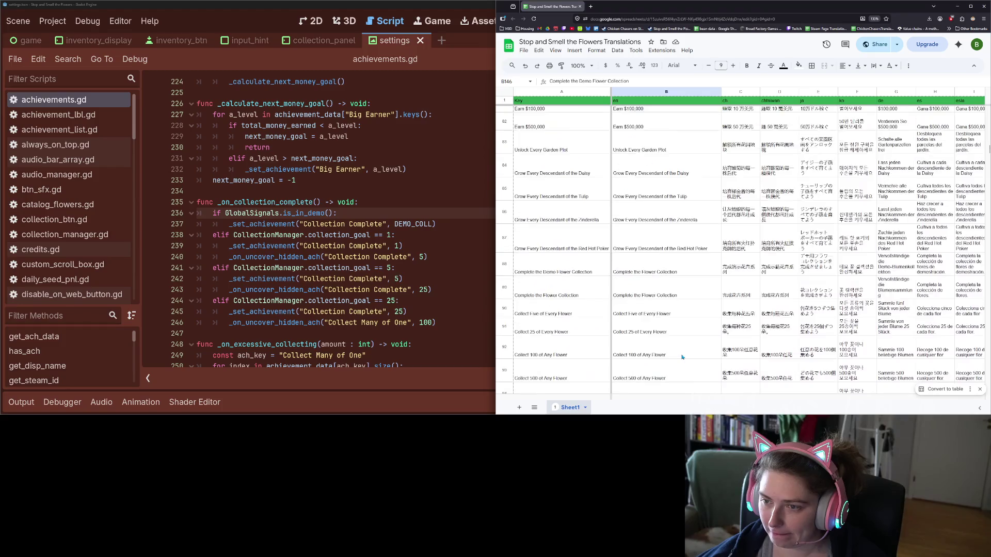
{"action": "scroll", "coordinate": [681, 358], "scroll_direction": "down", "scroll_amount": 1}
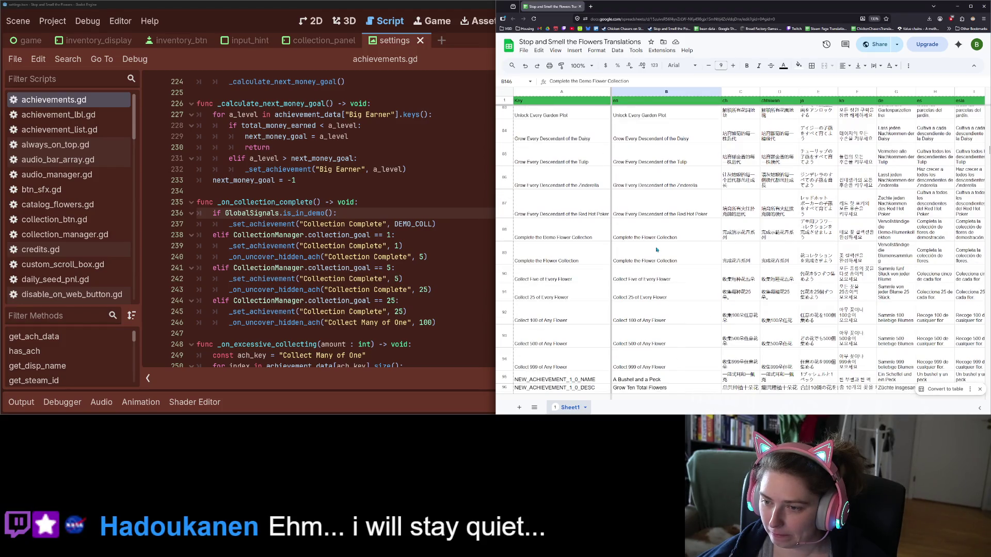
{"action": "left_click", "coordinate": [664, 238]}
{"action": "type", "text": "Complete the Demo Flower Collection"}
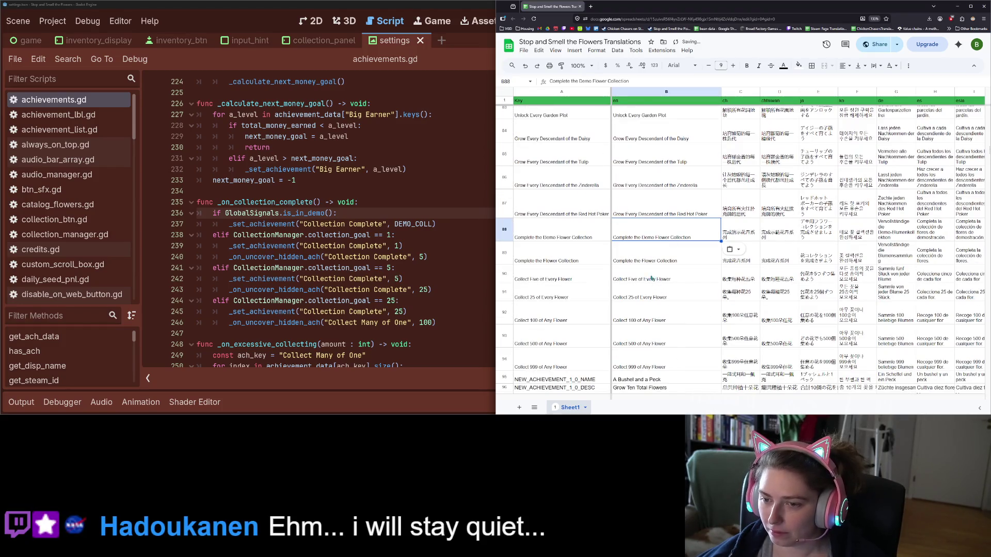
- Download the translations sheet as a separated-values file
{"action": "left_click", "coordinate": [523, 50]}
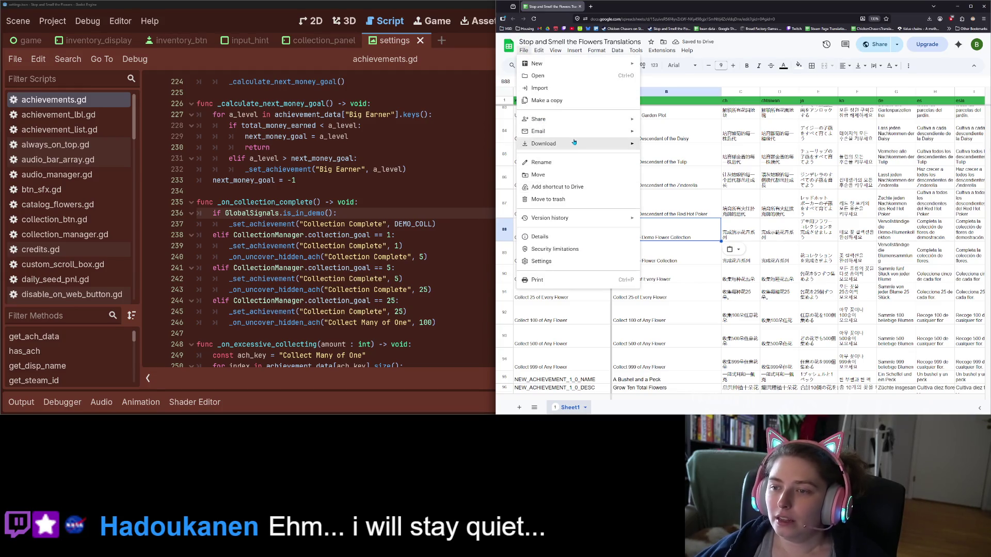
{"action": "mouse_move", "coordinate": [574, 143]}
{"action": "left_click", "coordinate": [687, 203]}
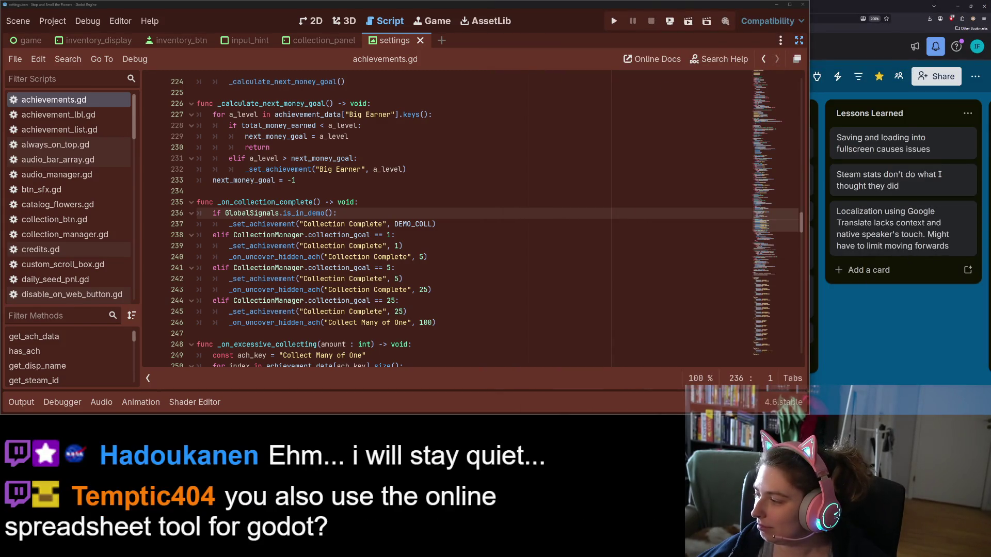
- Delete the old download and rename the new sheet to Localization Sheet
{"action": "key", "text": "alt+Tab"}
{"action": "key", "text": "alt+Tab"}
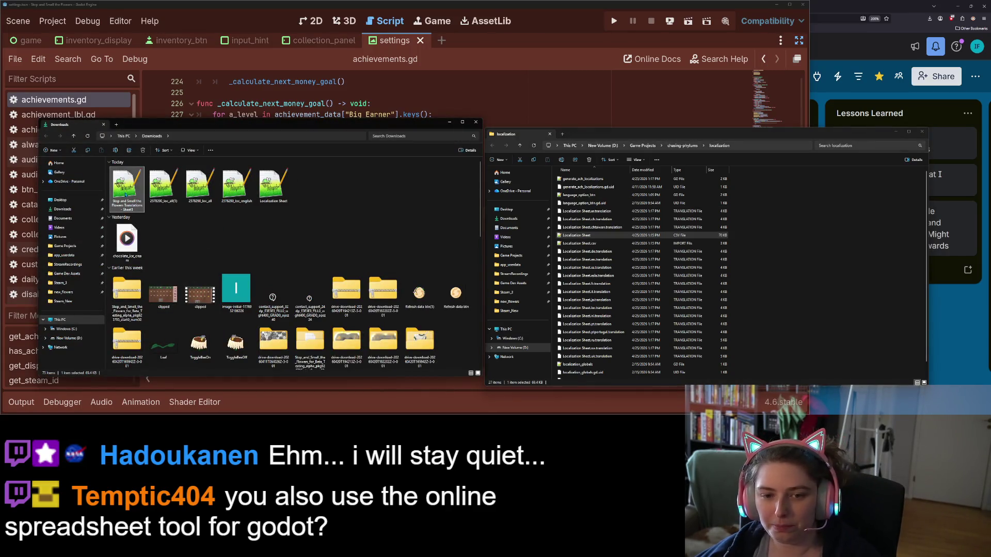
{"action": "left_click", "coordinate": [273, 185]}
{"action": "key", "text": "Delete"}
{"action": "right_click", "coordinate": [121, 189]}
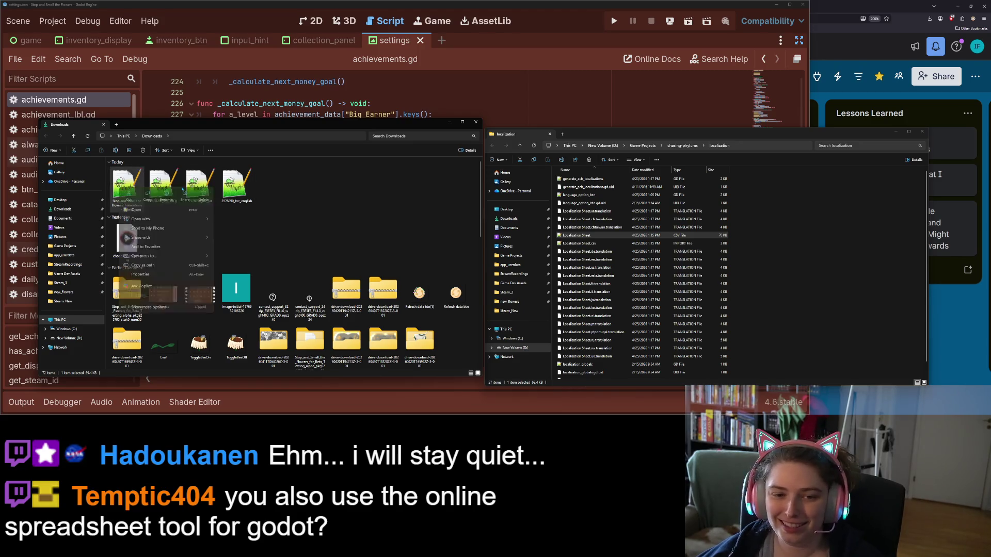
{"action": "left_click", "coordinate": [166, 201]}
{"action": "type", "text": "L"}
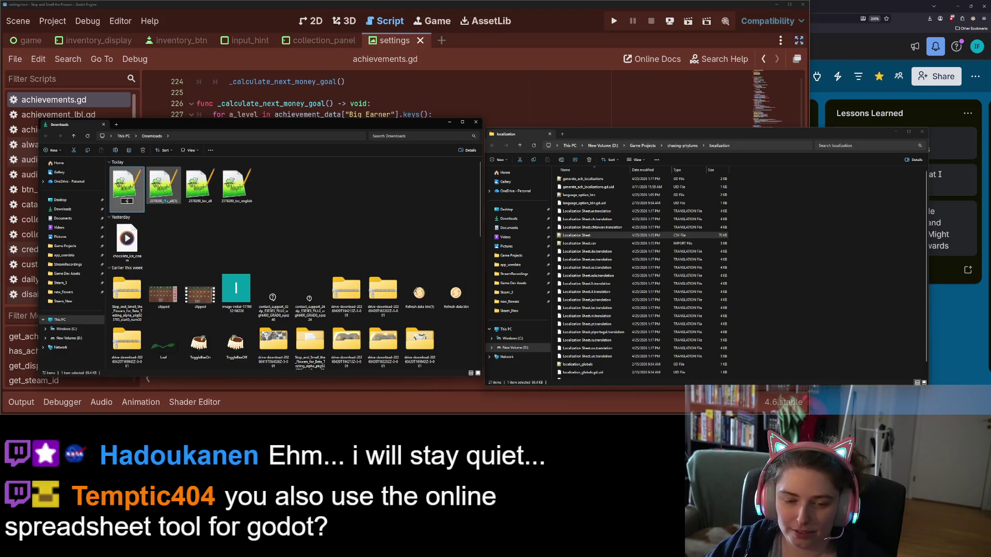
{"action": "type", "text": "ocalization Sheet"}
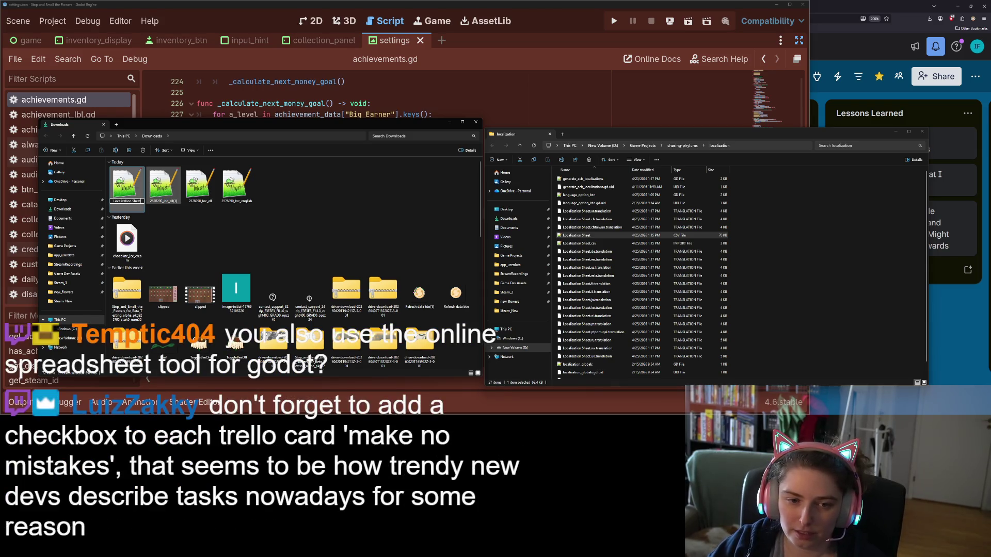
{"action": "key", "text": "Return"}
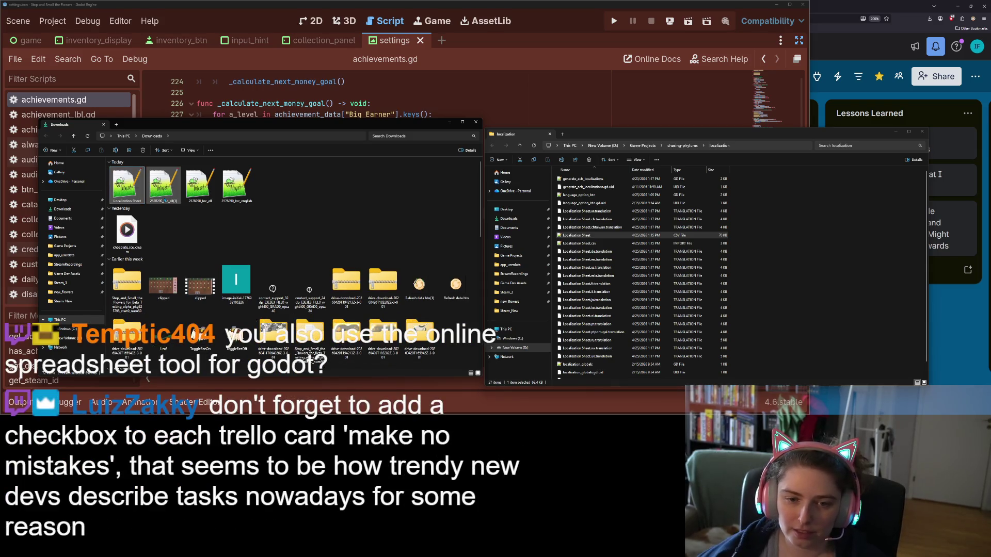
- Move Localization Sheet into the localization folder, replacing the existing copy
{"action": "mouse_move", "coordinate": [127, 185]}
{"action": "left_mouse_down"}
{"action": "mouse_move", "coordinate": [420, 246]}
{"action": "mouse_move", "coordinate": [781, 292]}
{"action": "left_mouse_up"}
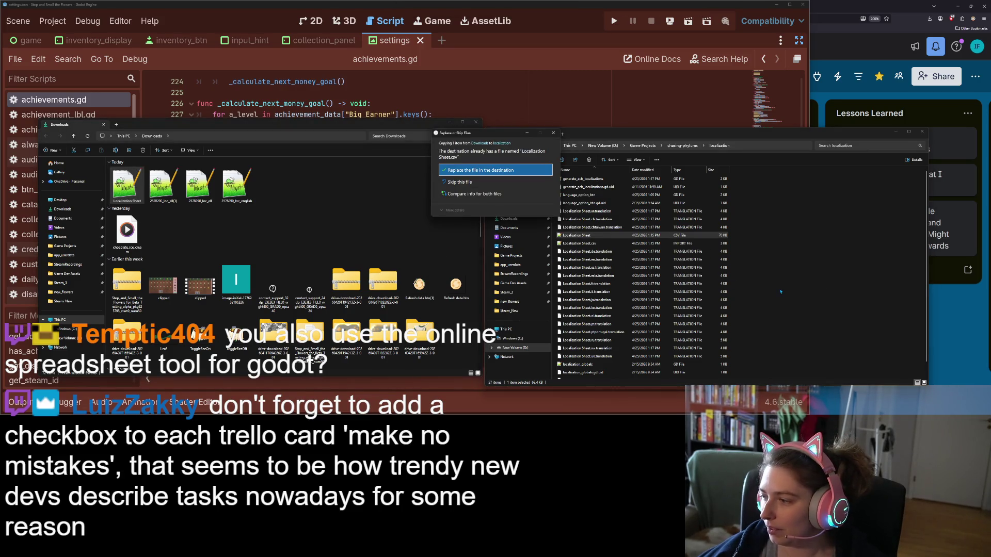
{"action": "left_click", "coordinate": [524, 170]}
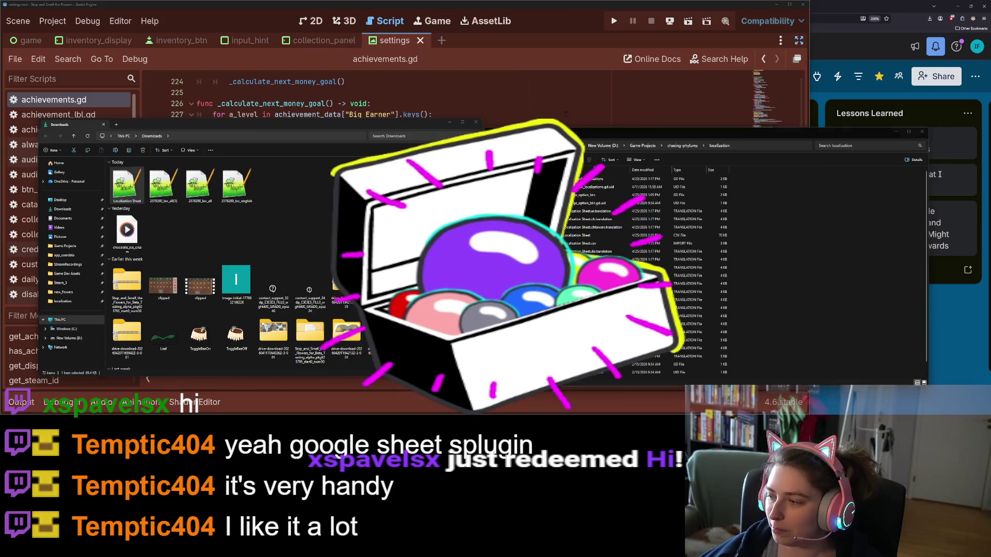
{"action": "left_click", "coordinate": [568, 118]}
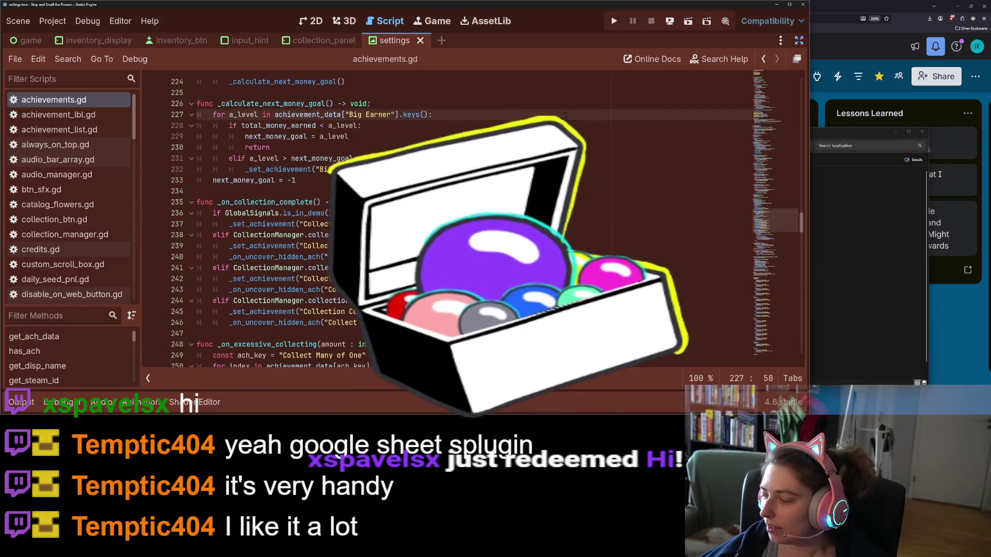
- Exit distraction-free mode in achievements.gd, save the scene, and run the project
{"action": "left_click", "coordinate": [499, 139]}
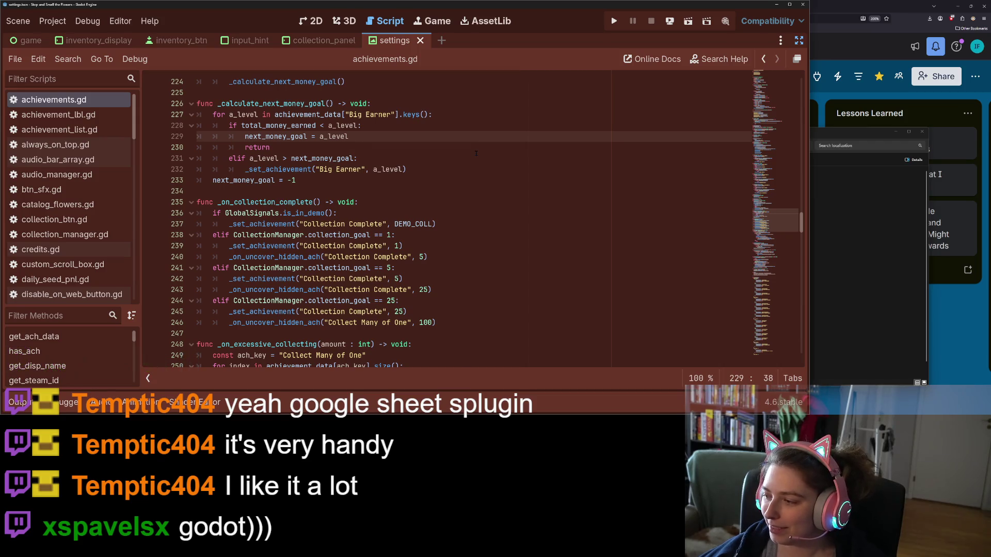
{"action": "left_click", "coordinate": [466, 160]}
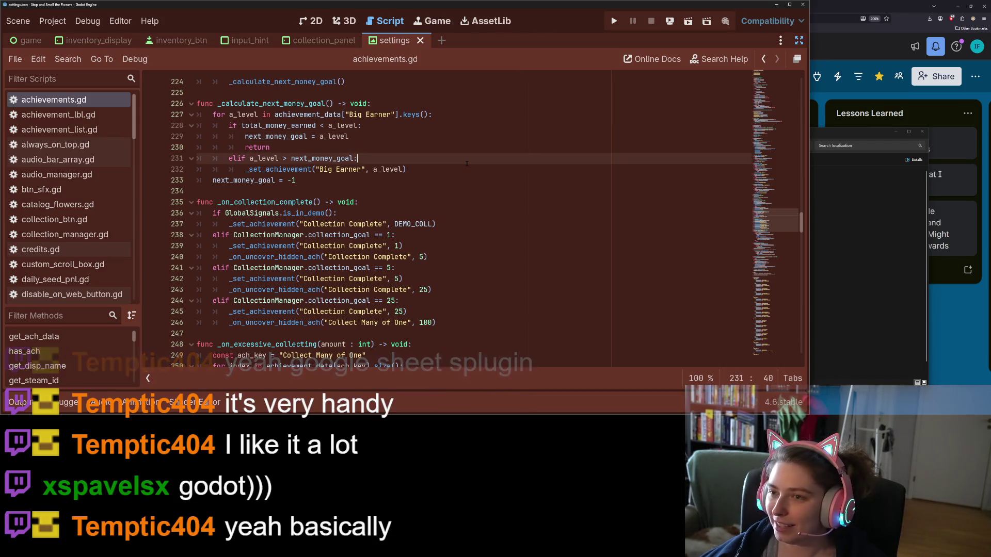
{"action": "key", "text": "ctrl+shift+F11"}
{"action": "left_click", "coordinate": [582, 173]}
{"action": "key", "text": "ctrl+s"}
{"action": "left_click", "coordinate": [614, 20]}
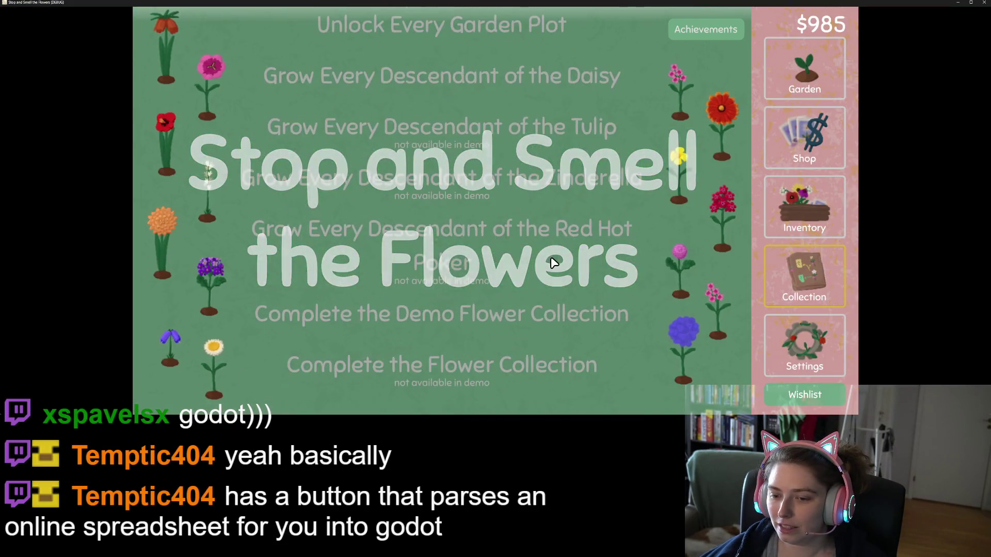
- Quit the running game without saving, then relaunch it with F5
{"action": "key", "text": "Escape"}
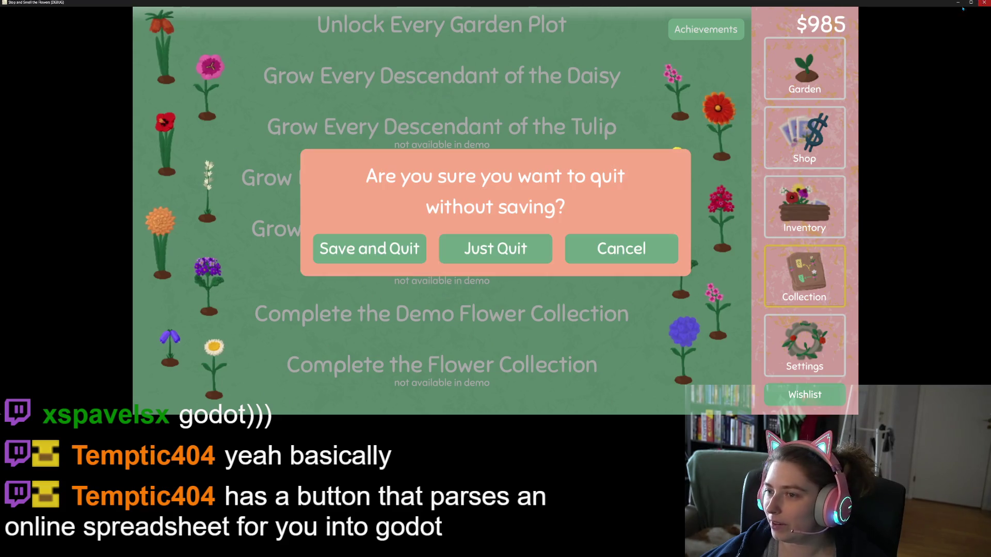
{"action": "left_click", "coordinate": [530, 235]}
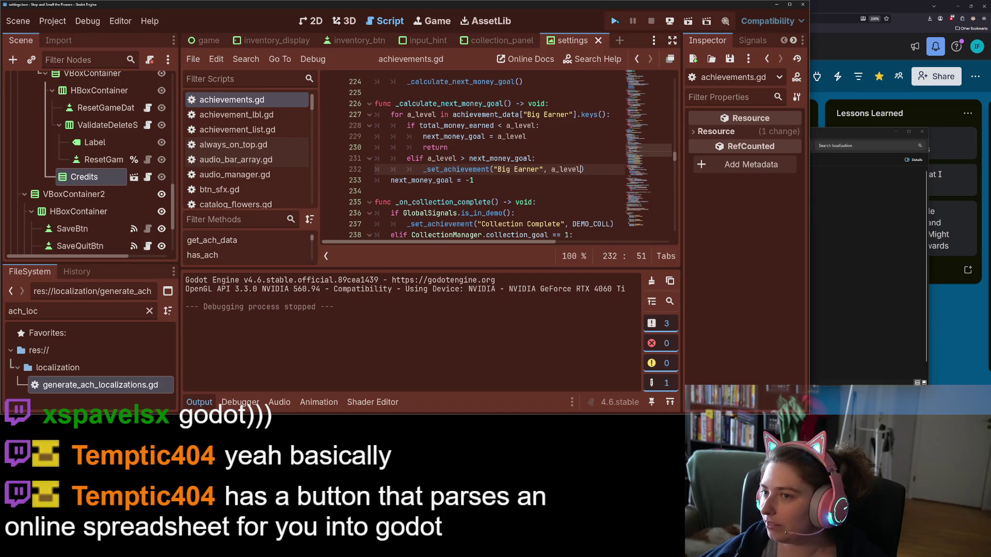
{"action": "key", "text": "F5"}
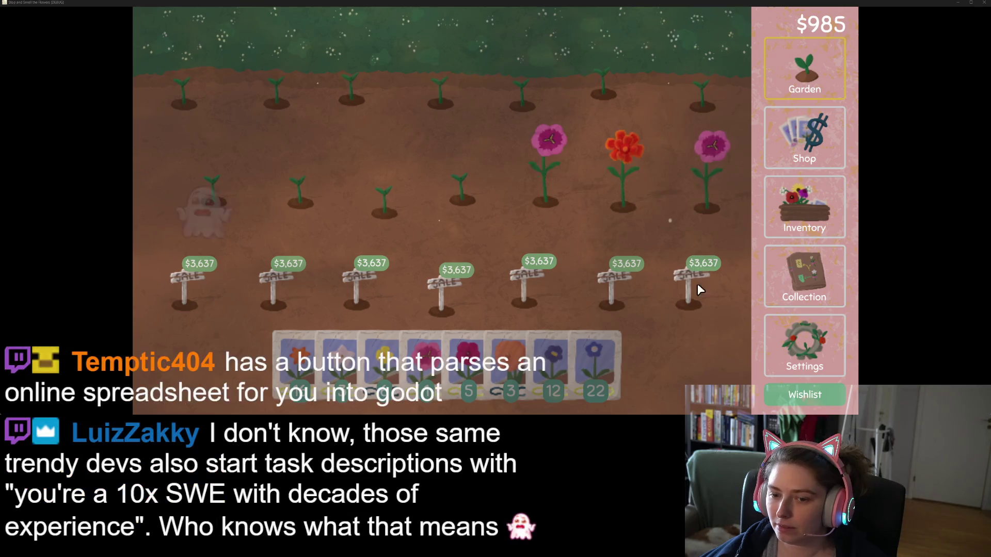
- Harvest and replant the second flower row, then quit the test game
{"action": "mouse_move", "coordinate": [607, 366]}
{"action": "left_mouse_down"}
{"action": "mouse_move", "coordinate": [609, 384]}
{"action": "mouse_move", "coordinate": [720, 196]}
{"action": "mouse_move", "coordinate": [202, 151]}
{"action": "mouse_move", "coordinate": [463, 75]}
{"action": "mouse_move", "coordinate": [717, 86]}
{"action": "mouse_move", "coordinate": [863, 159]}
{"action": "left_mouse_up"}
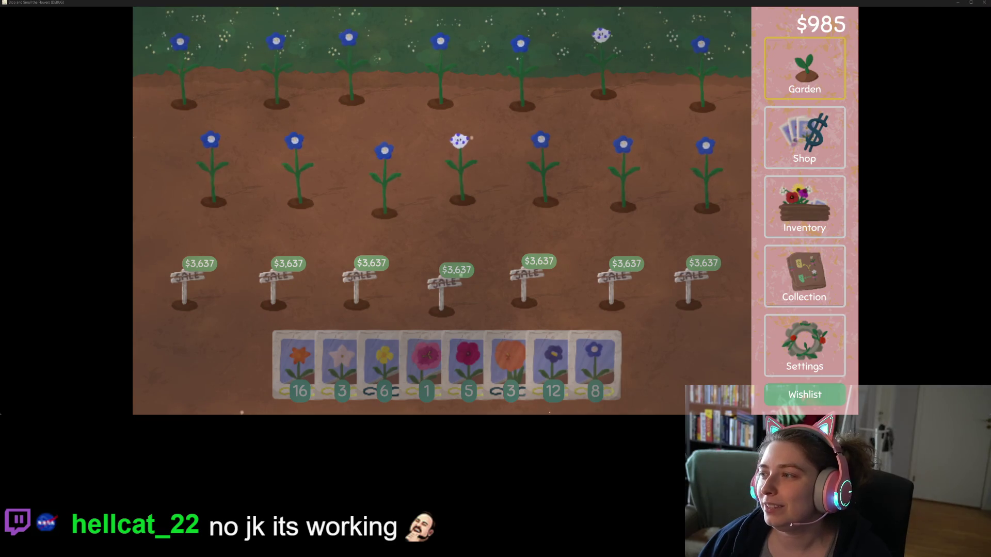
{"action": "left_click", "coordinate": [984, 2]}
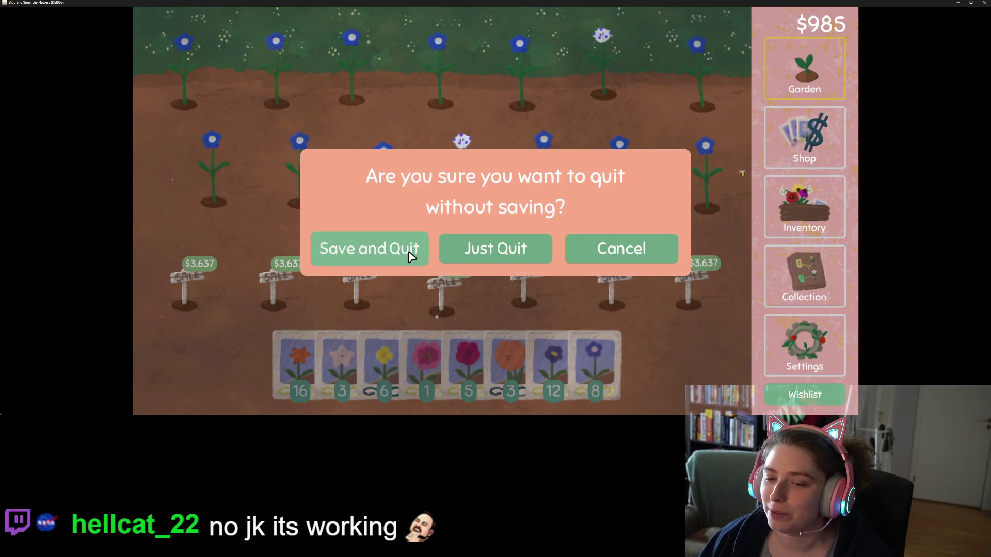
{"action": "left_click", "coordinate": [449, 246]}
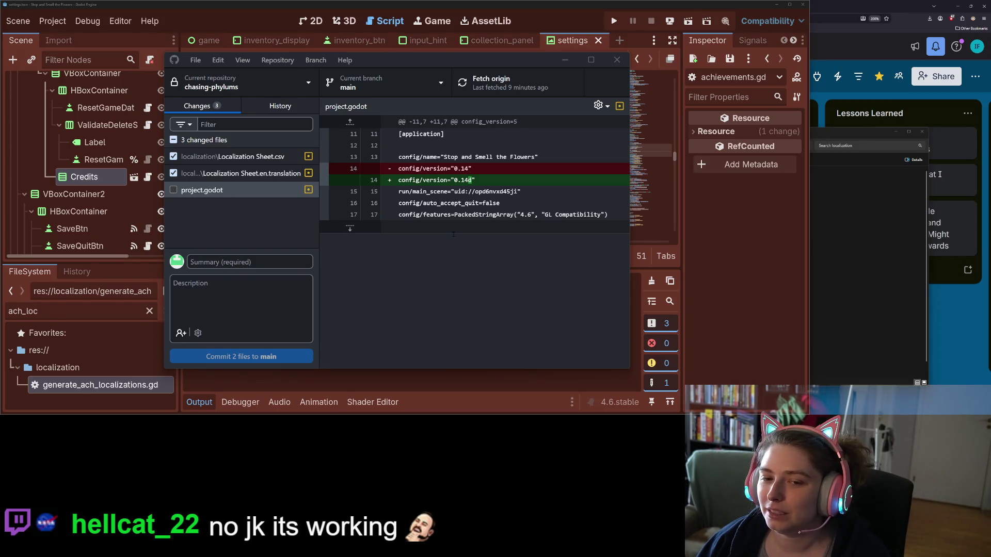
- Commit the two localization files to main with a demo English translation fix summary
{"action": "key", "text": "Up"}
{"action": "key", "text": "Up"}
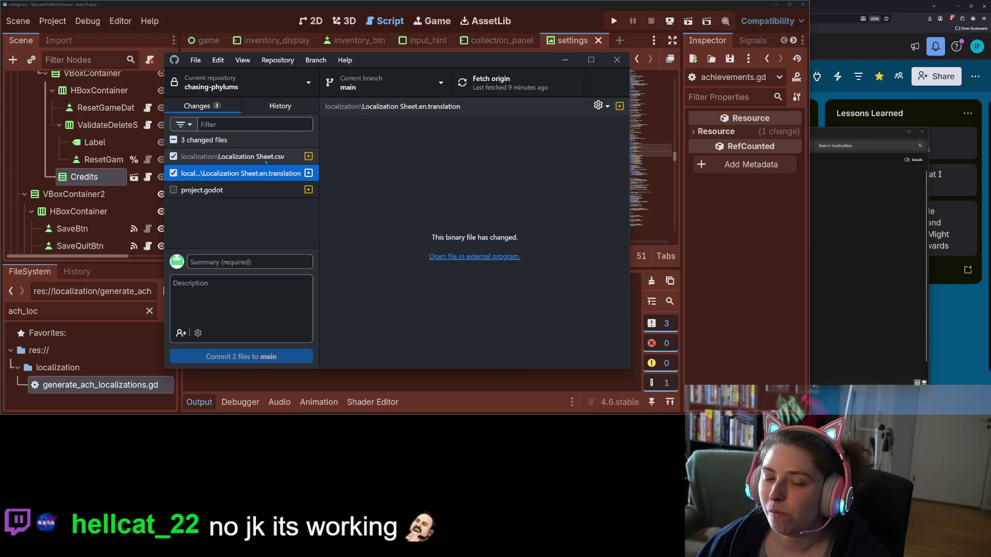
{"action": "left_click", "coordinate": [253, 263]}
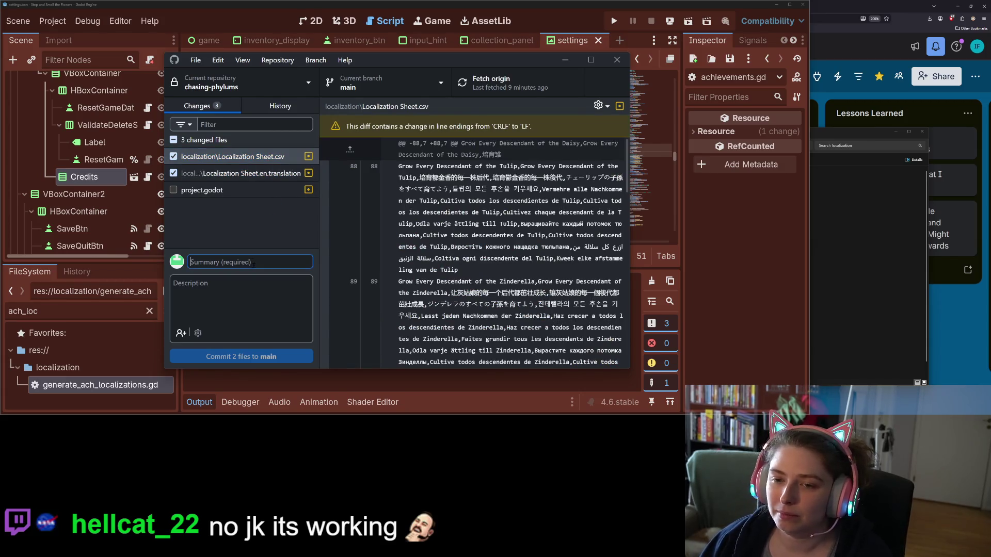
{"action": "type", "text": "updates"}
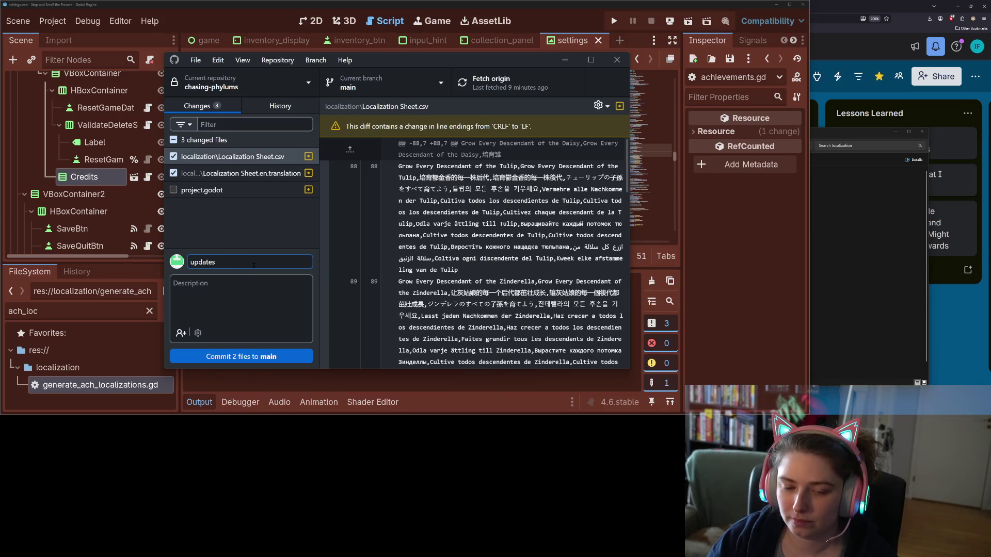
{"action": "type", "text": "fixes demo ach"}
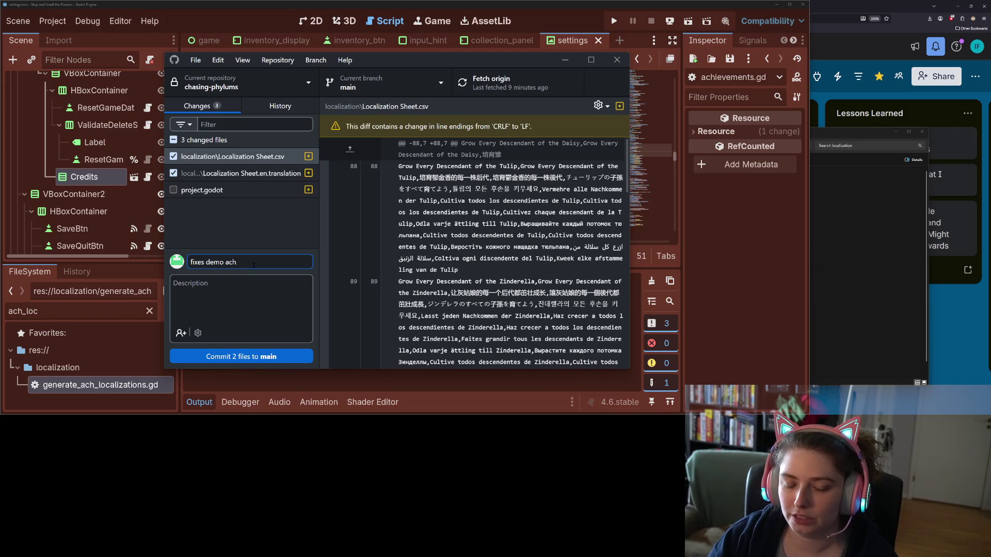
{"action": "type", "text": " englis"}
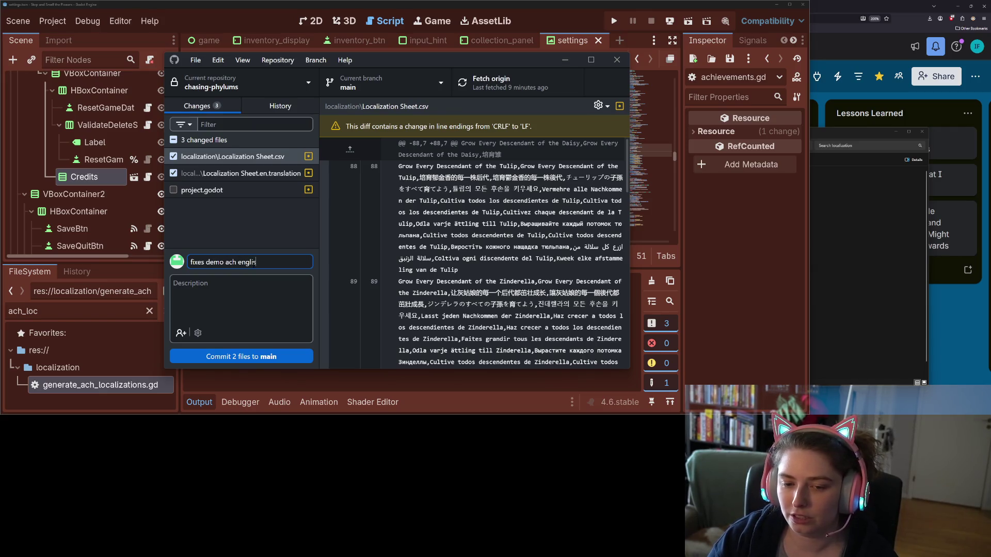
{"action": "type", "text": "h trtion"}
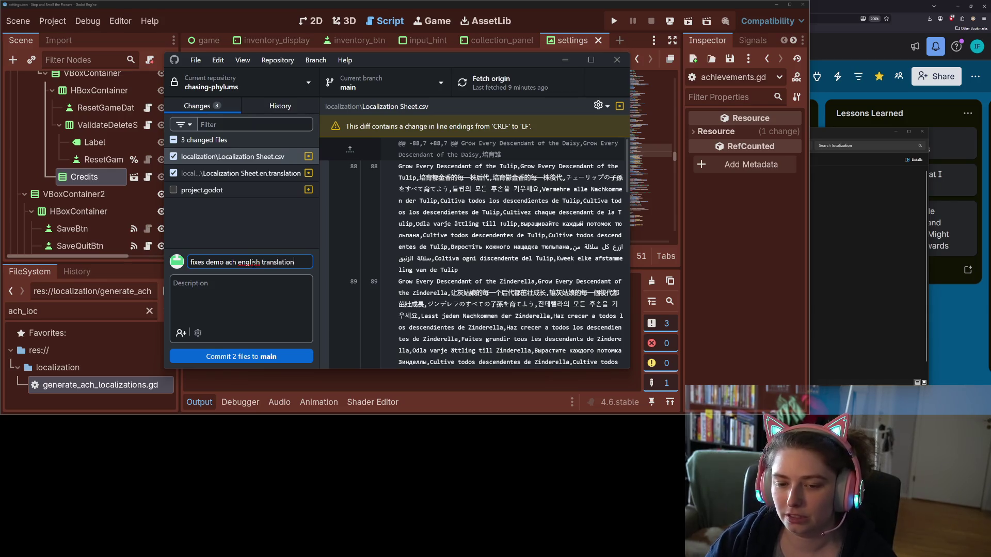
{"action": "left_click", "coordinate": [280, 357]}
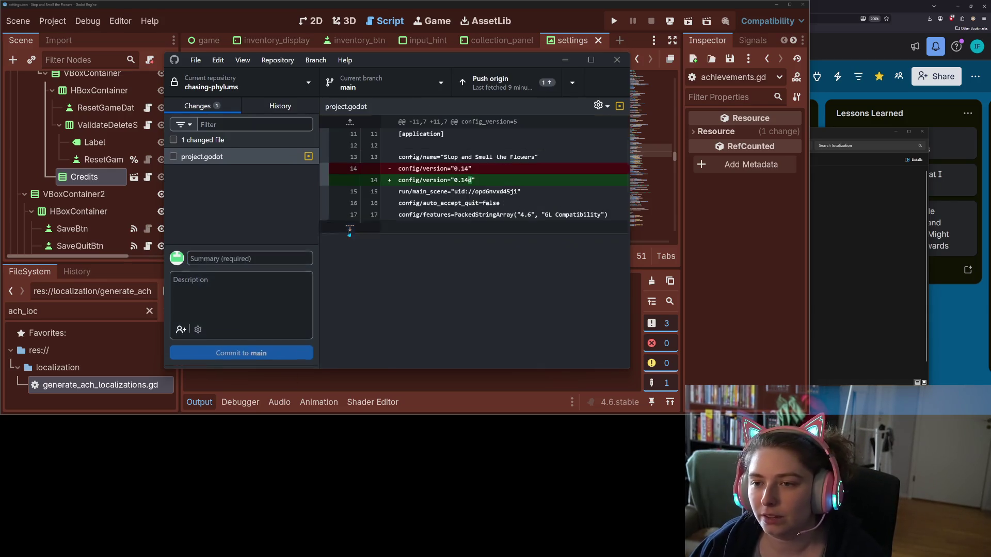
- Push the commit to origin and minimize windows to reach the Trello board
{"action": "left_click", "coordinate": [542, 82]}
{"action": "left_click", "coordinate": [565, 60]}
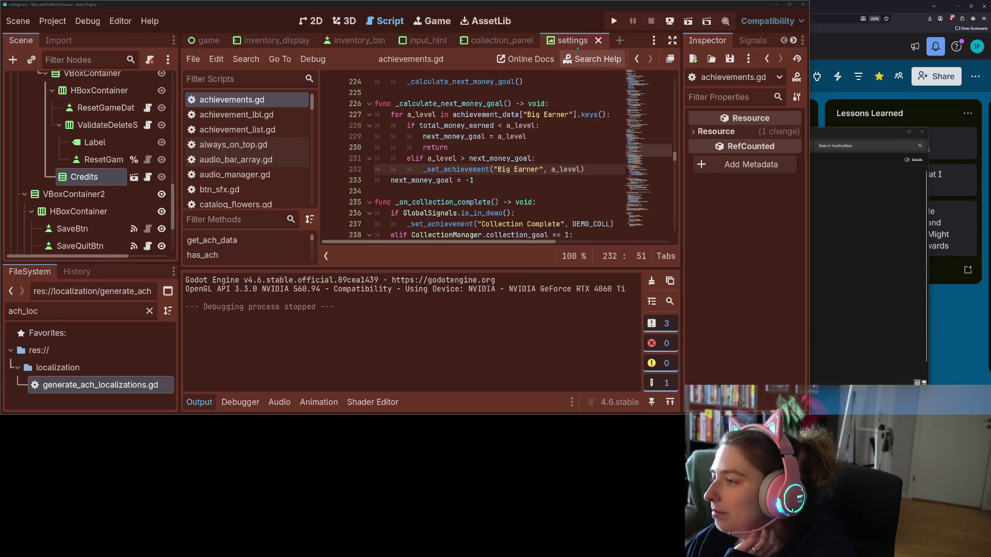
{"action": "left_click", "coordinate": [776, 4]}
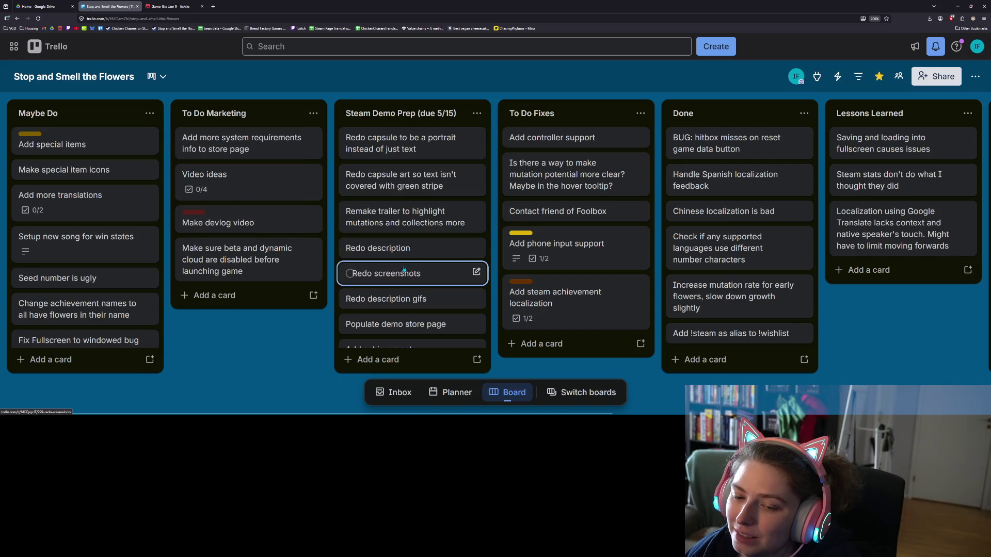
- Scroll through the Steam Demo Prep cards, then return to Godot and collapse the output panel
{"action": "scroll", "coordinate": [450, 280], "scroll_direction": "down", "scroll_amount": 2}
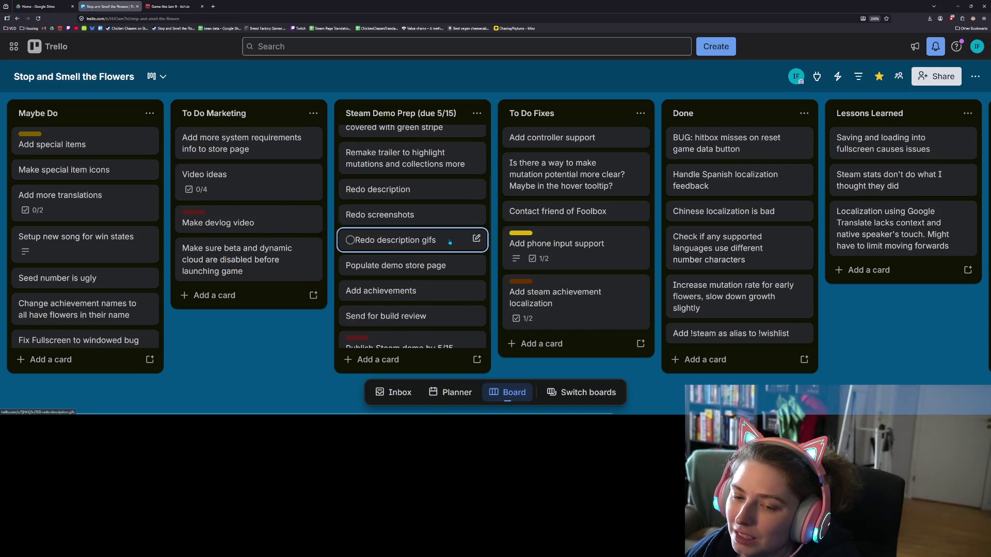
{"action": "scroll", "coordinate": [454, 258], "scroll_direction": "down", "scroll_amount": 1}
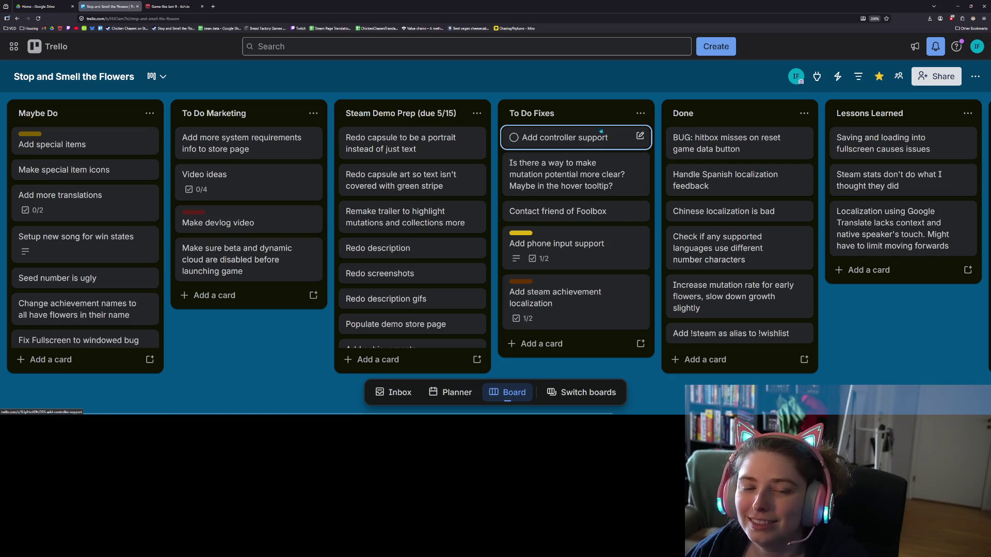
{"action": "left_click", "coordinate": [958, 6]}
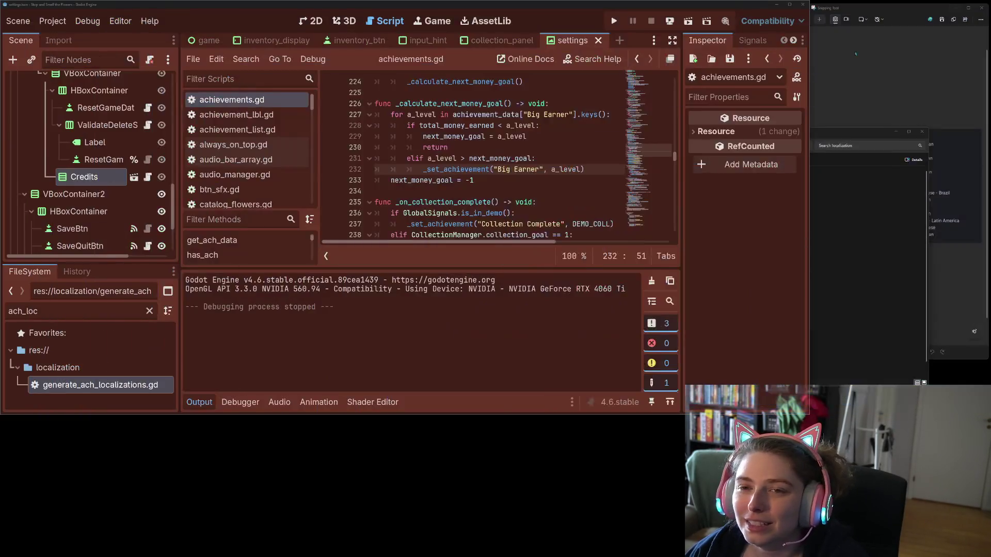
{"action": "left_click", "coordinate": [199, 402]}
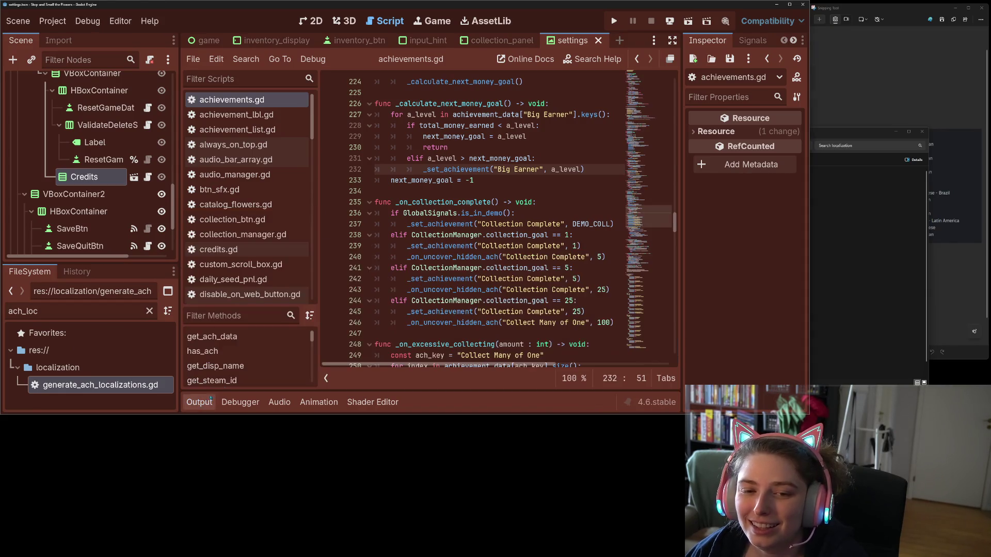
- Place the caret on line 242 of achievements.gd and scroll through the code
{"action": "left_click", "coordinate": [428, 279]}
{"action": "scroll", "coordinate": [496, 217], "scroll_direction": "up", "scroll_amount": 5}
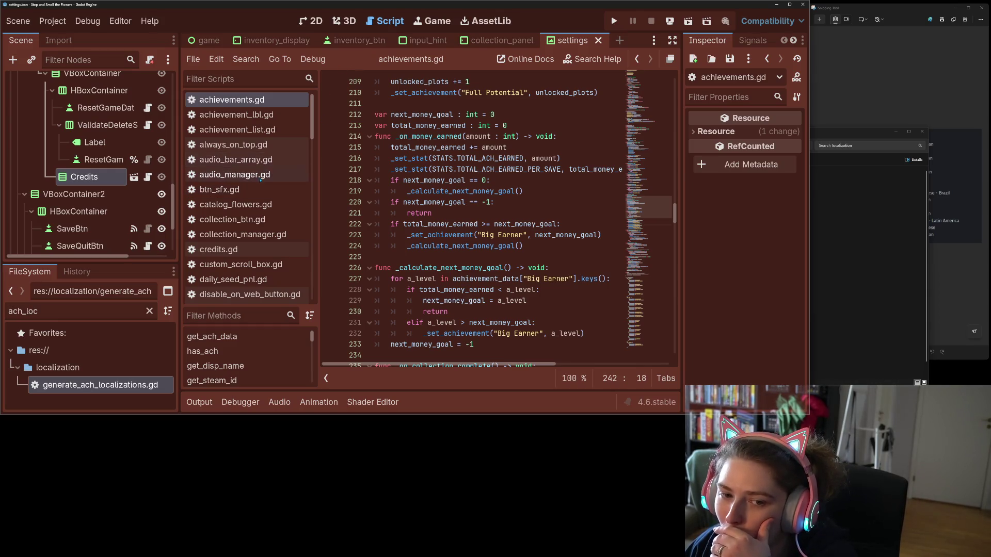
{"action": "scroll", "coordinate": [238, 183], "scroll_direction": "down", "scroll_amount": 6}
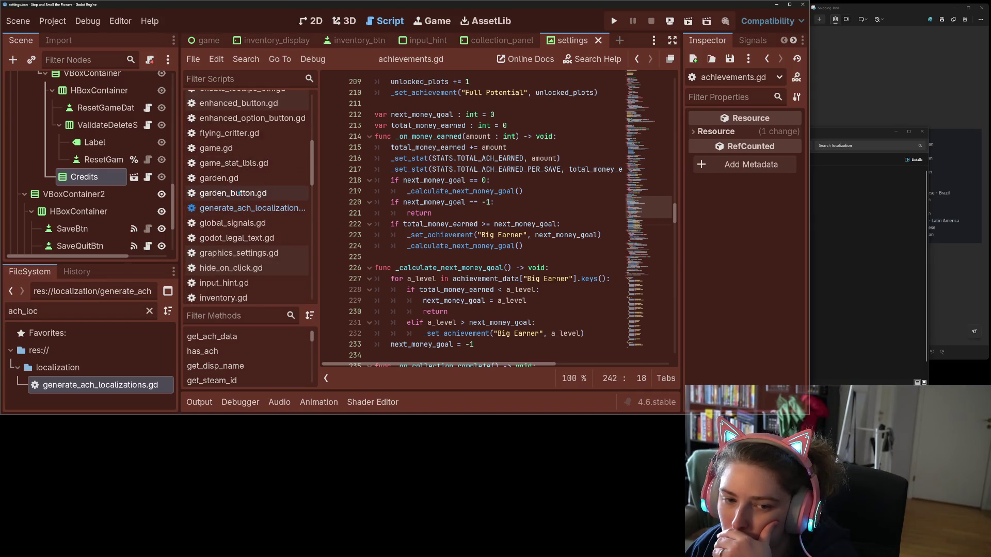
- Open garden_button.gd and add a blank indented line 39 below the _on_pressed() call in _on_hovered_extended
{"action": "left_click", "coordinate": [232, 193]}
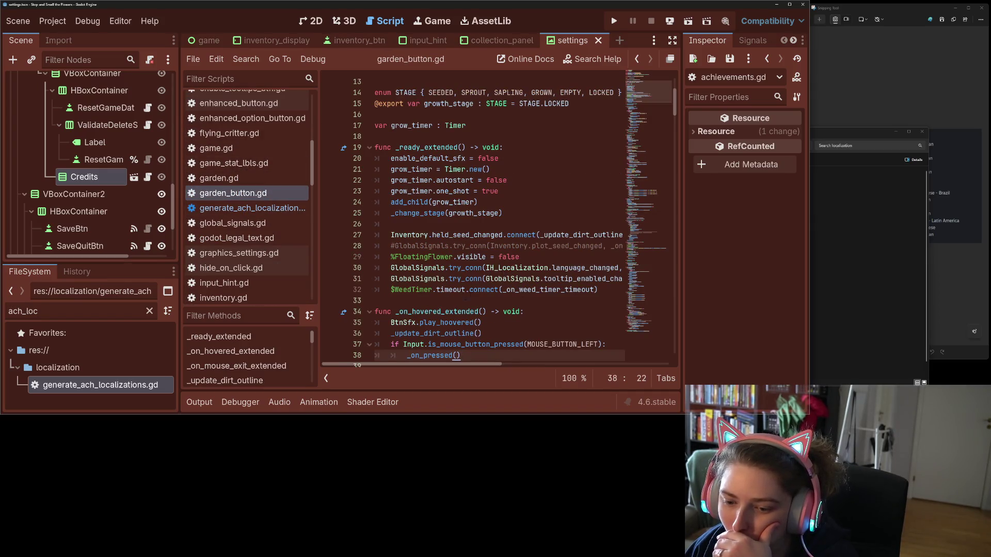
{"action": "scroll", "coordinate": [460, 292], "scroll_direction": "down", "scroll_amount": 3}
{"action": "double_click", "coordinate": [429, 211]}
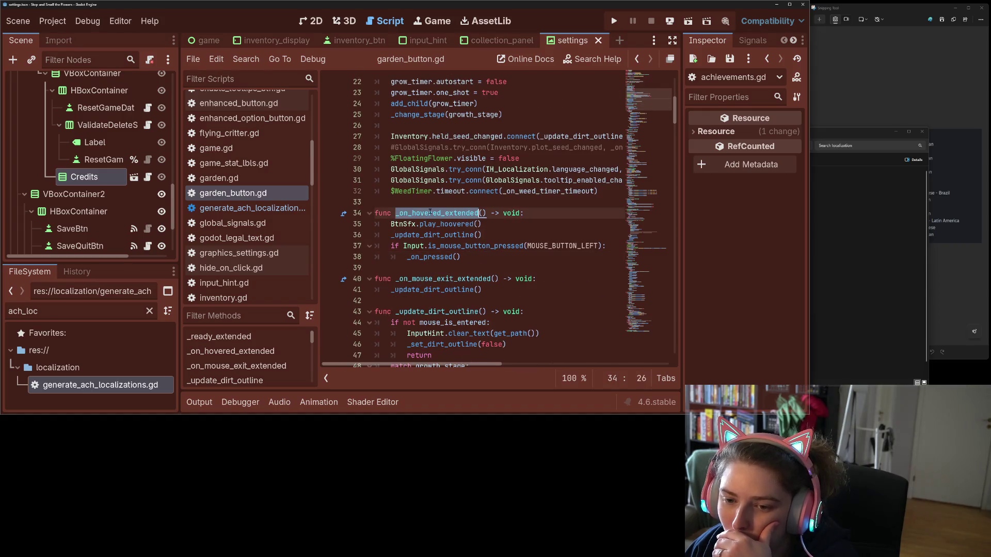
{"action": "left_click", "coordinate": [524, 222]}
{"action": "left_click", "coordinate": [492, 260]}
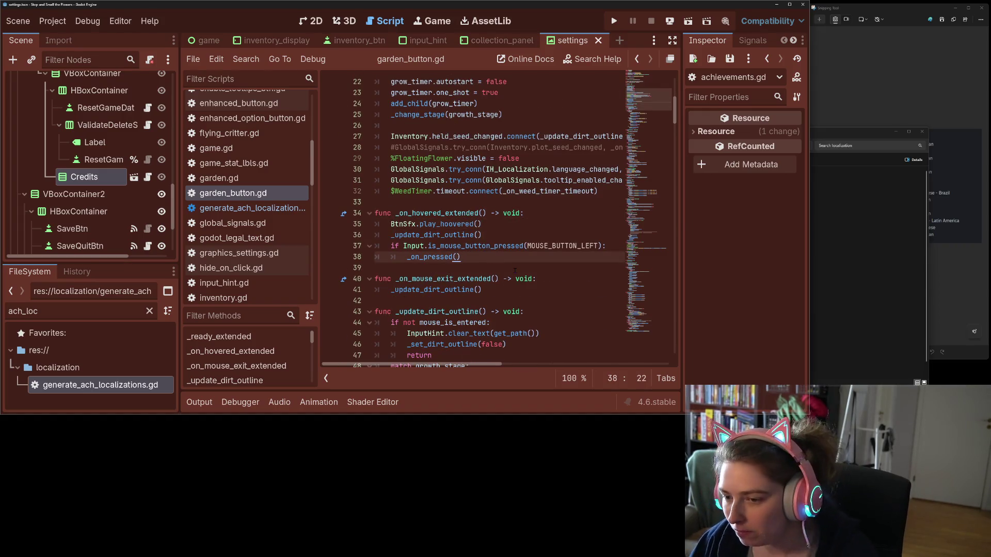
{"action": "key", "text": "Return"}
{"action": "key", "text": "BackSpace"}
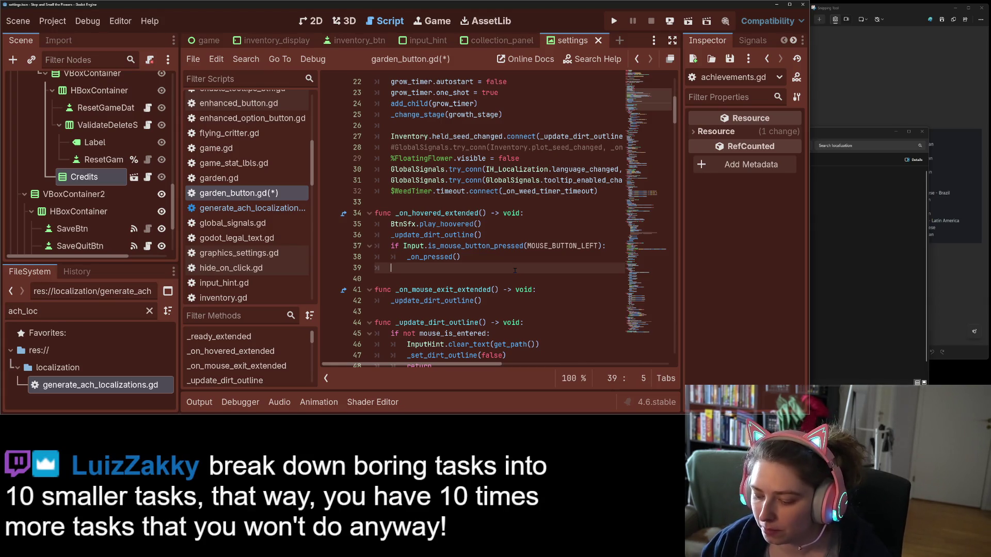
- Write the condition 'if GlobalSignals.is_controller_input:' on the new line, using autocomplete
{"action": "type", "text": "if "}
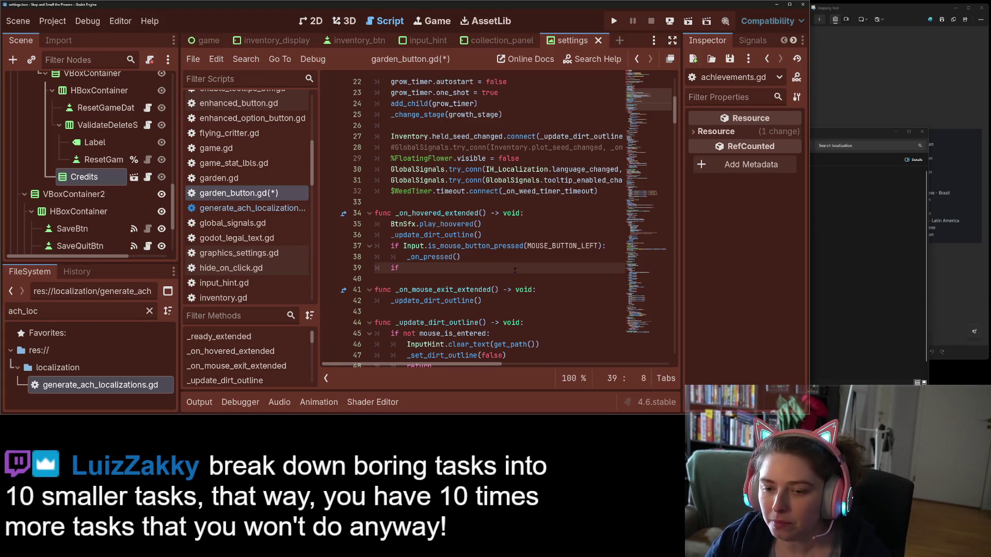
{"action": "type", "text": "Gloc"}
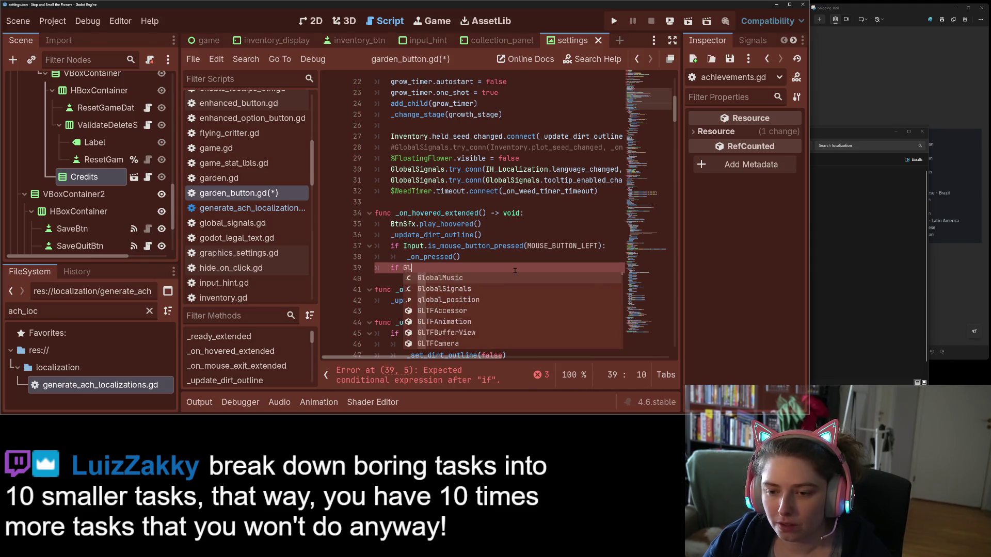
{"action": "key", "text": "BackSpace"}
{"action": "type", "text": "balS"}
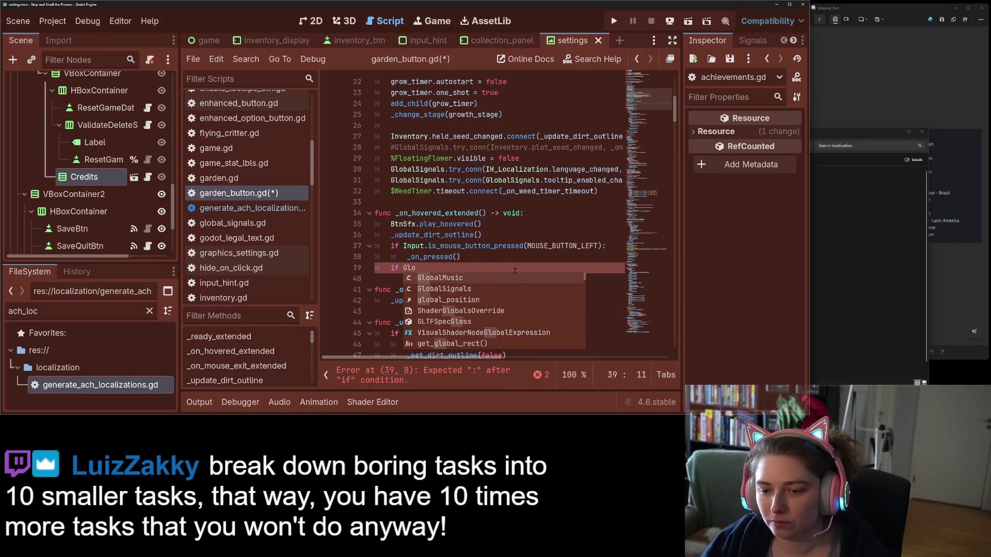
{"action": "key", "text": "Return"}
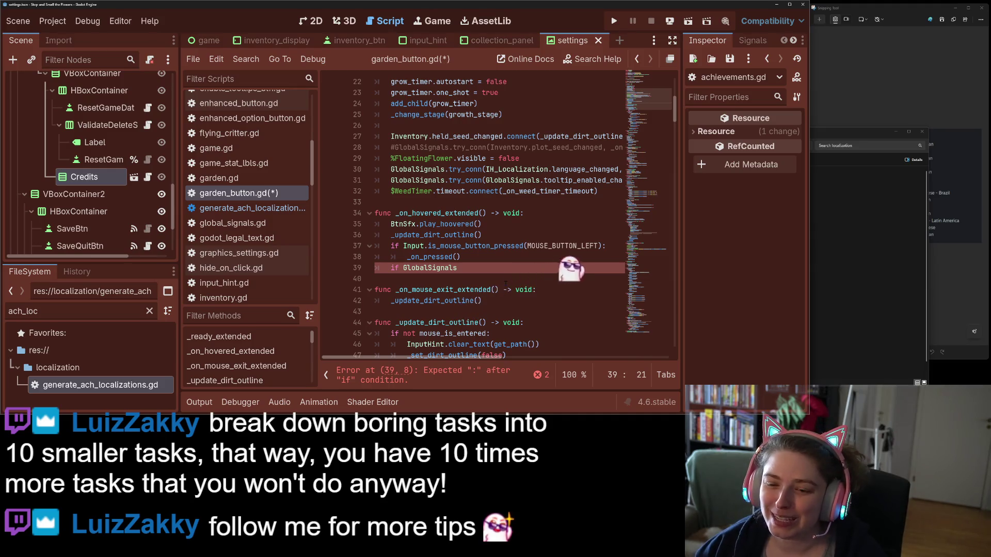
{"action": "type", "text": "."}
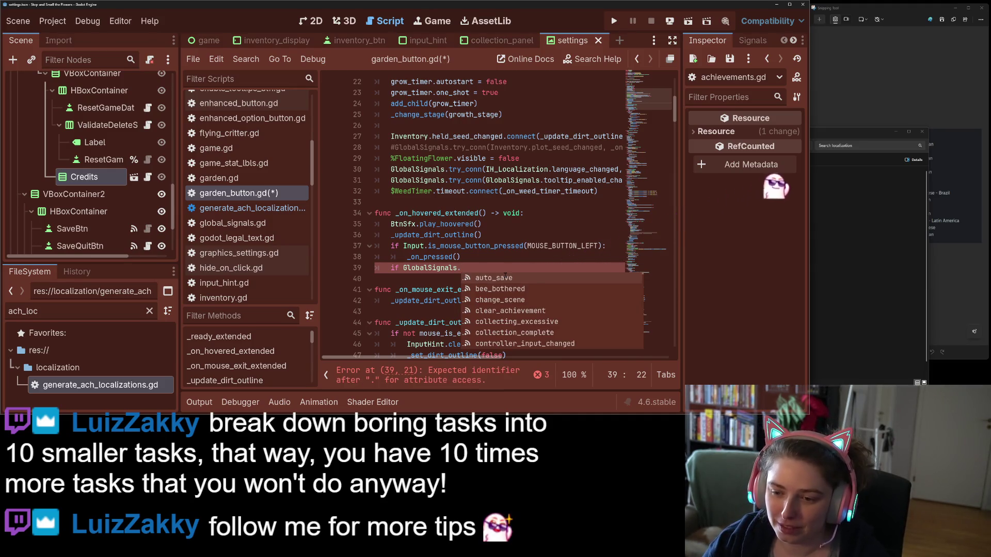
{"action": "type", "text": "is_controller_input"}
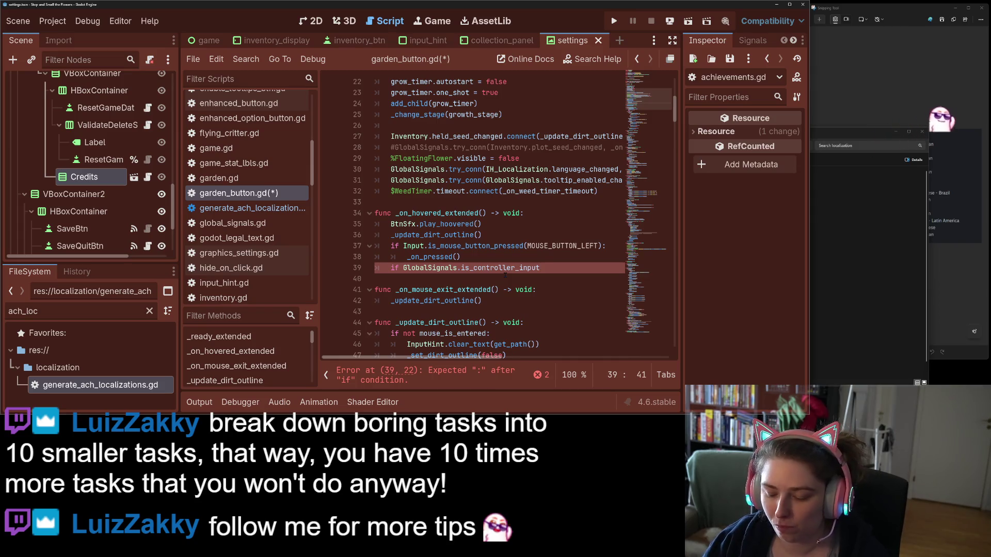
{"action": "type", "text": ":"}
{"action": "key", "text": "Return"}
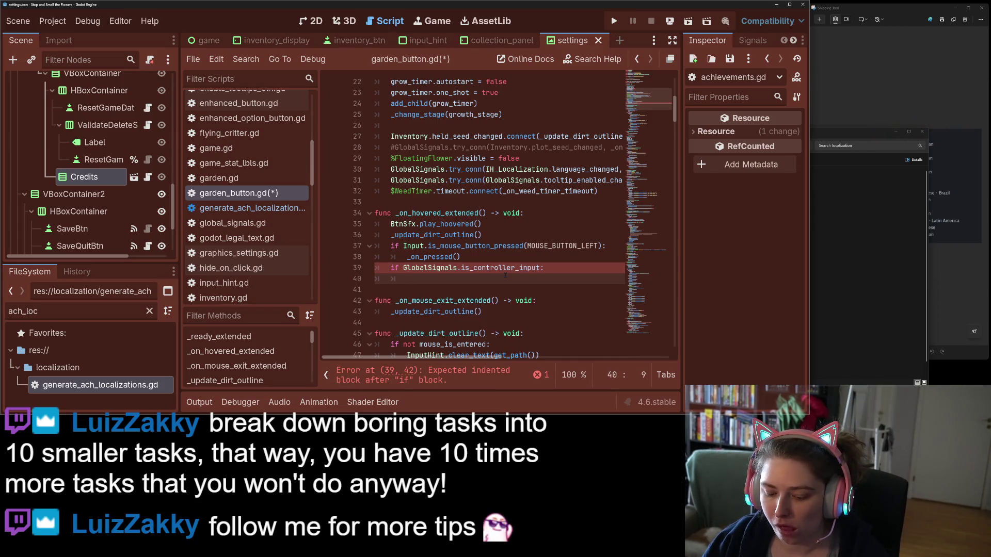
- Inside the controller-input check, write the call get_viewport().warp_mouse() via autocomplete suggestions
{"action": "type", "text": "cur"}
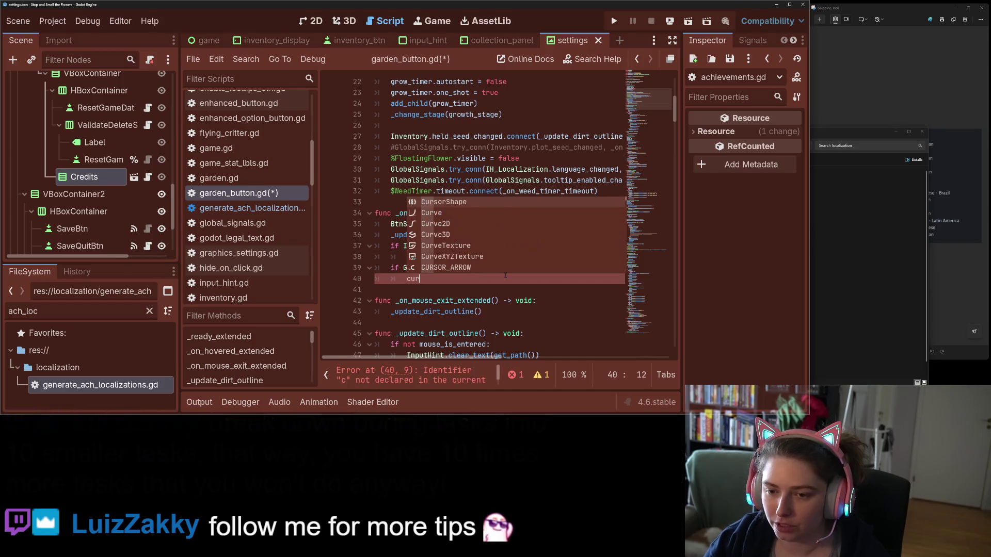
{"action": "type", "text": "sor"}
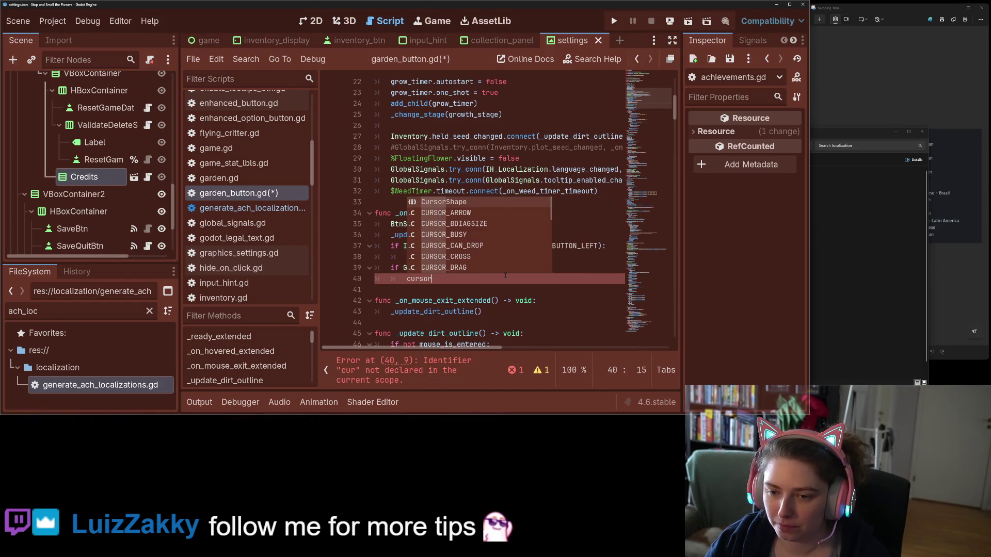
{"action": "scroll", "coordinate": [510, 264], "scroll_direction": "down", "scroll_amount": 5}
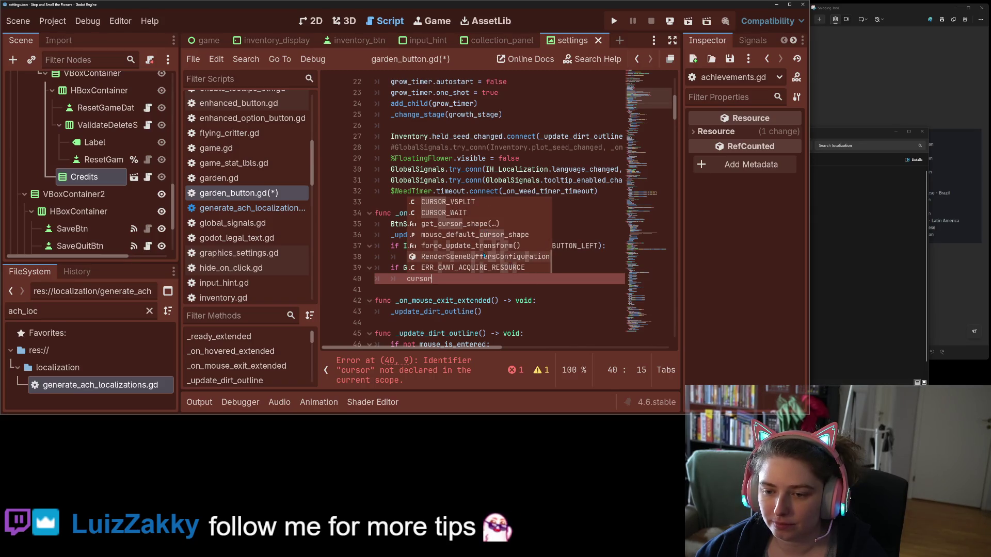
{"action": "left_click", "coordinate": [467, 279]}
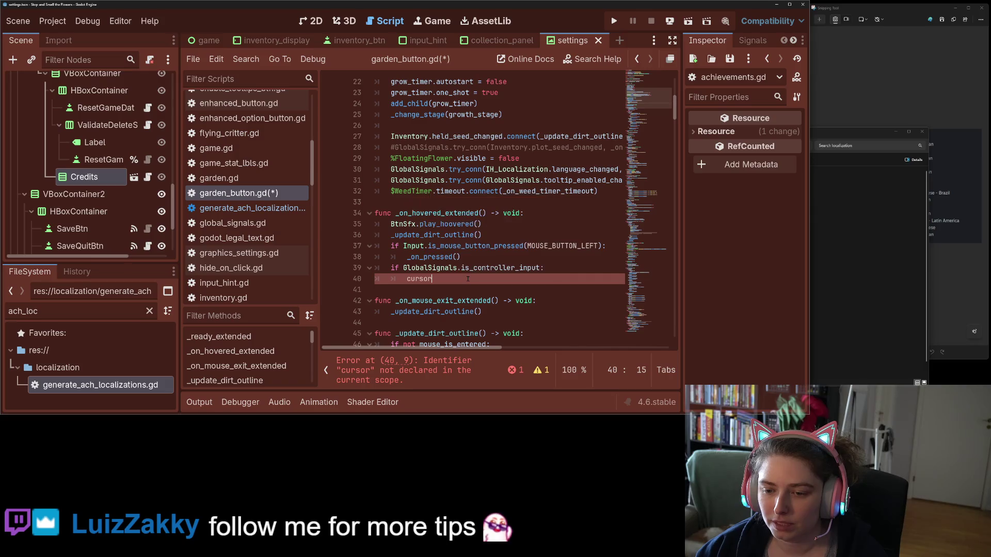
{"action": "type", "text": "get"}
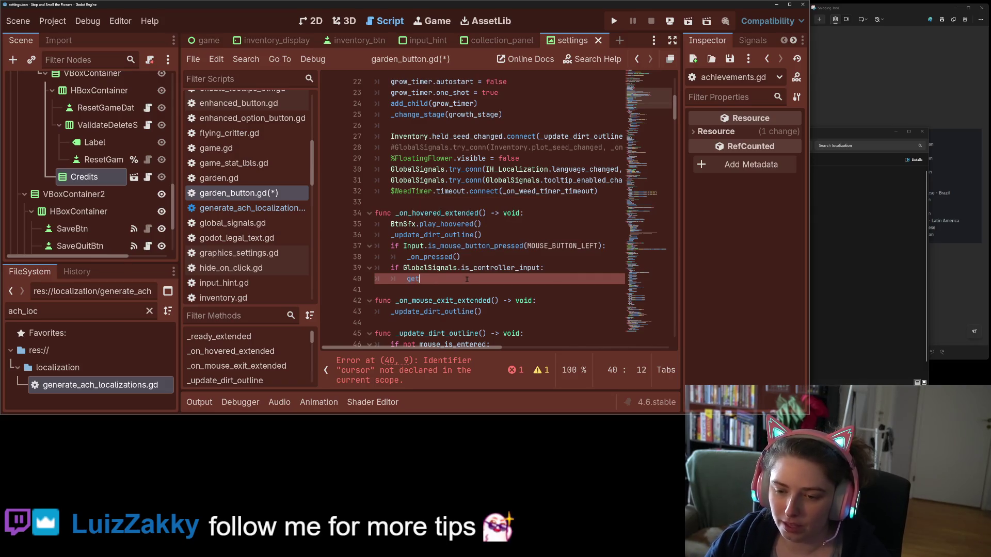
{"action": "type", "text": "_sc"}
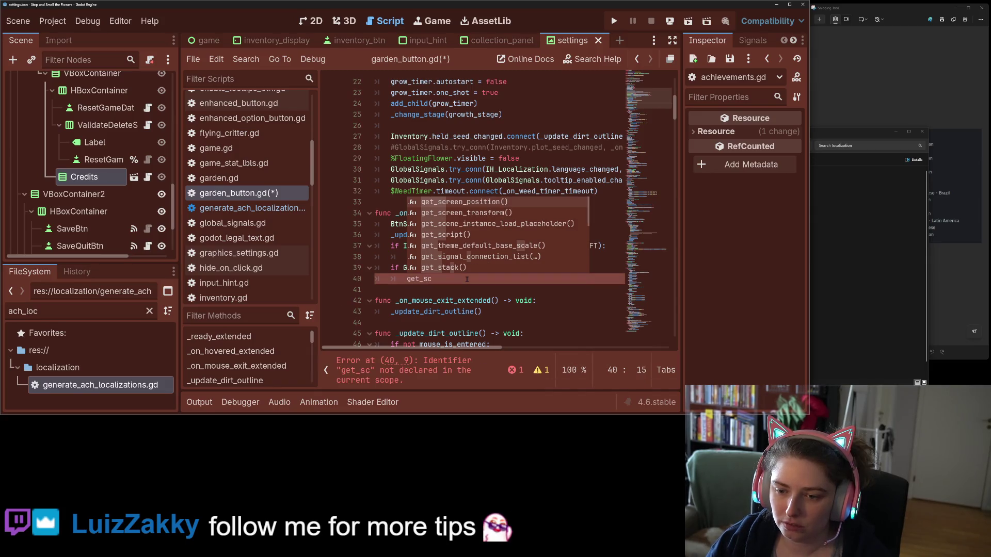
{"action": "key", "text": "BackSpace"}
{"action": "key", "text": "BackSpace"}
{"action": "type", "text": "vi"}
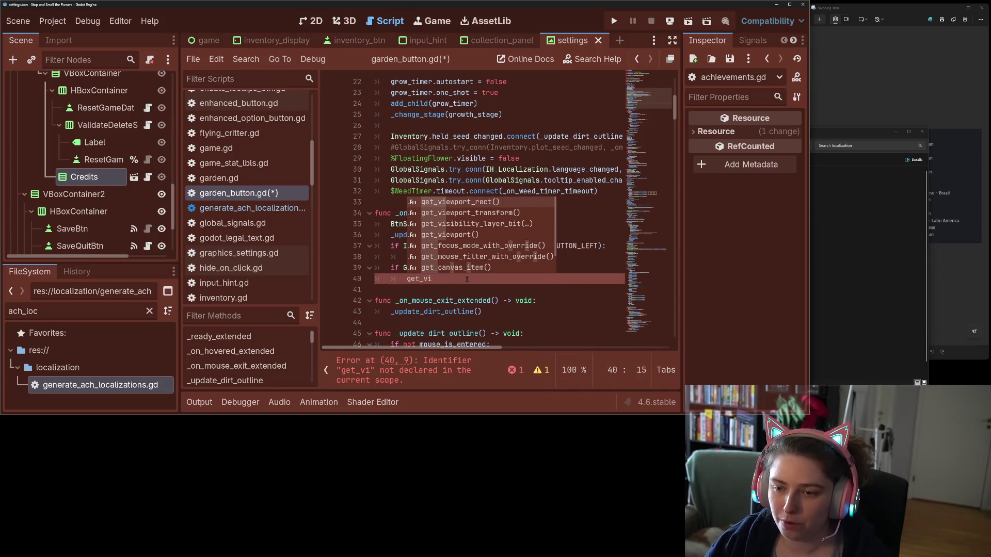
{"action": "key", "text": "Down"}
{"action": "key", "text": "Down"}
{"action": "key", "text": "Down"}
{"action": "key", "text": "Return"}
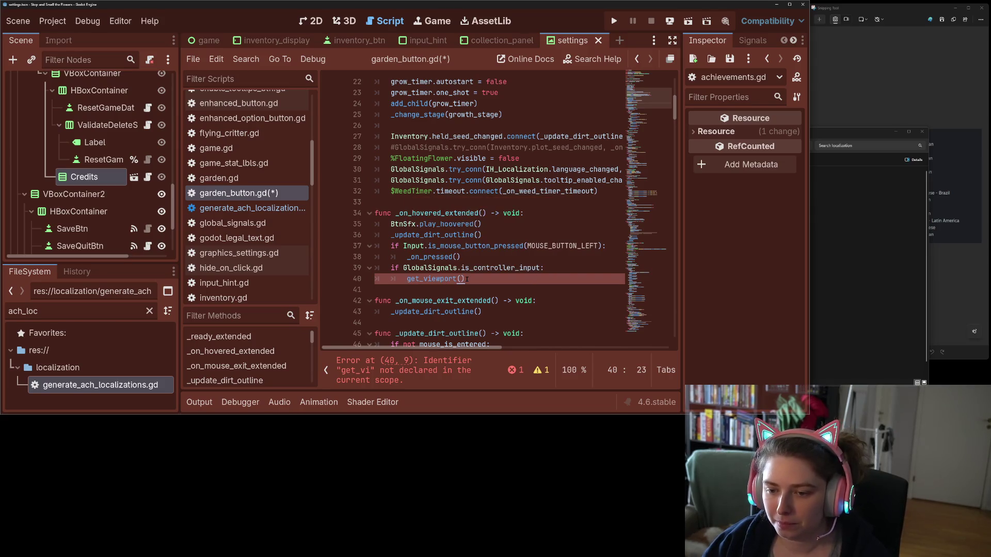
{"action": "type", "text": ".cu"}
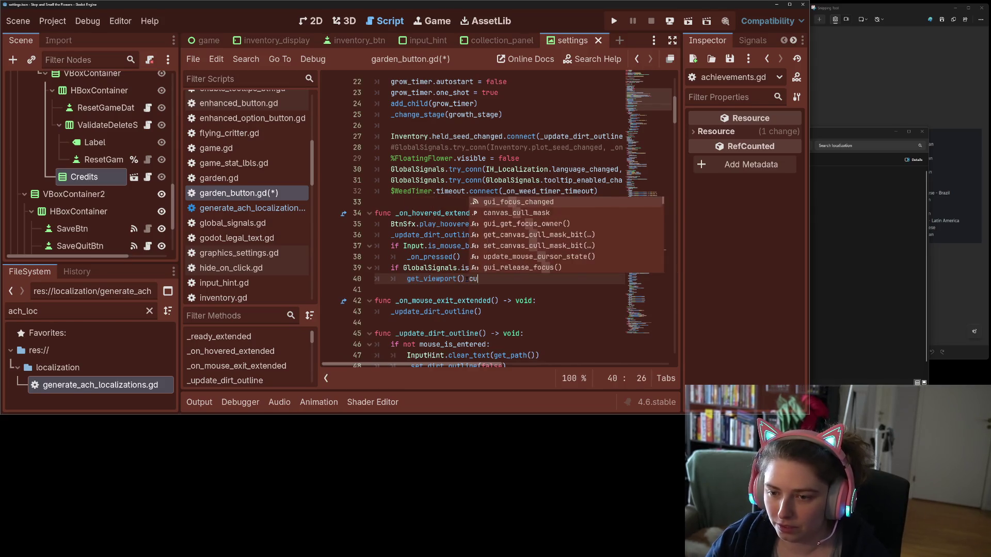
{"action": "type", "text": "rsor"}
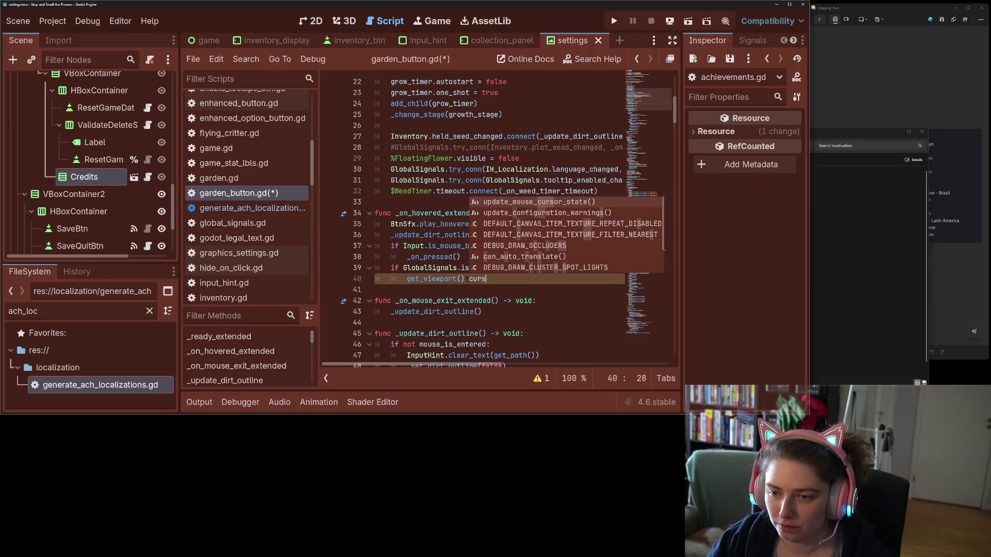
{"action": "key", "text": "BackSpace"}
{"action": "key", "text": "BackSpace"}
{"action": "key", "text": "BackSpace"}
{"action": "type", "text": "mou"}
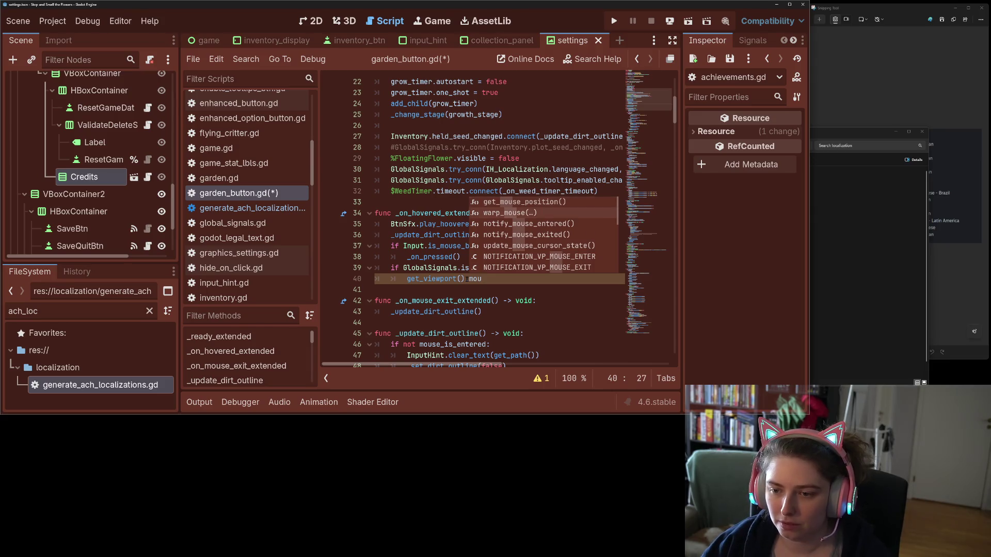
{"action": "key", "text": "Return"}
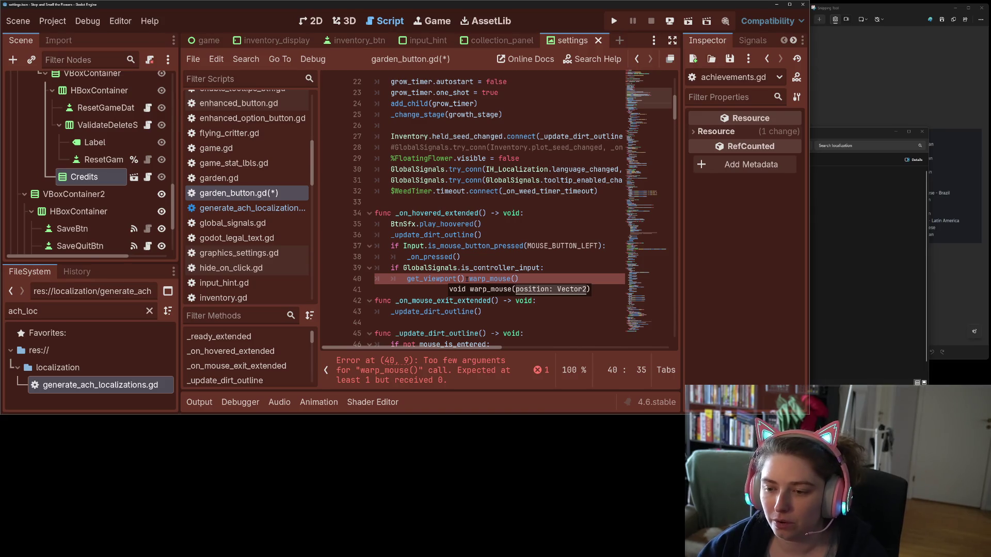
- Add 'var mouse_pos = global_position + size' above the call and pass mouse_pos to warp_mouse()
{"action": "key", "text": "Up"}
{"action": "key", "text": "End"}
{"action": "key", "text": "Return"}
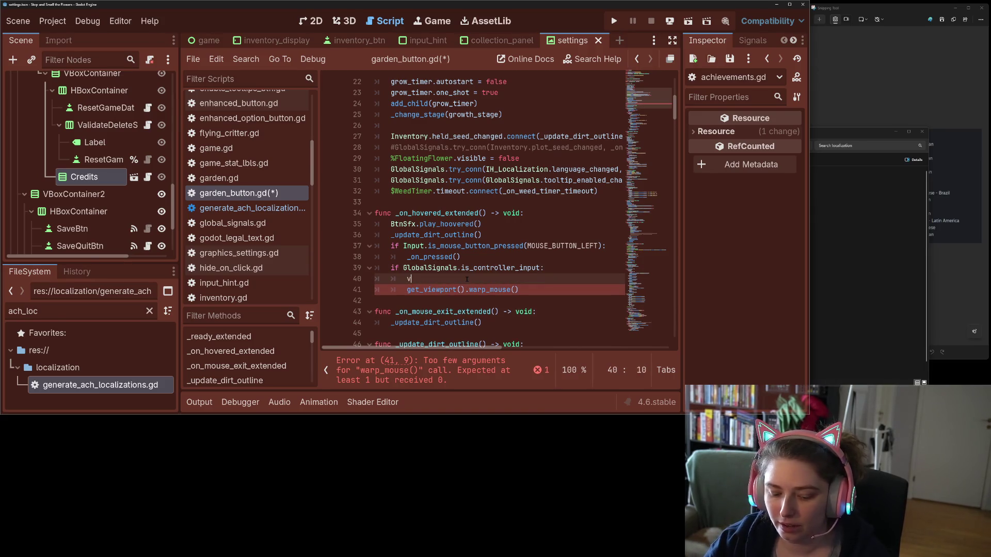
{"action": "type", "text": "pos"}
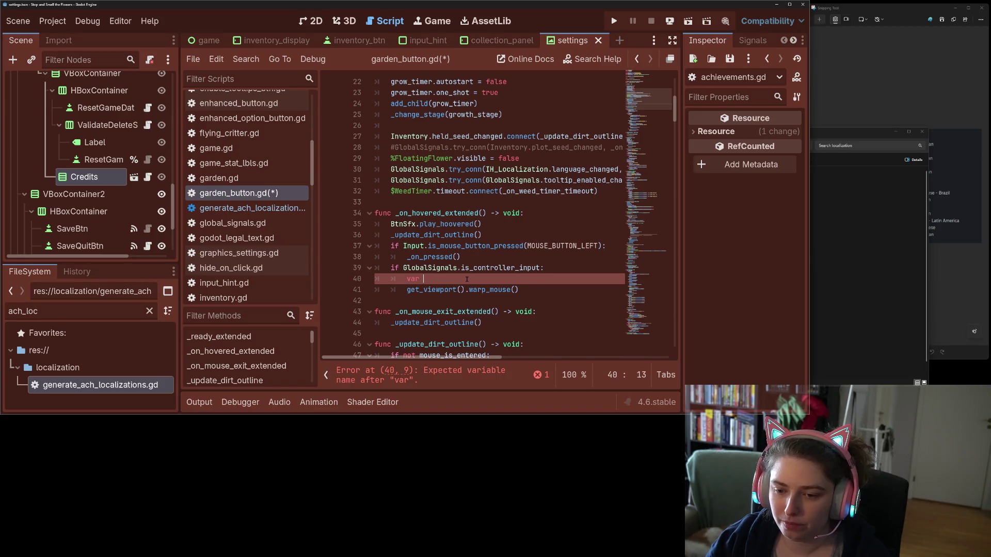
{"action": "type", "text": "e_pos"}
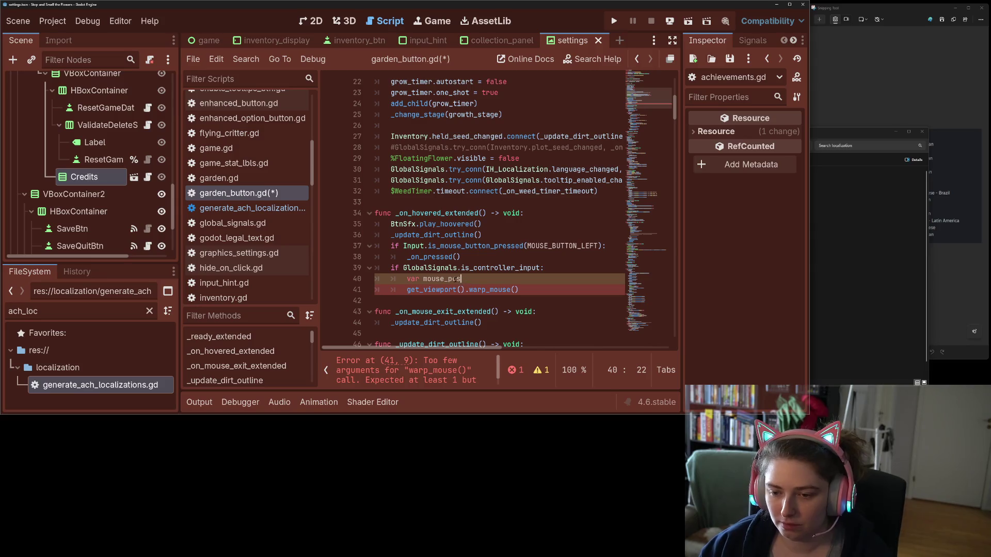
{"action": "double_click", "coordinate": [455, 279]}
{"action": "left_click", "coordinate": [515, 290]}
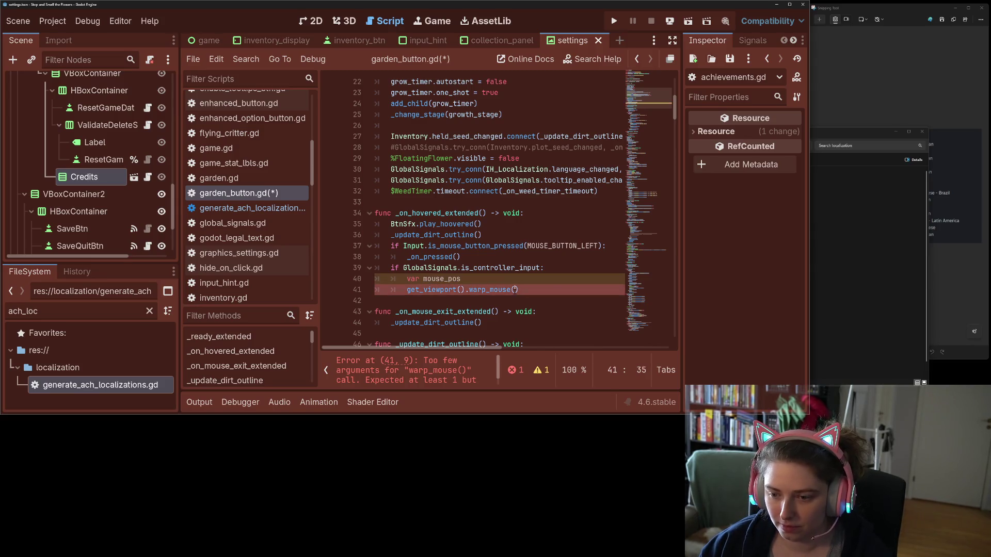
{"action": "type", "text": "mouse_pos"}
{"action": "left_click", "coordinate": [503, 279]}
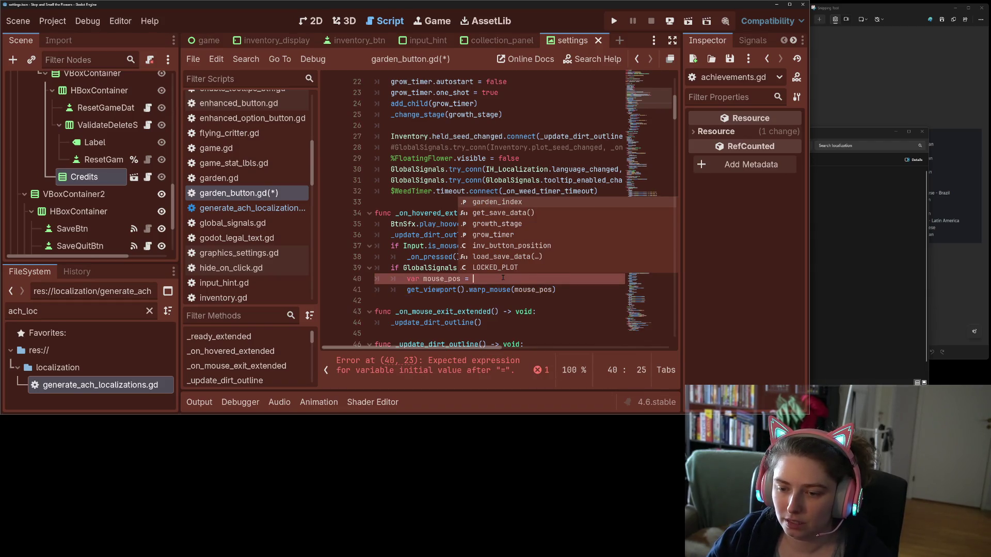
{"action": "type", "text": "glo"}
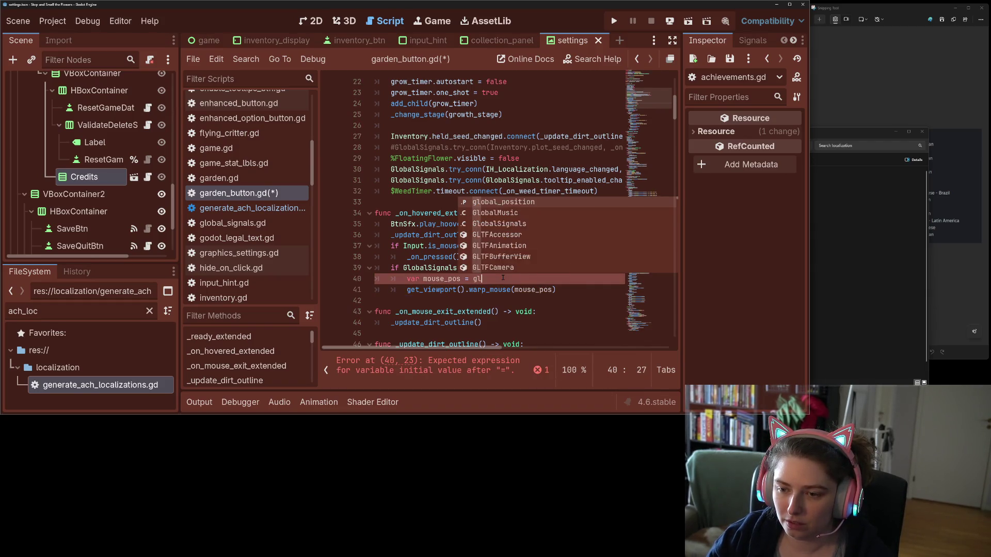
{"action": "key", "text": "Return"}
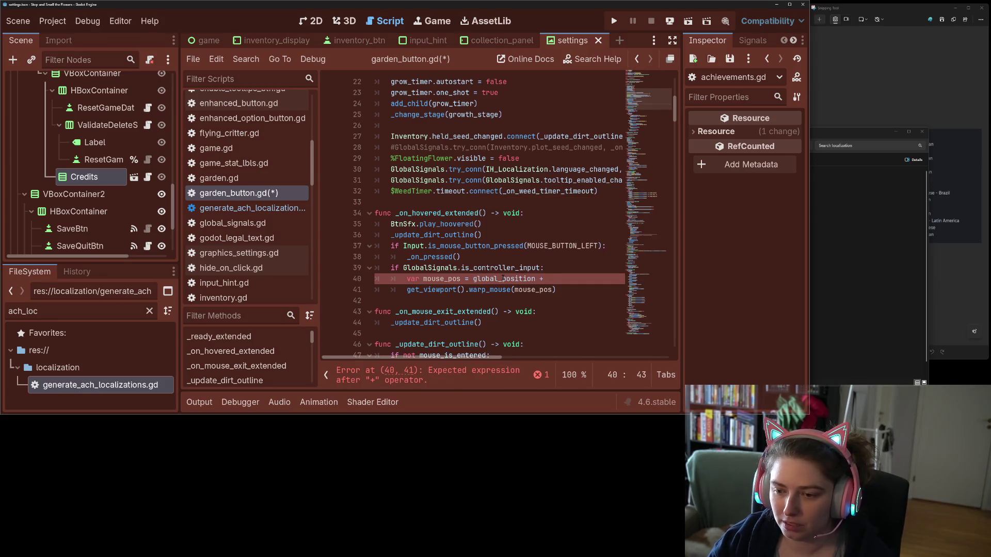
{"action": "type", "text": " size"}
- Save garden_button.gd and run the project to test the mouse warp
{"action": "key", "text": "ctrl+s"}
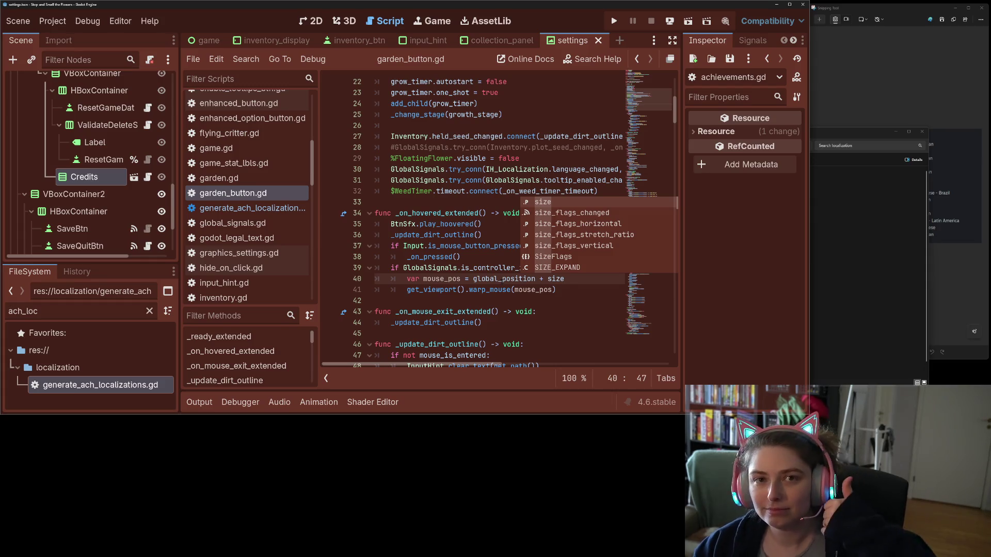
{"action": "left_click", "coordinate": [503, 279]}
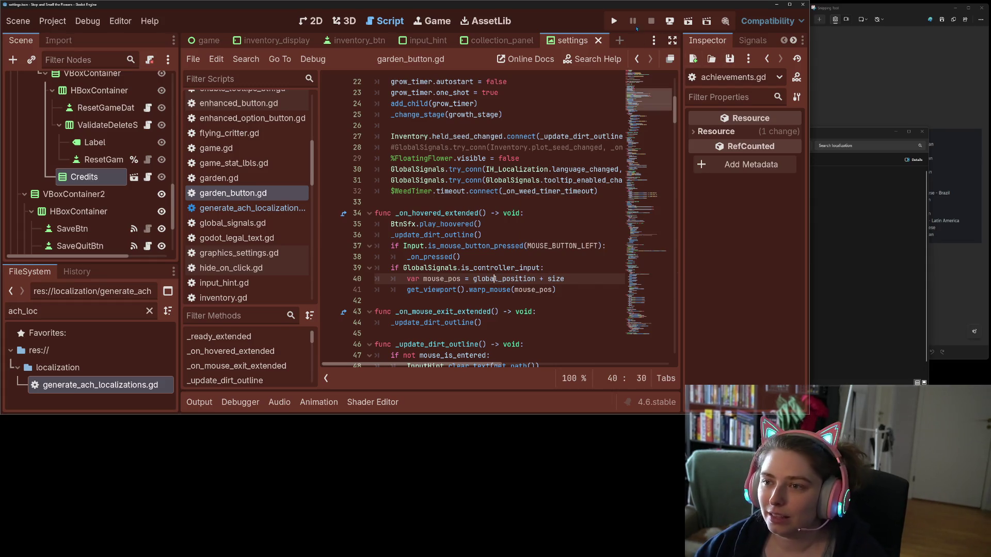
{"action": "left_click", "coordinate": [615, 21]}
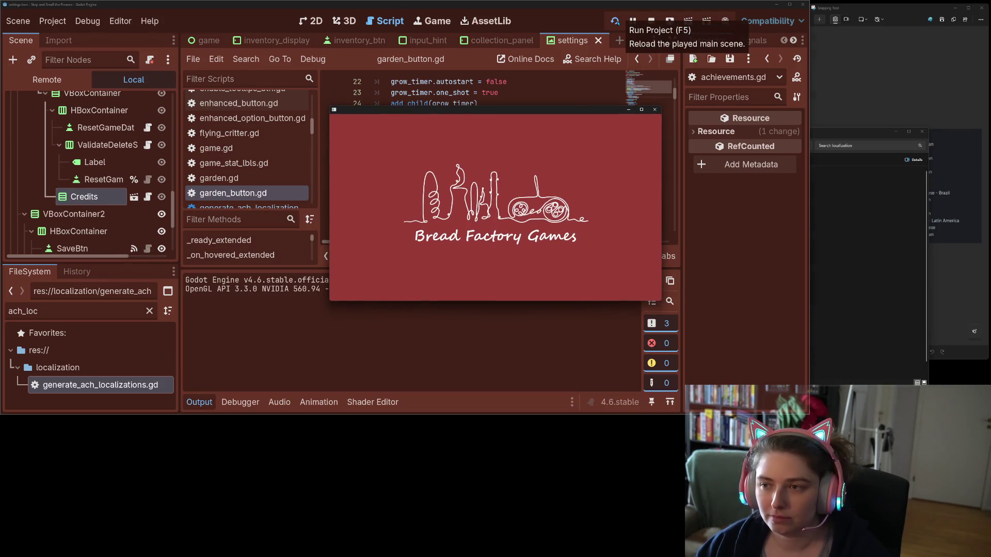
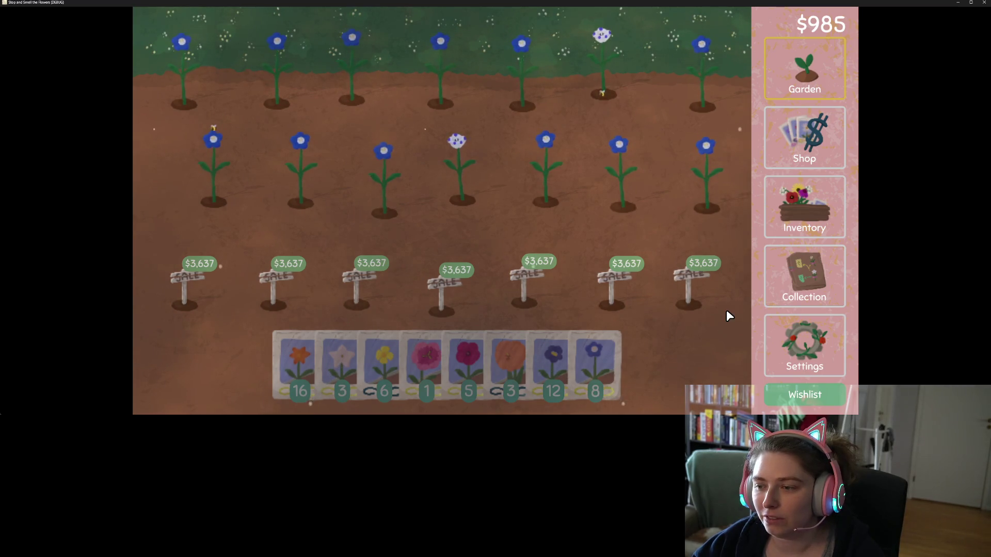
- Check the game's control settings, then return to the garden
{"action": "left_click", "coordinate": [804, 345]}
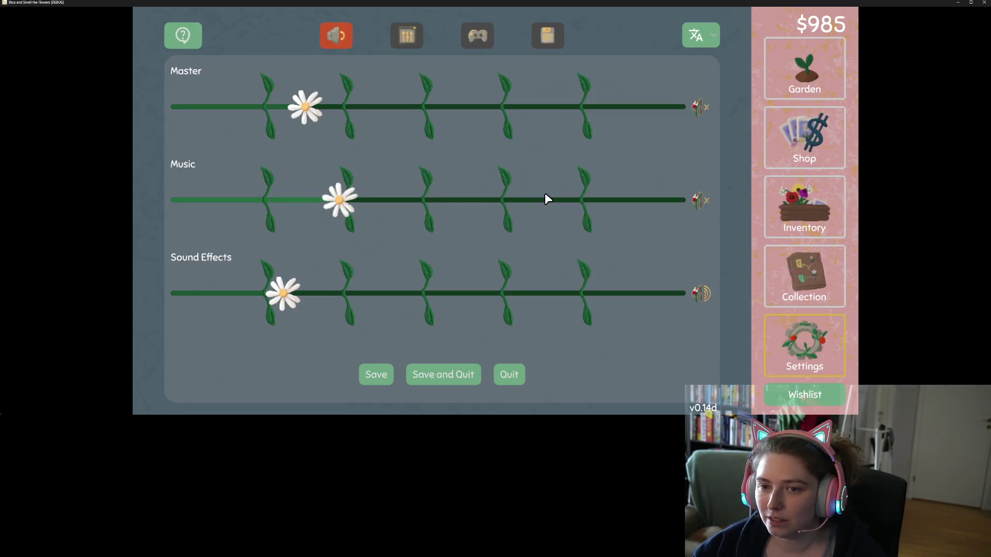
{"action": "left_click", "coordinate": [473, 38]}
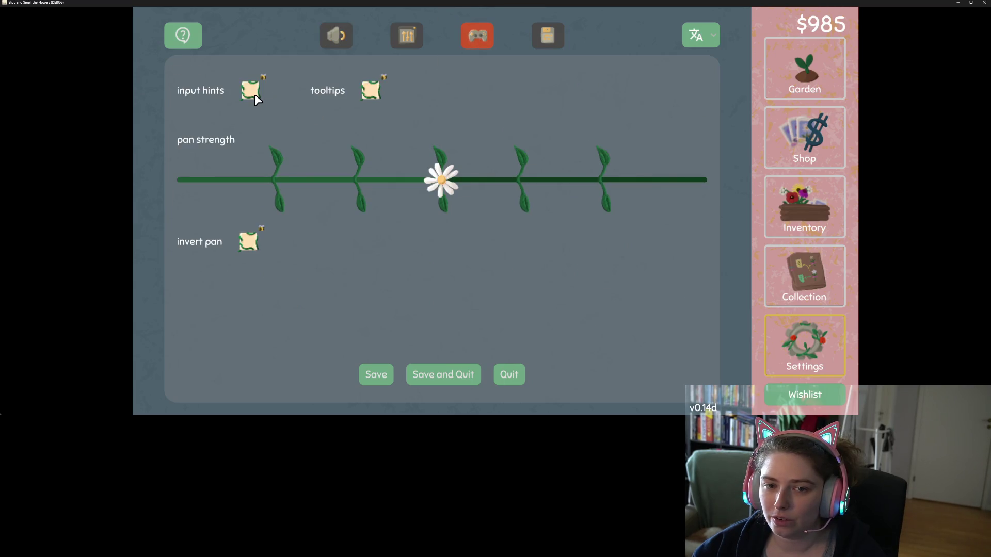
{"action": "left_click", "coordinate": [798, 78]}
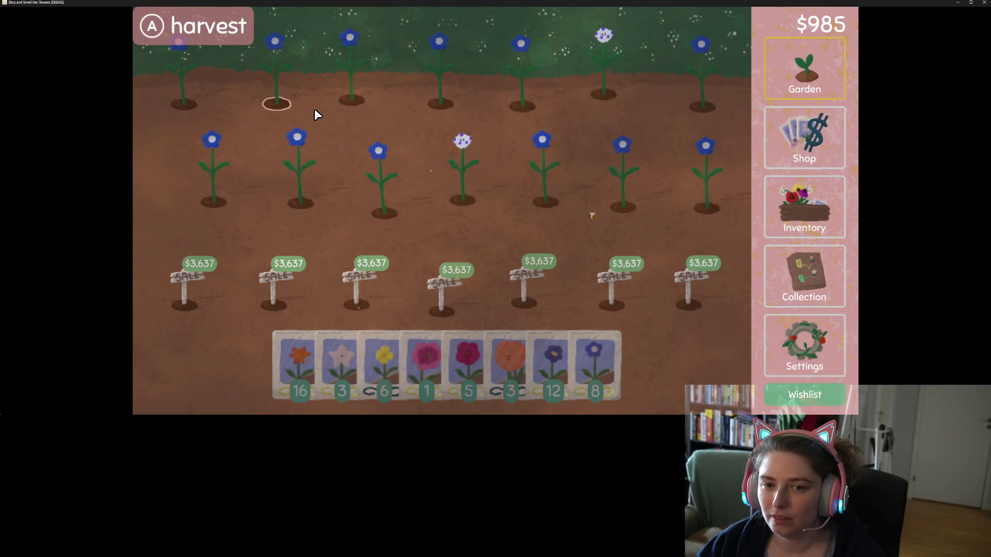
- Harvest the blue top-row flower and the white second-row flower, dismissing the fivespot announcement
{"action": "left_click", "coordinate": [389, 107]}
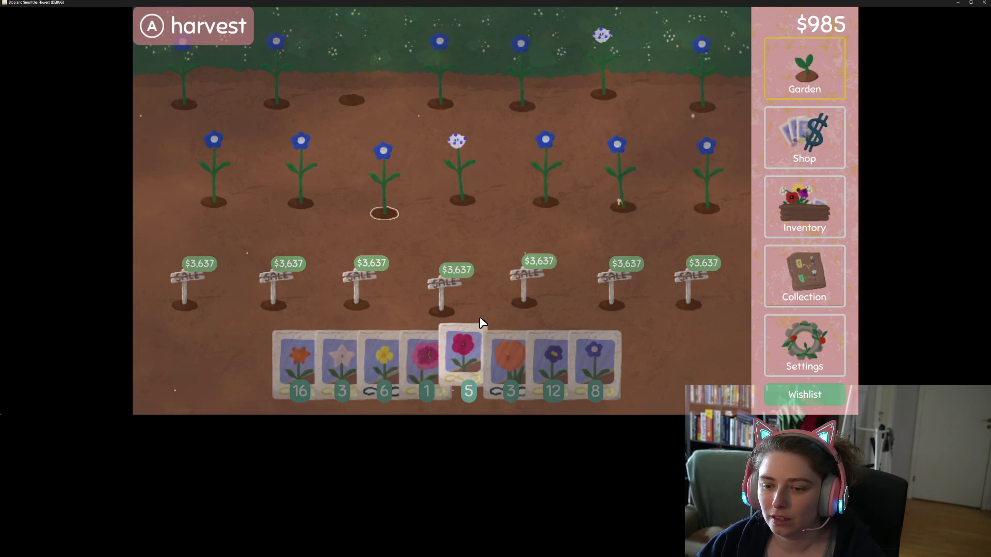
{"action": "left_click", "coordinate": [500, 206]}
{"action": "left_click", "coordinate": [500, 206]}
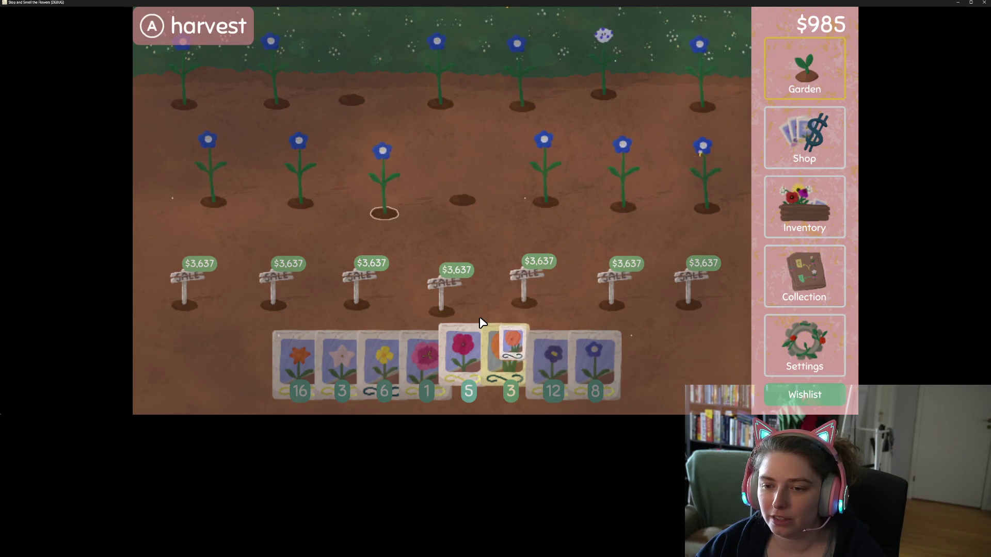
- Plant the three orange seeds and a dark blue seed in the empty plots, then close the game
{"action": "left_click", "coordinate": [501, 209]}
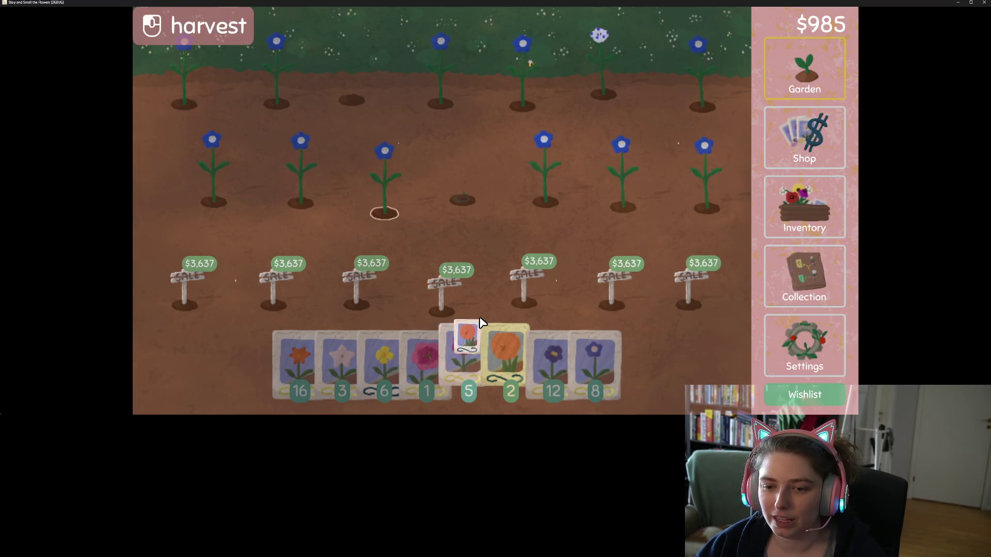
{"action": "left_click", "coordinate": [390, 107]}
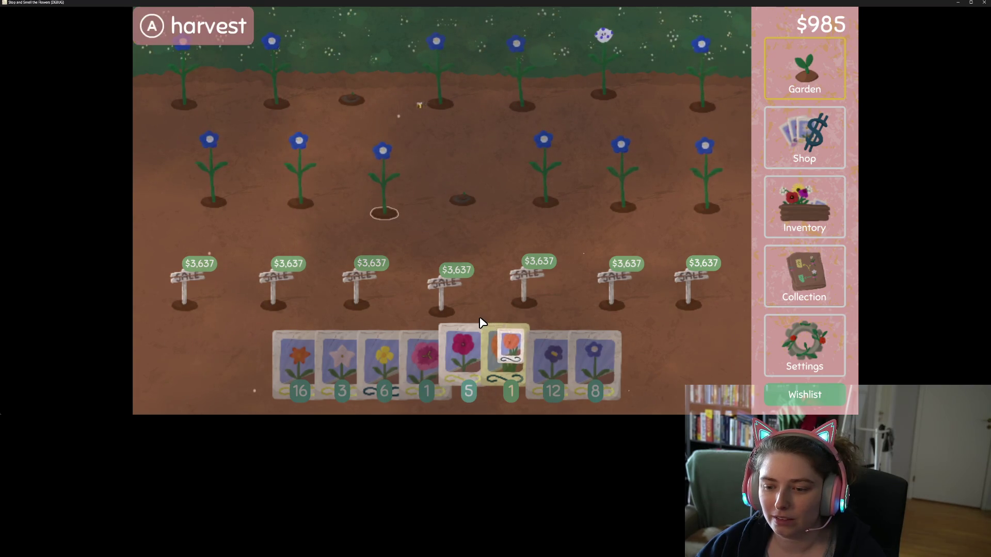
{"action": "left_click", "coordinate": [478, 108]}
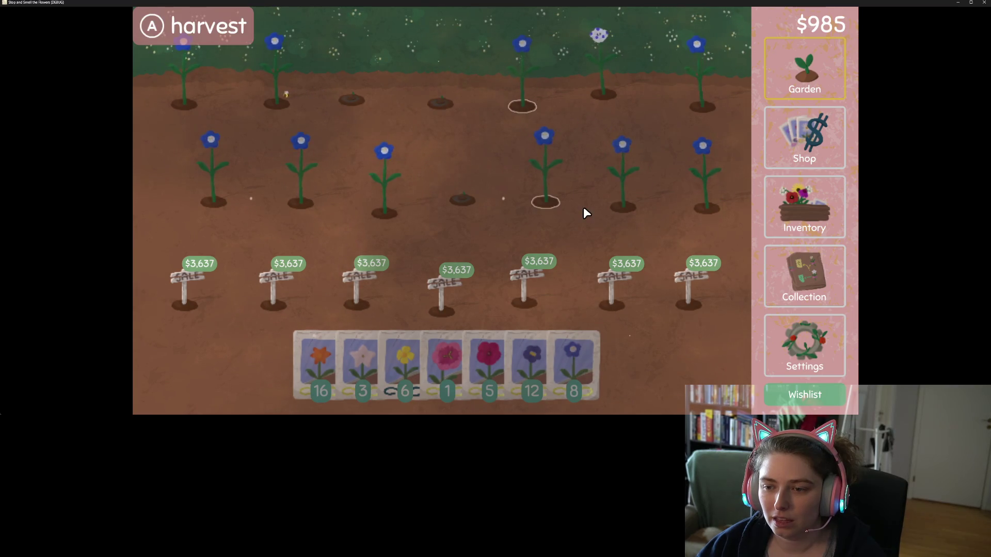
{"action": "left_click", "coordinate": [562, 312]}
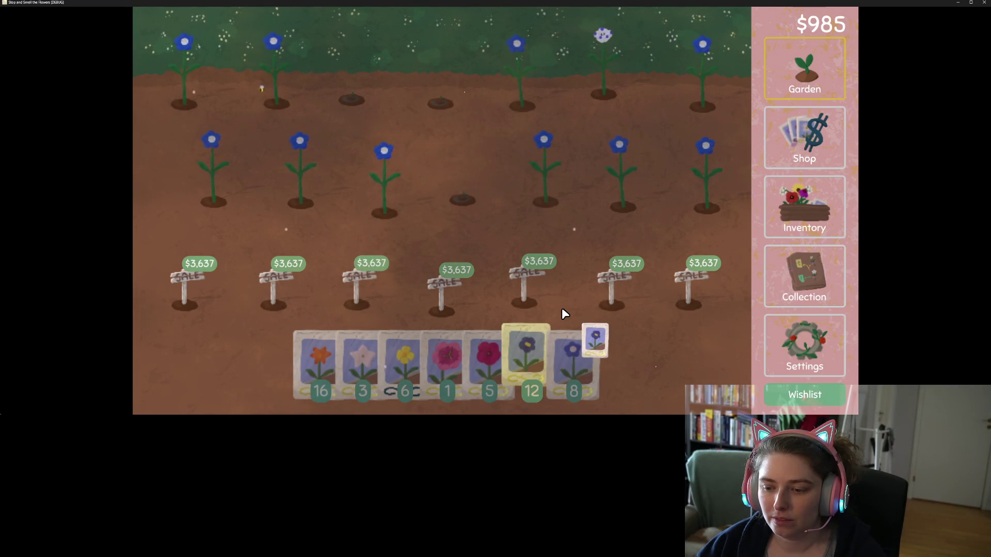
{"action": "left_click", "coordinate": [583, 209]}
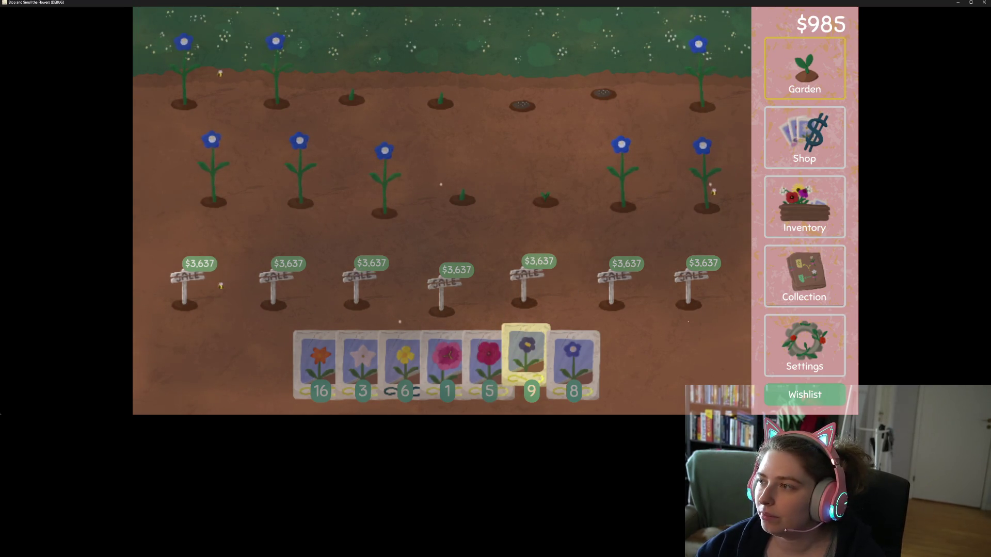
{"action": "left_click", "coordinate": [985, 2]}
- Back in the editor, add a GlobalSignals.is_controller_input line after the warp_mouse call and save
{"action": "left_click", "coordinate": [495, 253]}
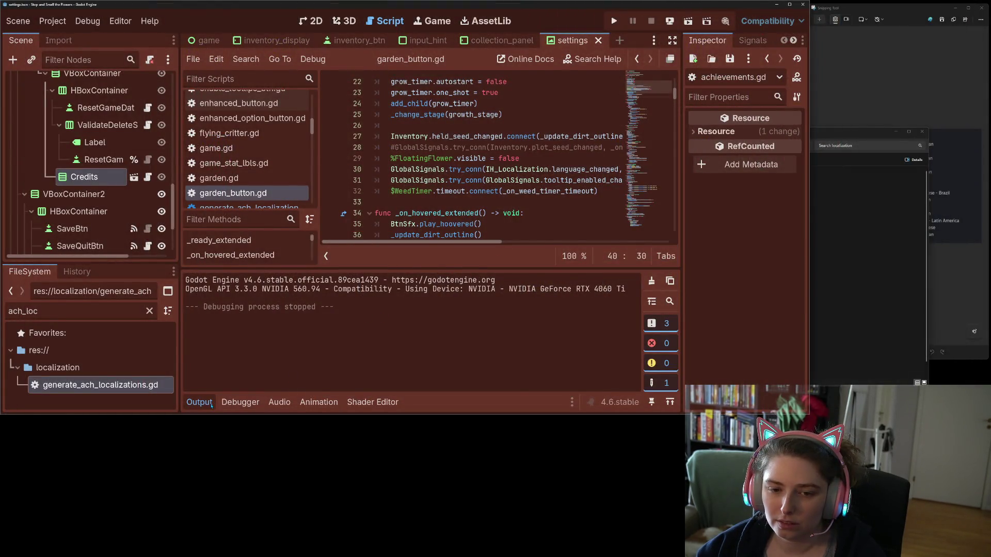
{"action": "left_click", "coordinate": [199, 402]}
{"action": "left_click", "coordinate": [484, 257]}
{"action": "scroll", "coordinate": [484, 256], "scroll_direction": "up", "scroll_amount": 1}
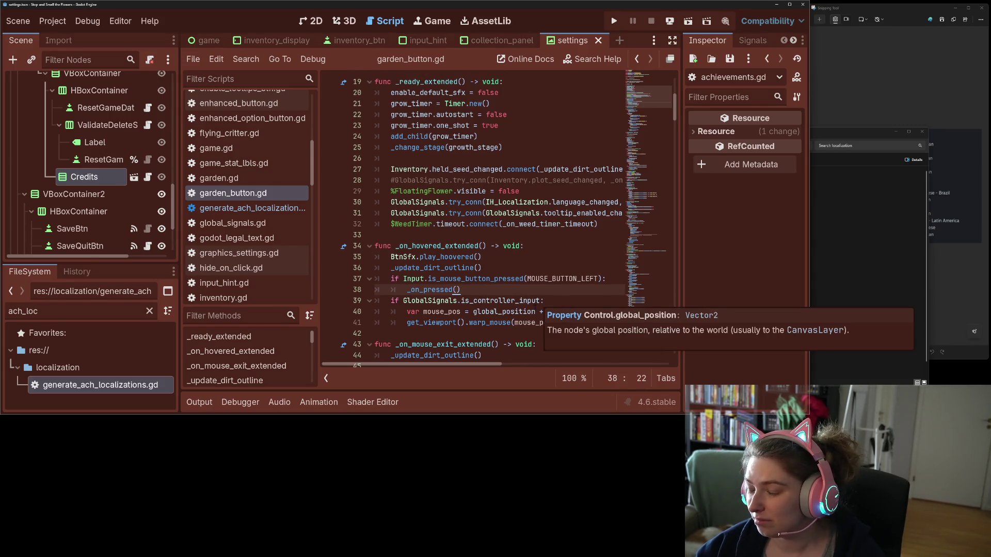
{"action": "left_click", "coordinate": [486, 312]}
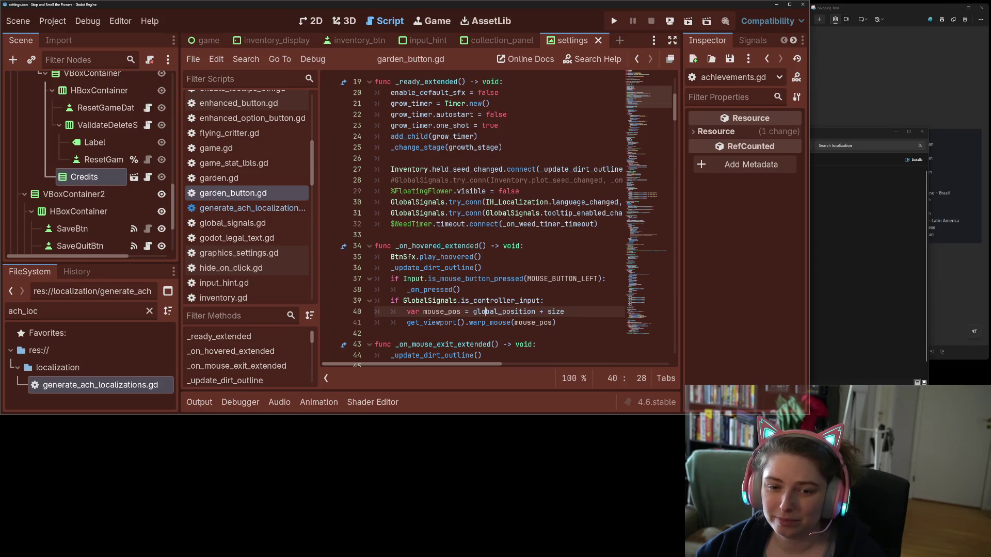
{"action": "scroll", "coordinate": [413, 335], "scroll_direction": "down", "scroll_amount": 1}
{"action": "left_click", "coordinate": [563, 290]}
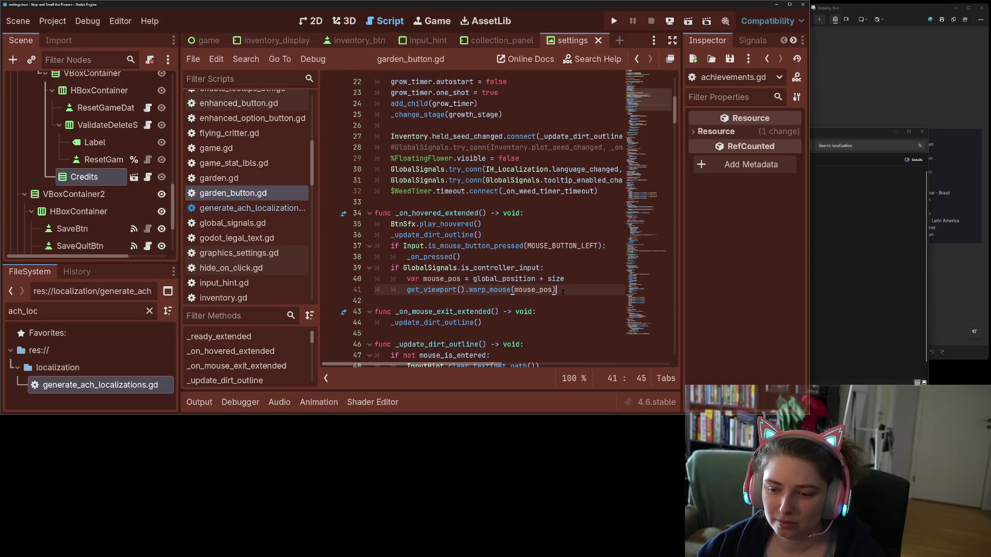
{"action": "key", "text": "Return"}
{"action": "type", "text": "GlobalSignals"}
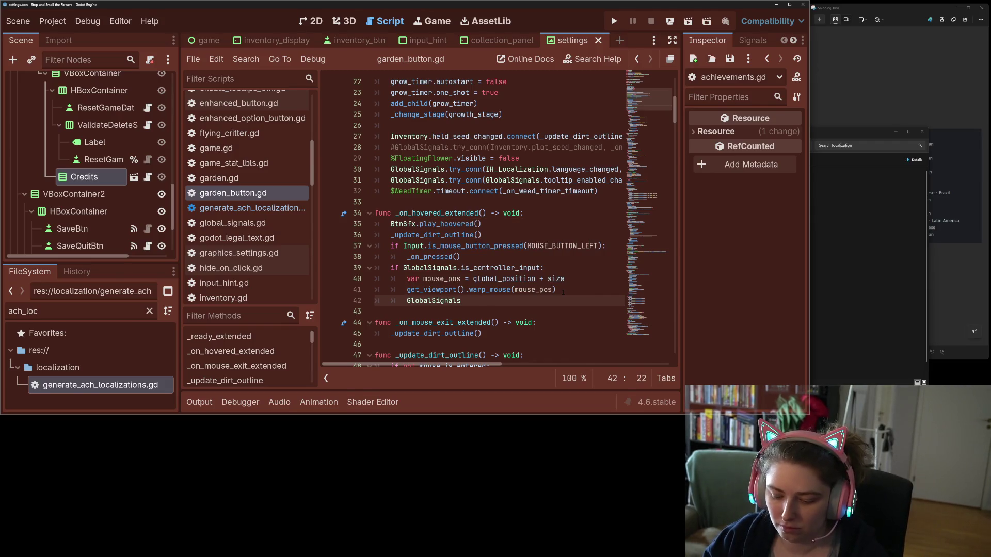
{"action": "type", "text": ".is_controller_input = tr"}
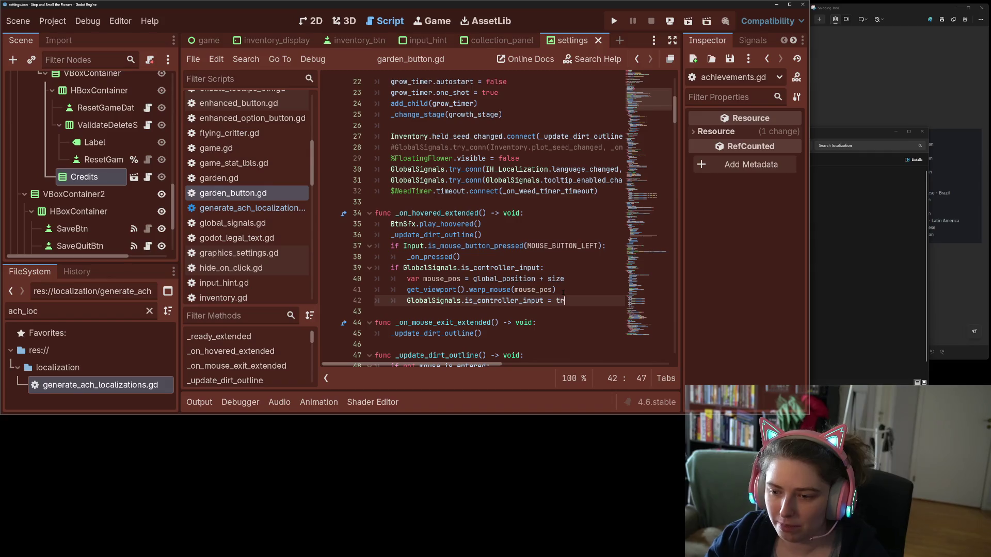
{"action": "key", "text": "ctrl+s"}
- Split line 40 so the size offset starts its own mouse_pos line
{"action": "left_click_drag", "start_coordinate": [563, 292], "coordinate": [562, 293]}
{"action": "scroll", "coordinate": [563, 292], "scroll_direction": "up", "scroll_amount": 1}
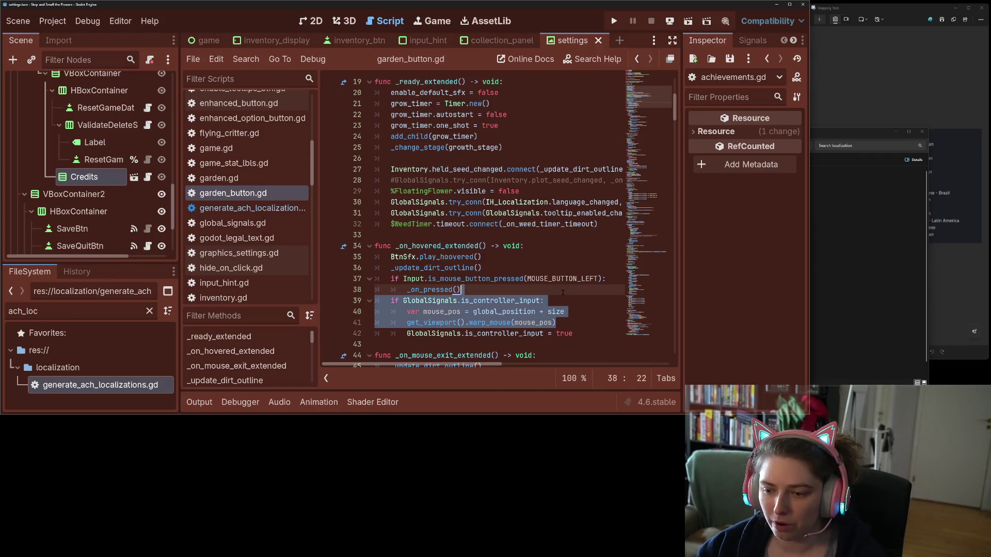
{"action": "left_click", "coordinate": [562, 325]}
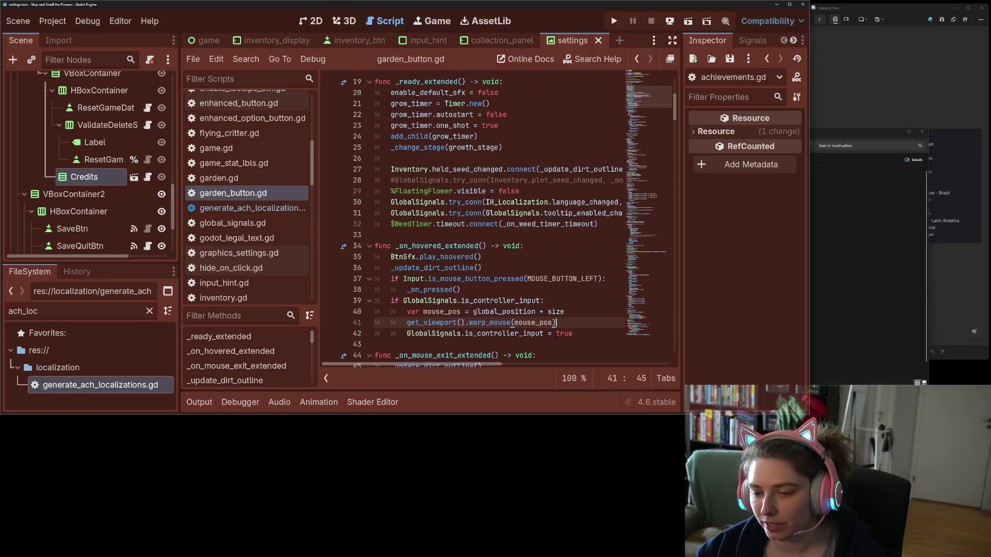
{"action": "left_click", "coordinate": [575, 315]}
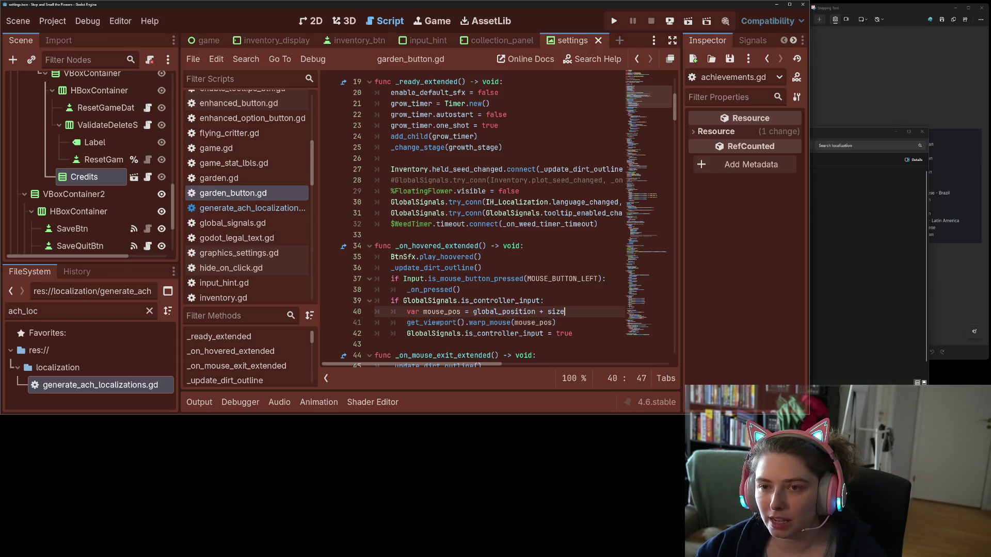
{"action": "key", "text": "BackSpace"}
{"action": "key", "text": "BackSpace"}
{"action": "key", "text": "BackSpace"}
{"action": "key", "text": "Return"}
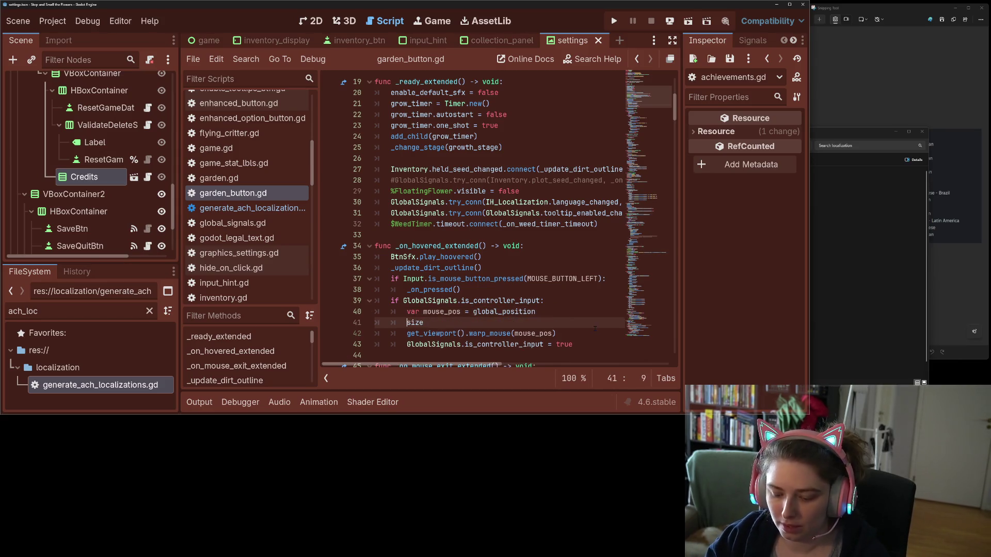
{"action": "type", "text": "mou"}
{"action": "key", "text": "Tab"}
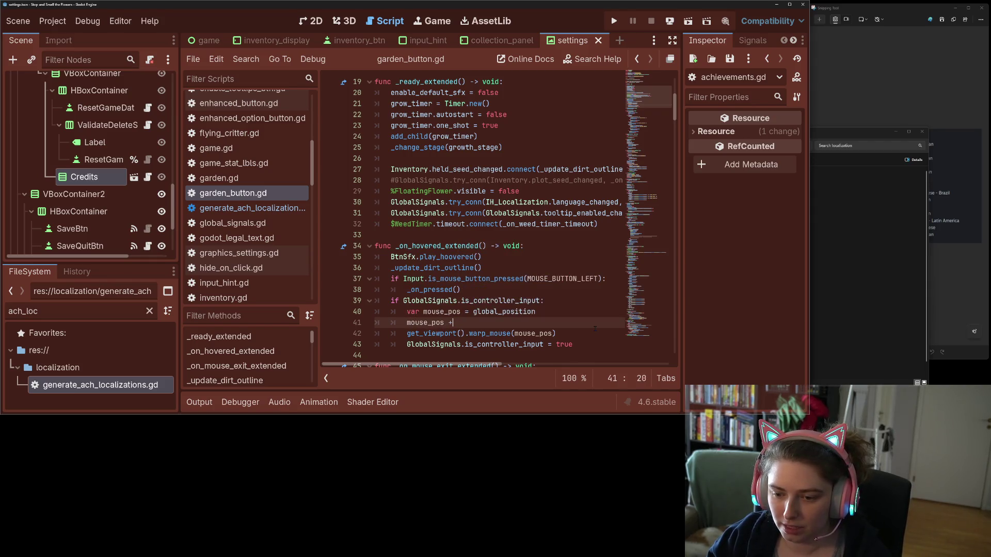
{"action": "type", "text": "="}
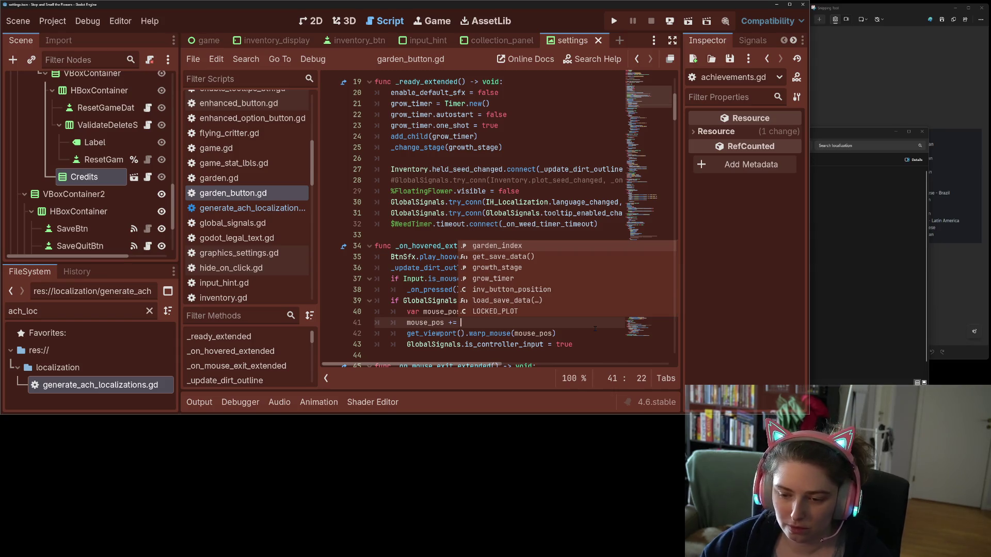
{"action": "key", "text": "Left"}
{"action": "key", "text": "Left"}
{"action": "key", "text": "Left"}
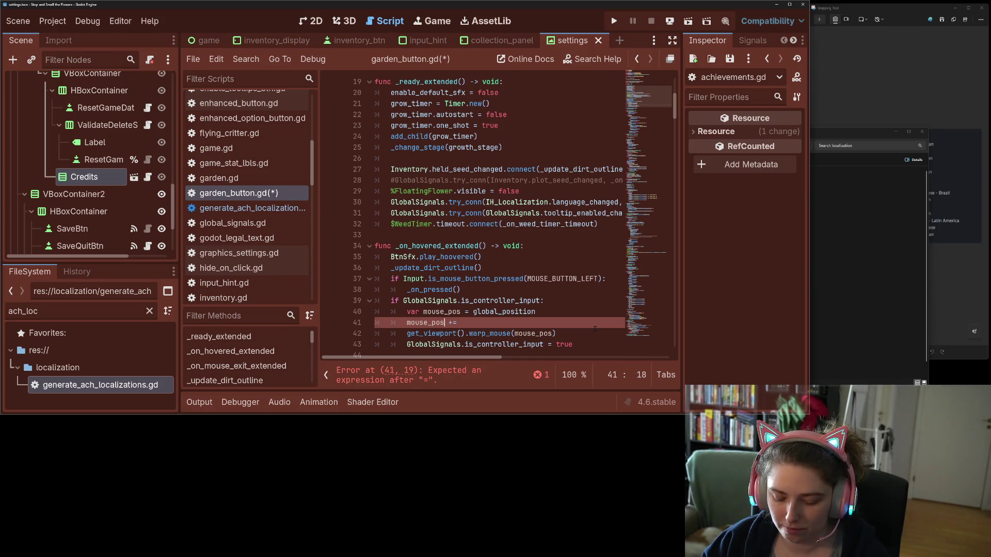
- Write the offsets as mouse_pos.x += size.x/2 + 10 and mouse_pos.y += size.y, save, and run
{"action": "key", "text": "End"}
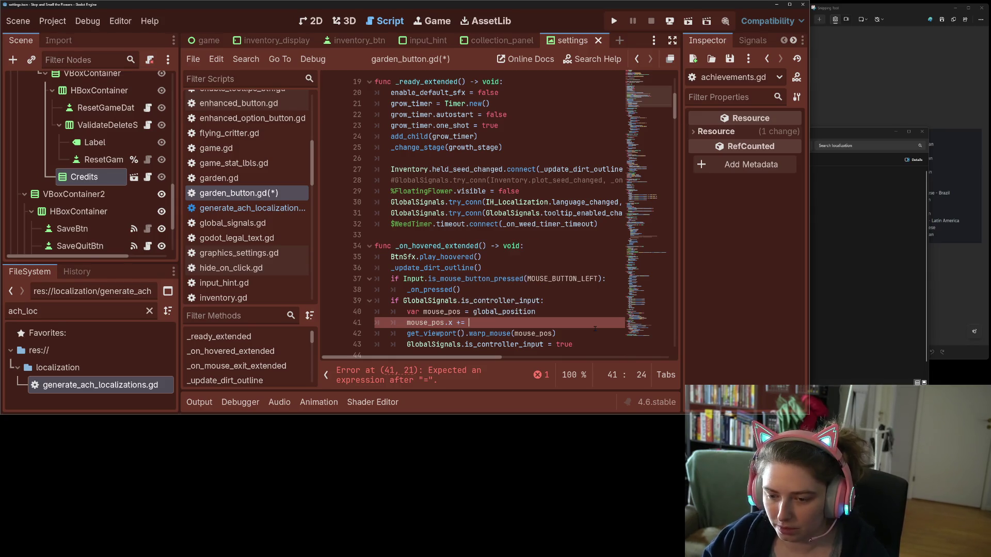
{"action": "type", "text": "ize"}
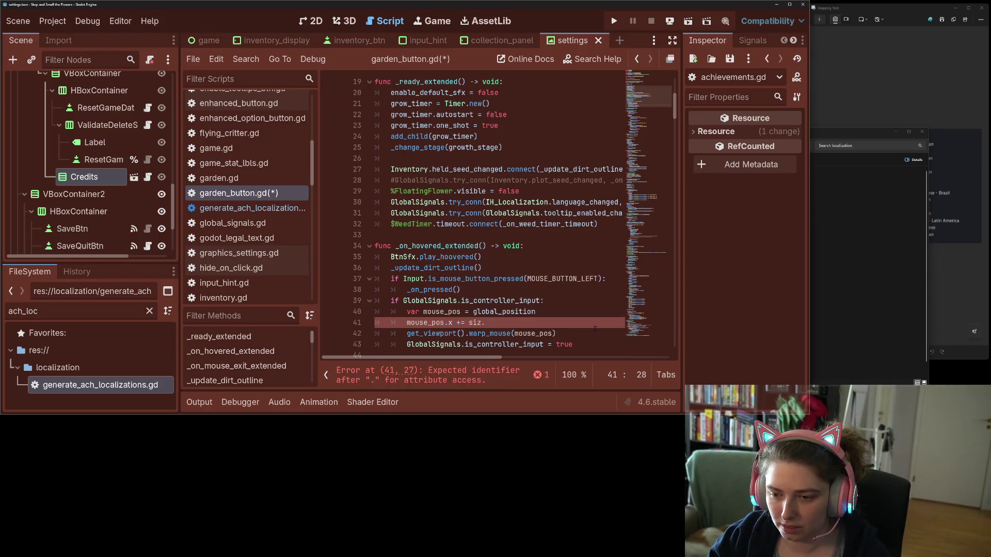
{"action": "type", "text": ".x"}
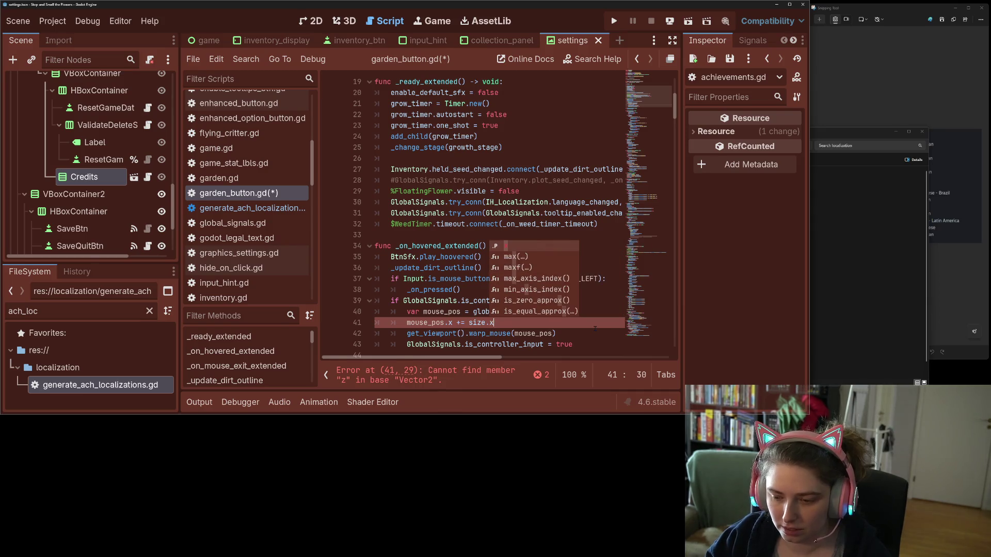
{"action": "type", "text": "/2"}
{"action": "key", "text": "Return"}
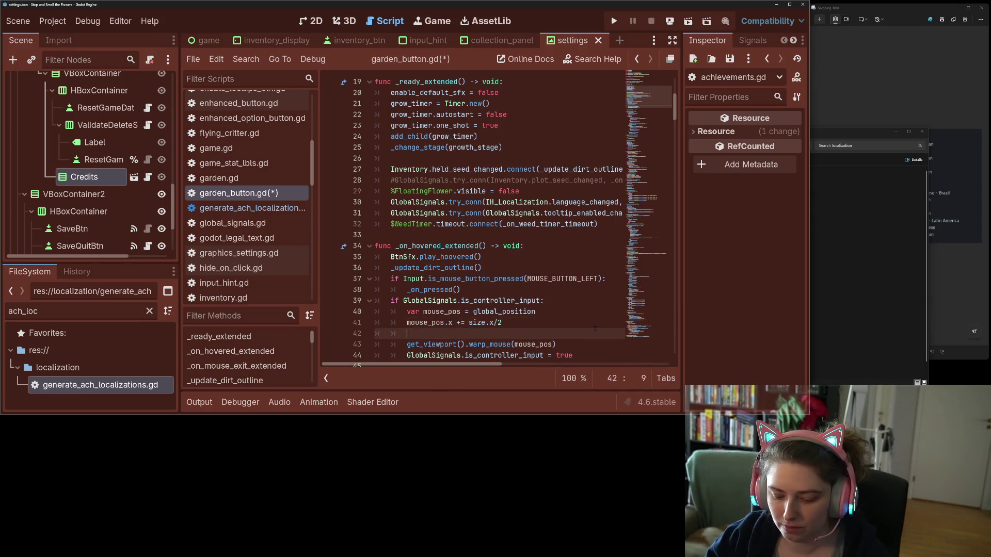
{"action": "type", "text": "mouse_pos.y ="}
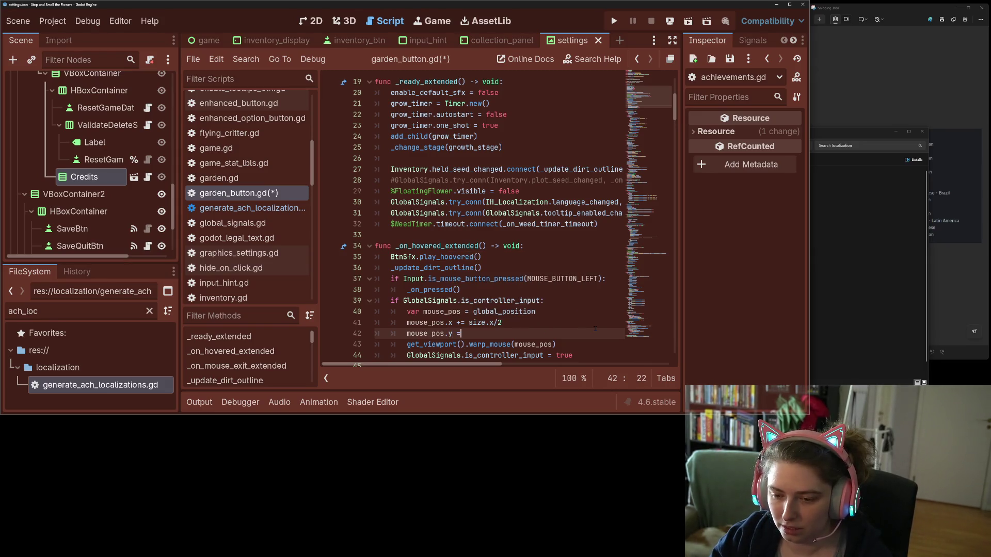
{"action": "key", "text": "BackSpace"}
{"action": "type", "text": "+= si"}
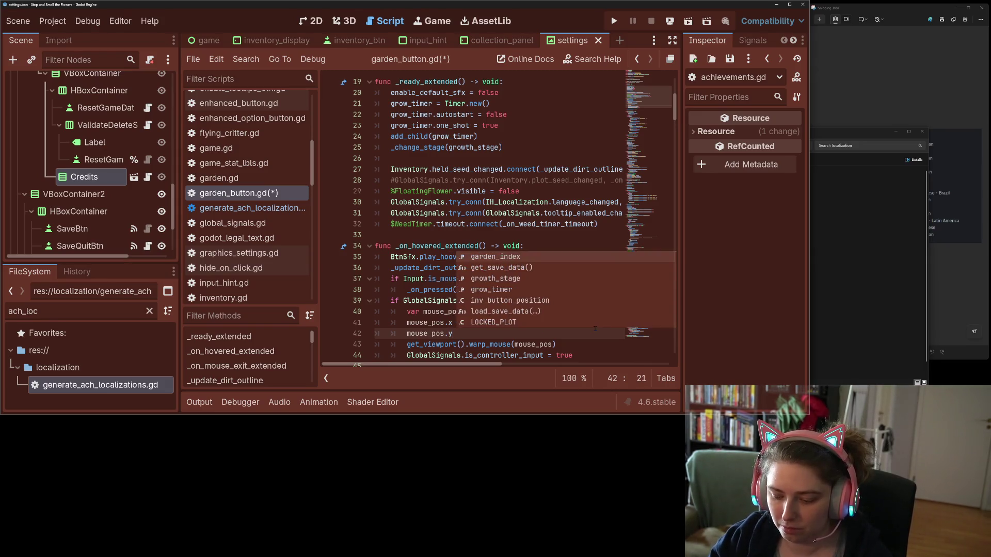
{"action": "type", "text": "ze.y"}
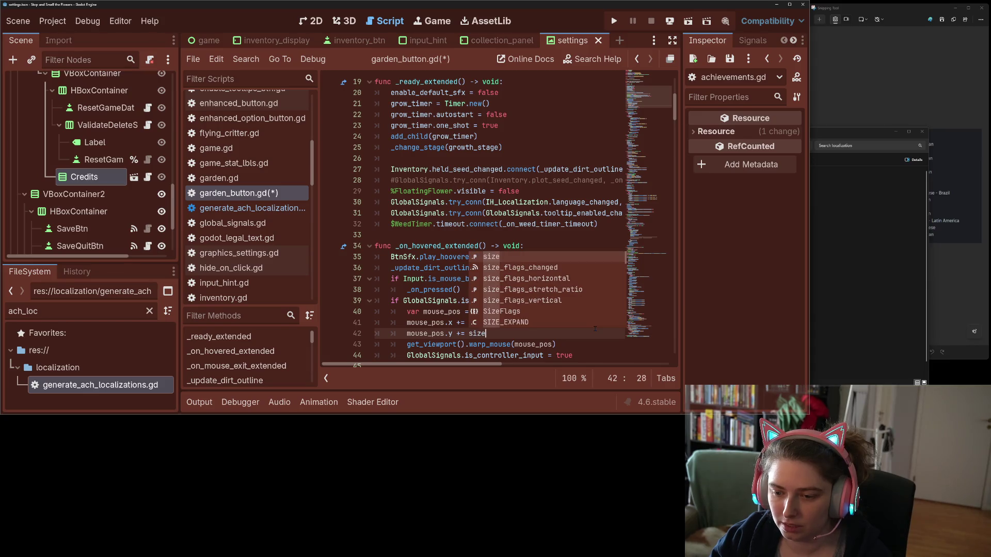
{"action": "key", "text": "ctrl+s"}
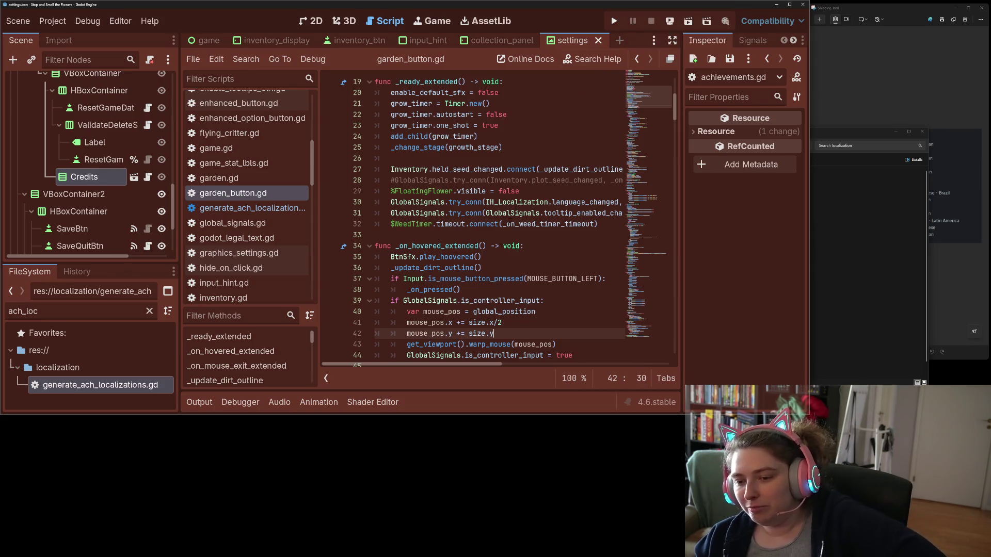
{"action": "left_click", "coordinate": [505, 324]}
{"action": "type", "text": "+ 10.0"}
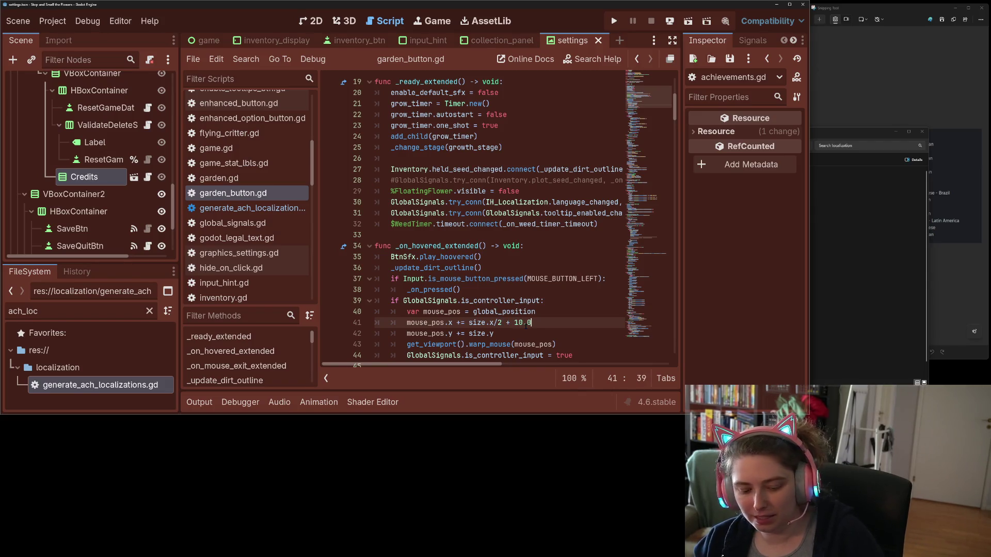
{"action": "key", "text": "ctrl+s"}
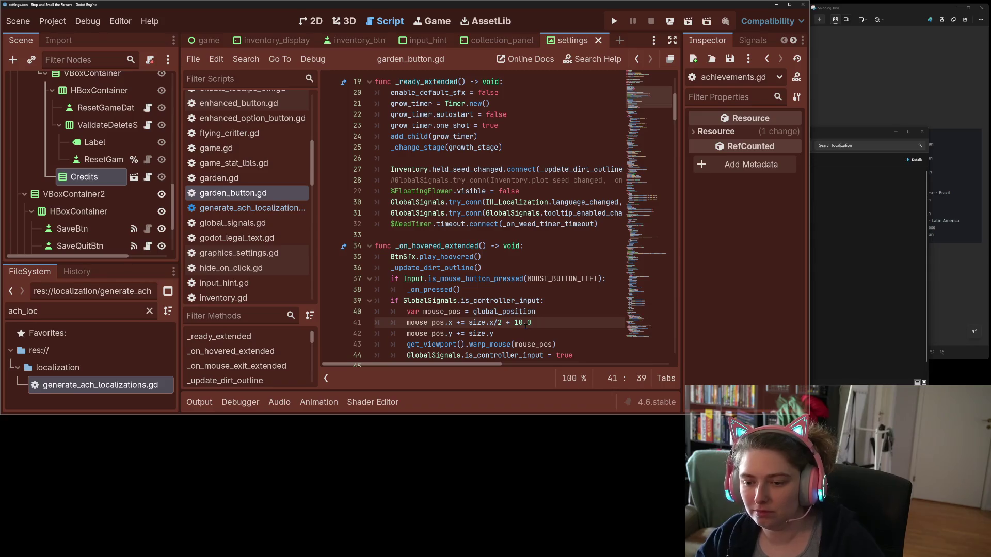
{"action": "key", "text": "ctrl+s"}
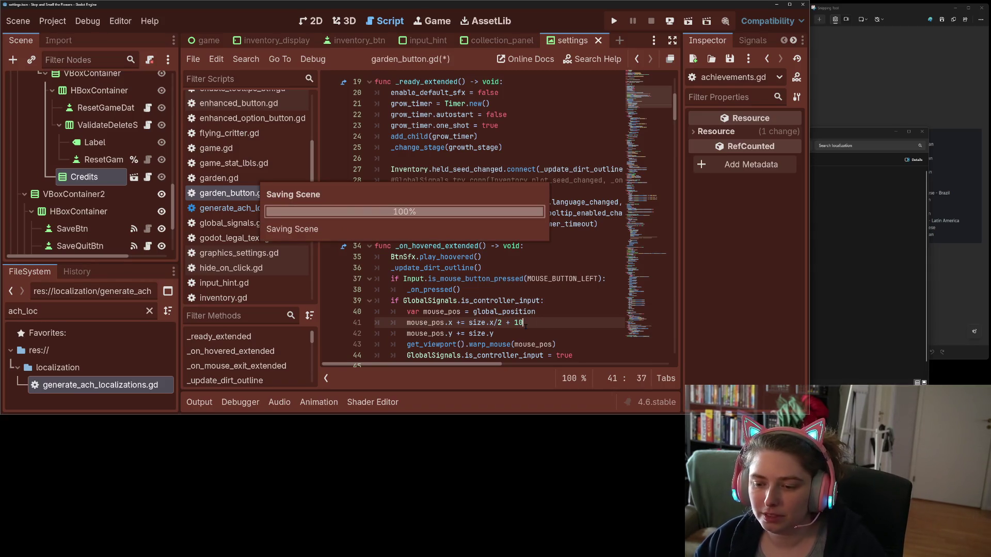
{"action": "left_click", "coordinate": [614, 21]}
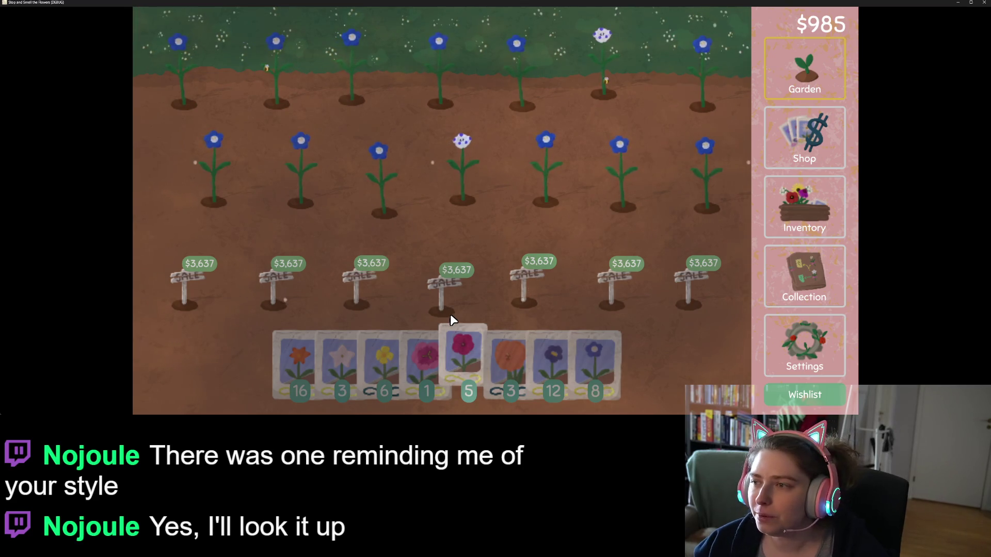
- Close the test run and choose Just Quit without saving
{"action": "left_click", "coordinate": [984, 2]}
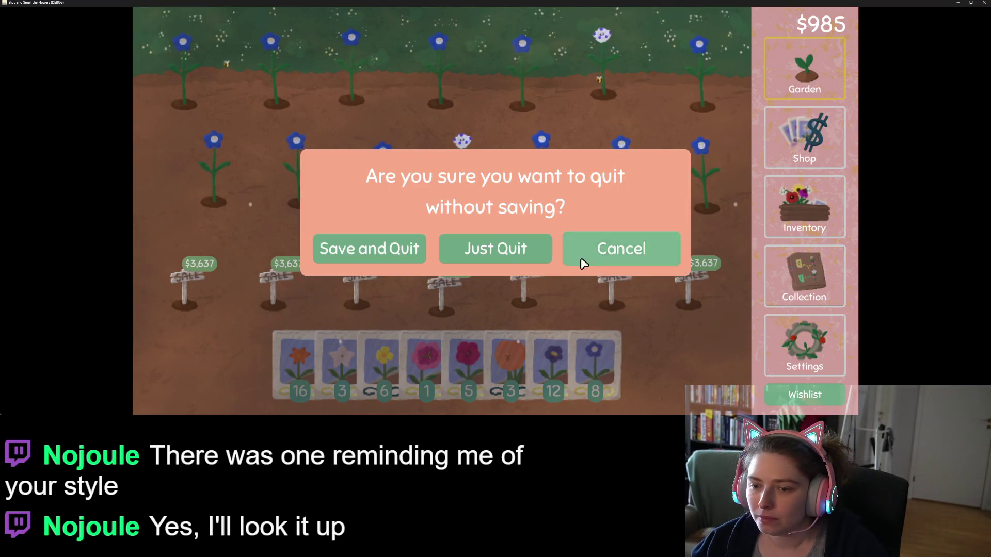
{"action": "left_click", "coordinate": [498, 250]}
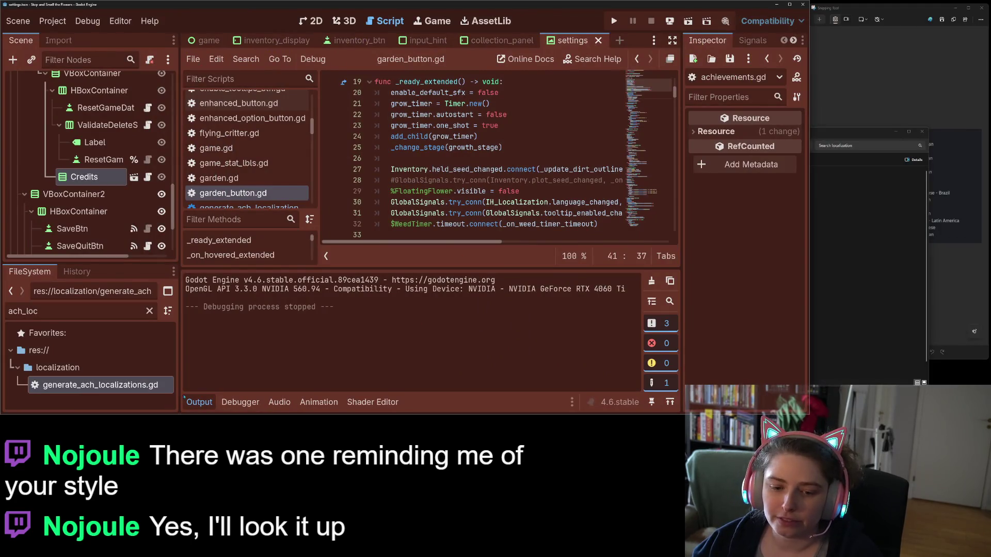
- Collapse the Output panel, open global_signals.gd and scroll down to its declared signals
{"action": "left_click", "coordinate": [184, 397]}
{"action": "left_click", "coordinate": [443, 202]}
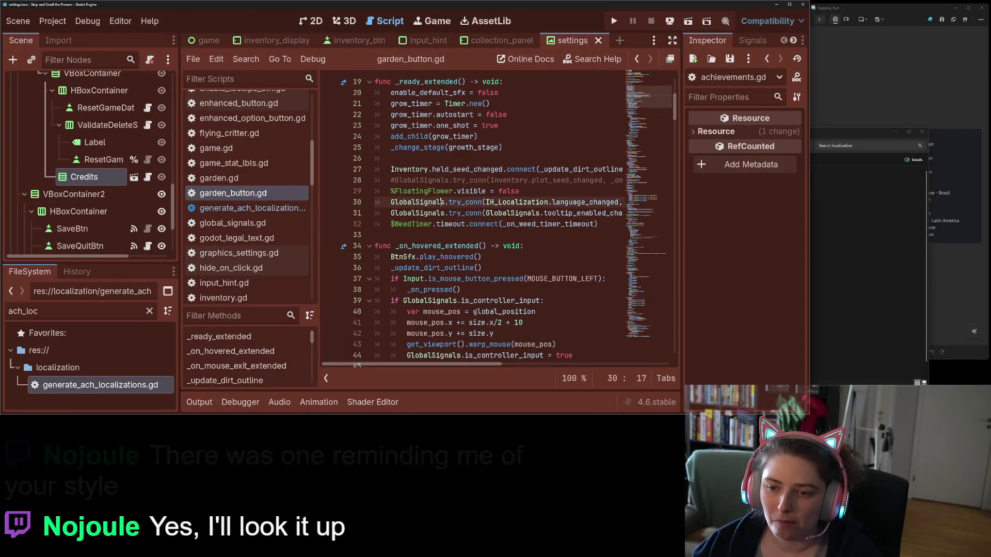
{"action": "scroll", "coordinate": [471, 243], "scroll_direction": "down", "scroll_amount": 3}
{"action": "left_click", "coordinate": [536, 246]}
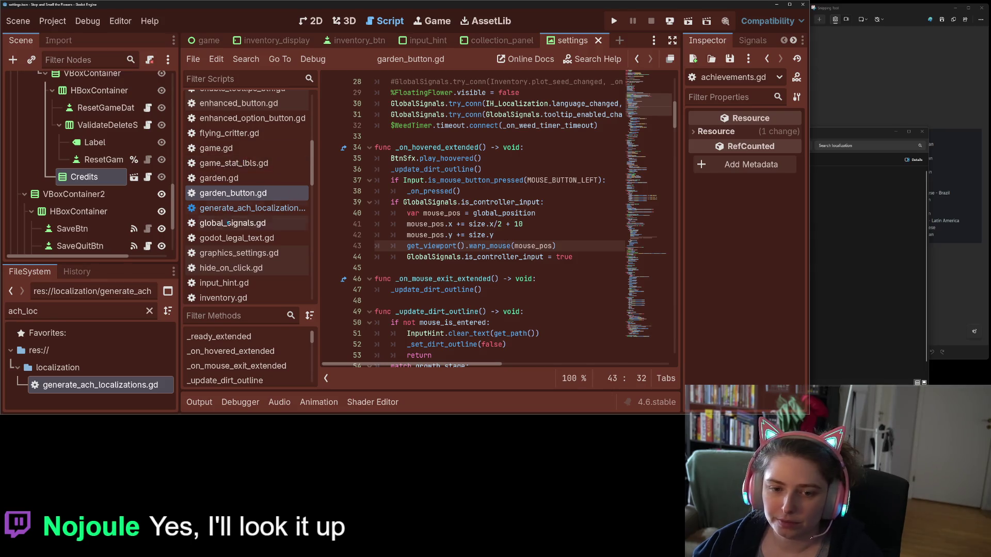
{"action": "scroll", "coordinate": [242, 251], "scroll_direction": "up", "scroll_amount": 5}
{"action": "scroll", "coordinate": [241, 251], "scroll_direction": "down", "scroll_amount": 8}
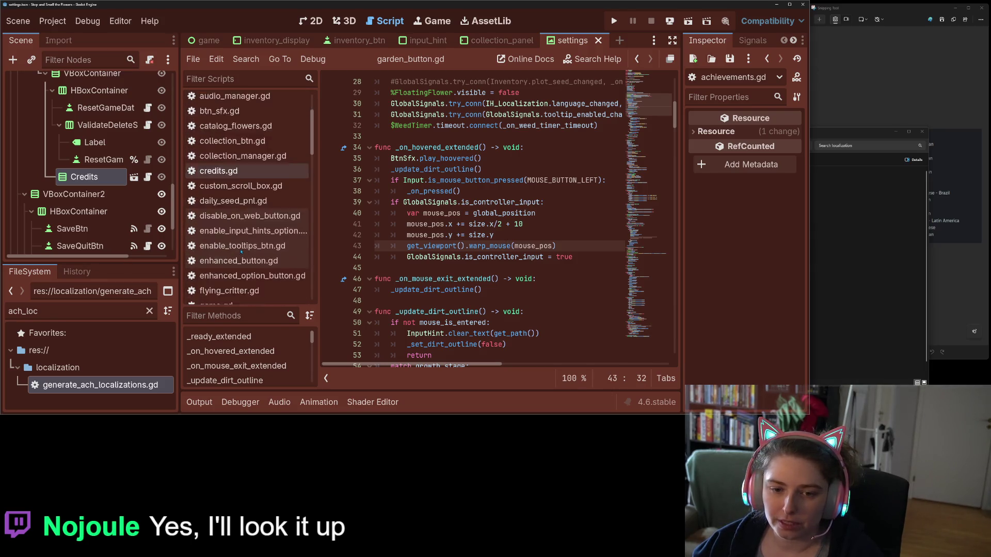
{"action": "scroll", "coordinate": [237, 193], "scroll_direction": "down", "scroll_amount": 1}
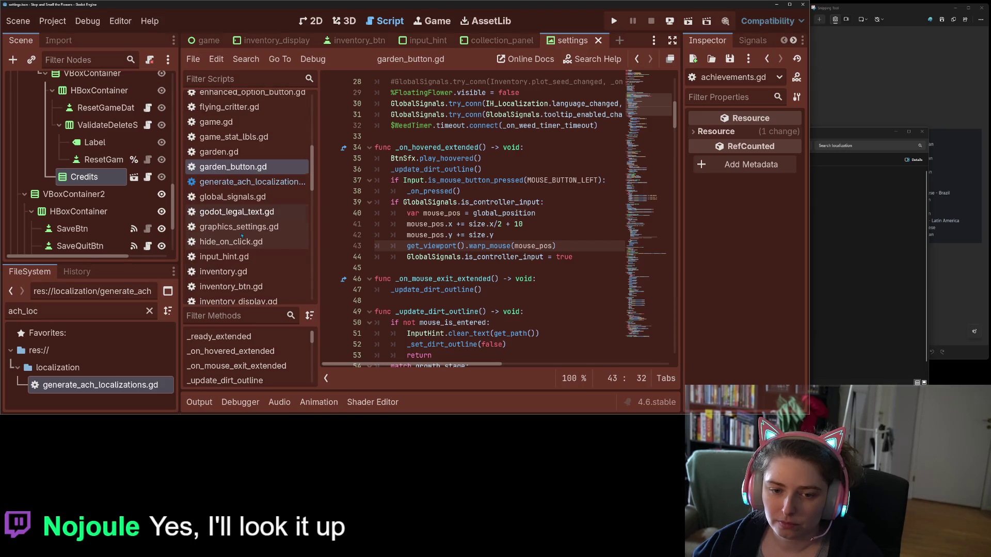
{"action": "left_click", "coordinate": [248, 197]}
{"action": "scroll", "coordinate": [499, 219], "scroll_direction": "down", "scroll_amount": 14}
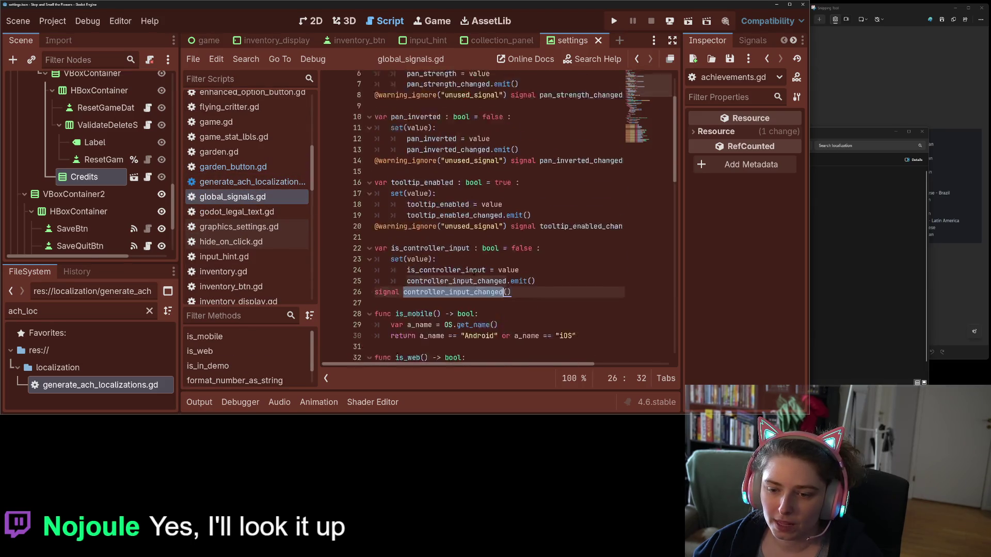
{"action": "scroll", "coordinate": [582, 235], "scroll_direction": "down", "scroll_amount": 6}
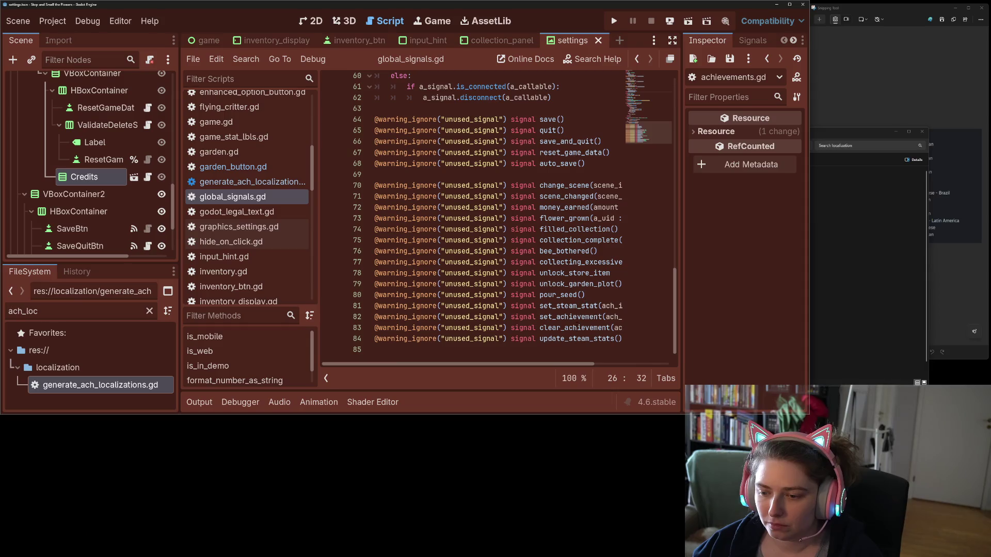
- Duplicate the scene_changed signal, rename the copy silent_mouse_teleport, and surround it with blank lines
{"action": "left_click", "coordinate": [569, 185]}
{"action": "key", "text": "Down"}
{"action": "key", "text": "ctrl+shift+d"}
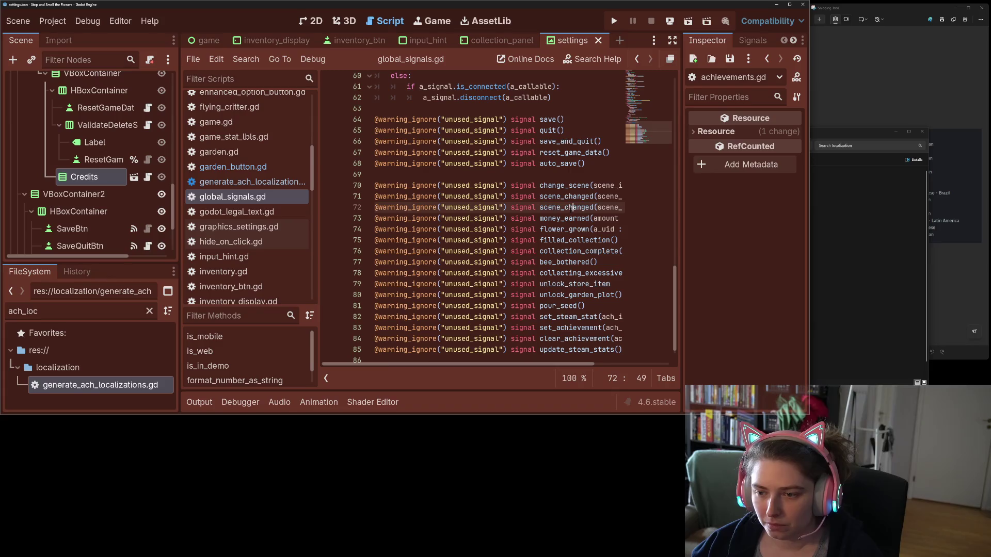
{"action": "double_click", "coordinate": [568, 213]}
{"action": "type", "text": "silent_"}
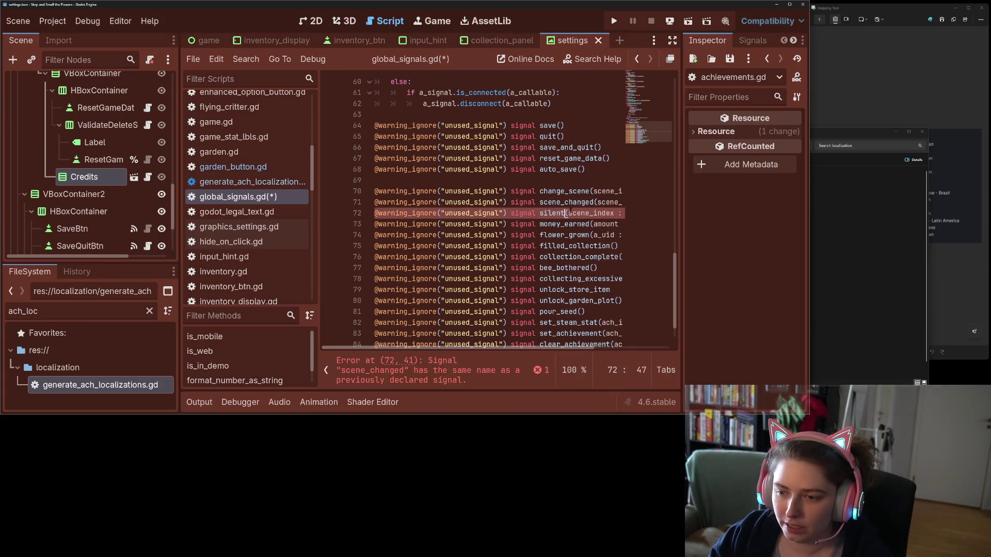
{"action": "type", "text": "mouse_t"}
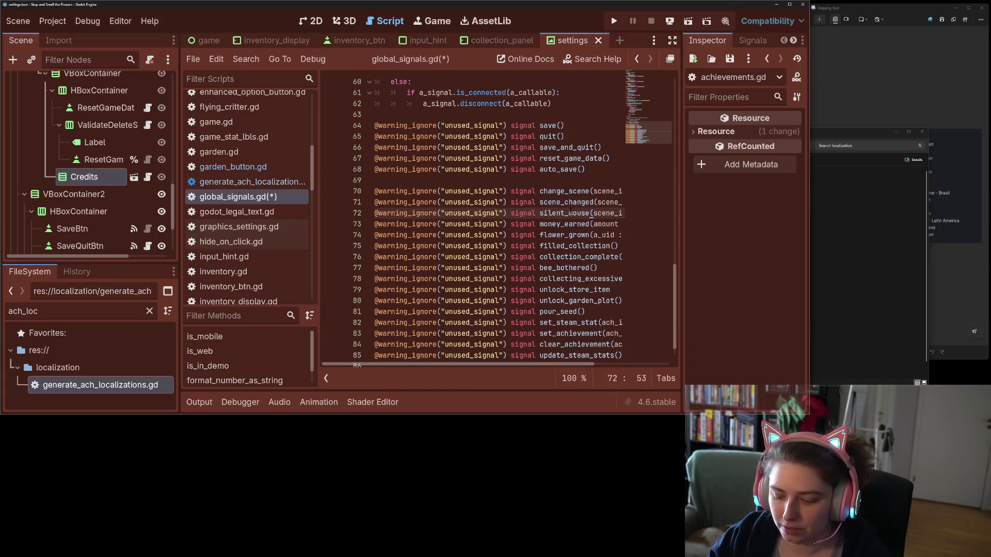
{"action": "type", "text": "eleport"}
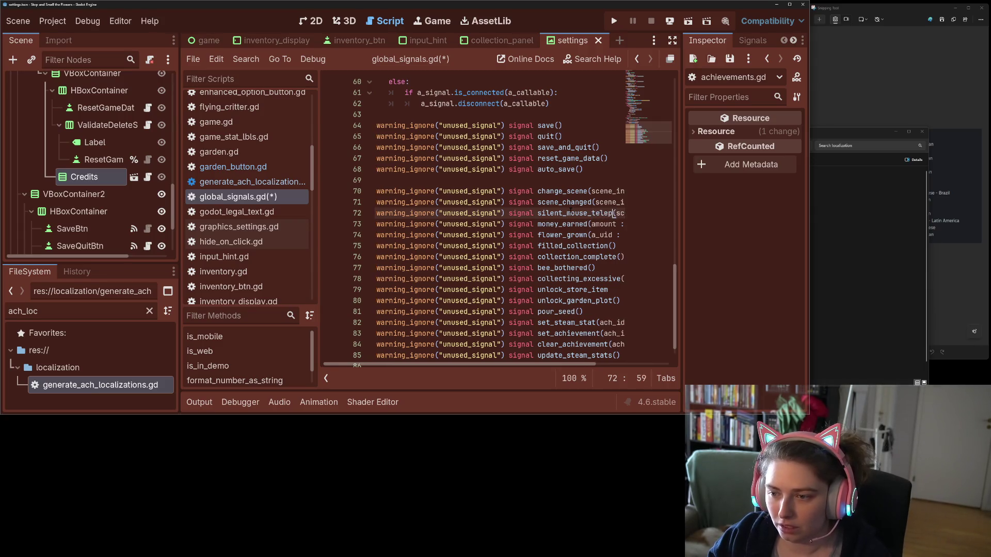
{"action": "key", "text": "Home"}
{"action": "key", "text": "Return"}
{"action": "key", "text": "Down"}
{"action": "key", "text": "Return"}
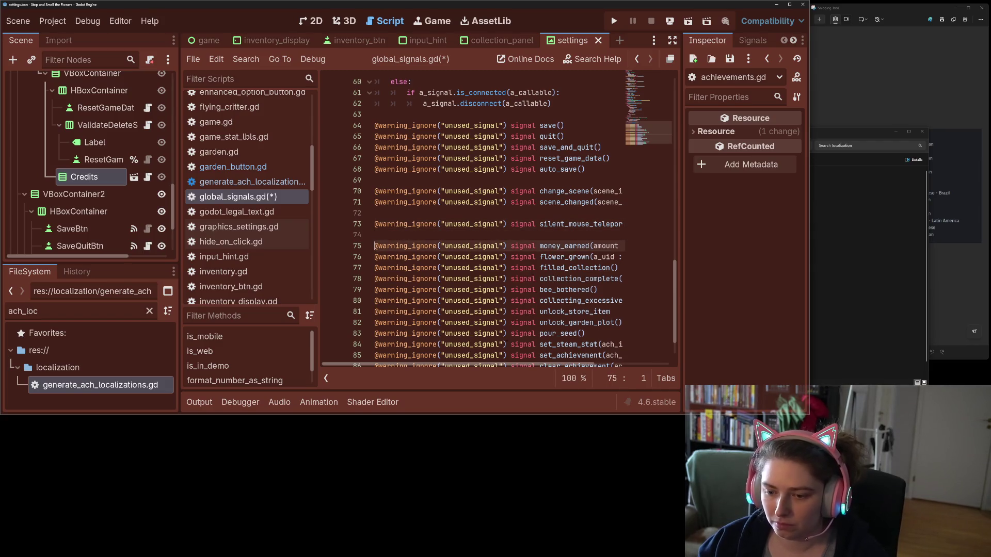
- Replace its scene_index parameter with new_pos : Vector2 and save global_signals.gd
{"action": "scroll", "coordinate": [560, 241], "scroll_direction": "right", "scroll_amount": 3}
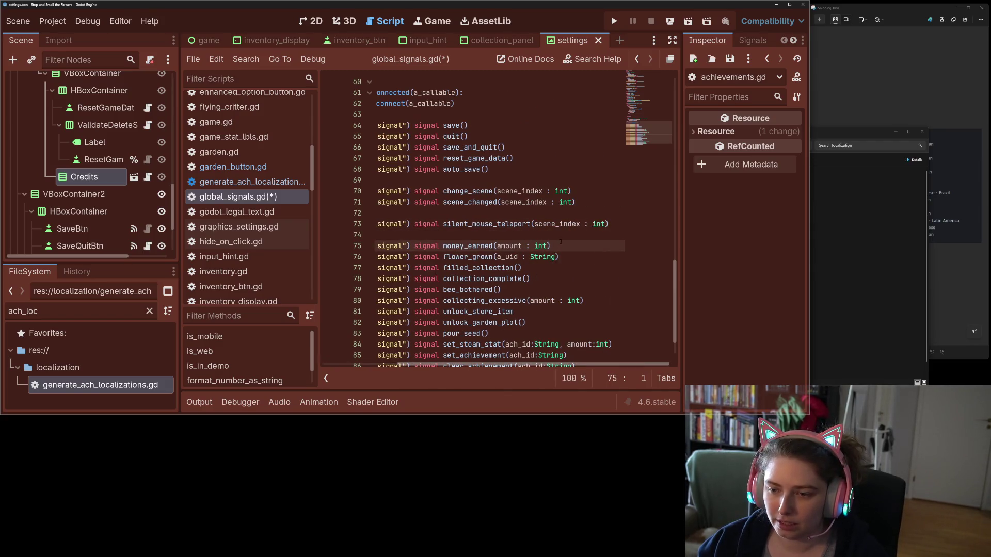
{"action": "left_click_drag", "start_coordinate": [535, 224], "coordinate": [588, 224]}
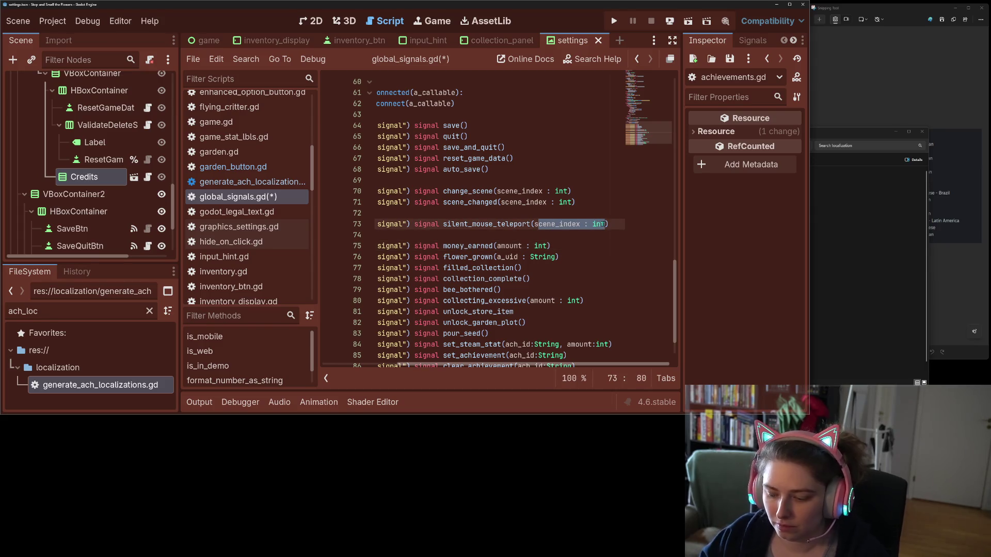
{"action": "key", "text": "BackSpace"}
{"action": "type", "text": "os : V"}
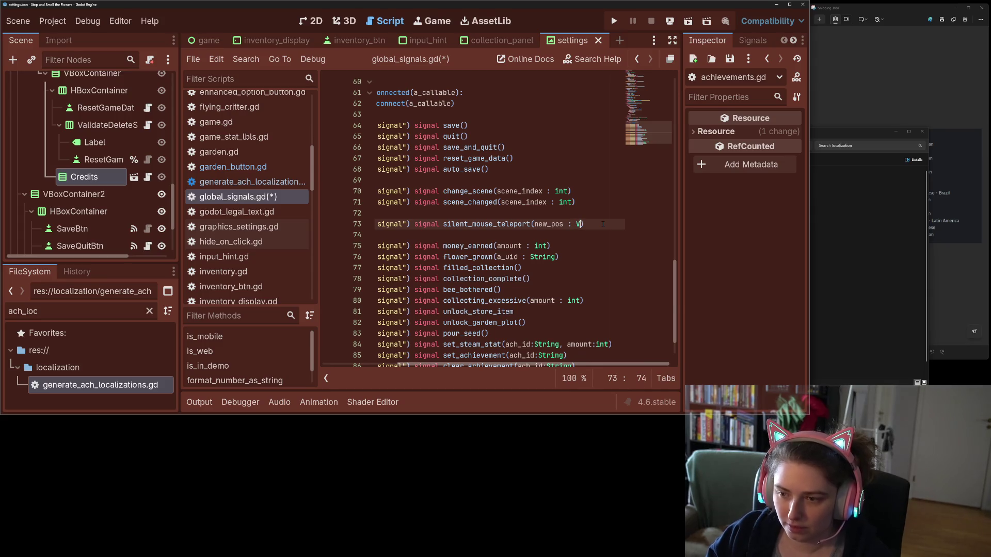
{"action": "type", "text": "ec"}
{"action": "key", "text": "Return"}
{"action": "key", "text": "ctrl+s"}
{"action": "key", "text": "Down"}
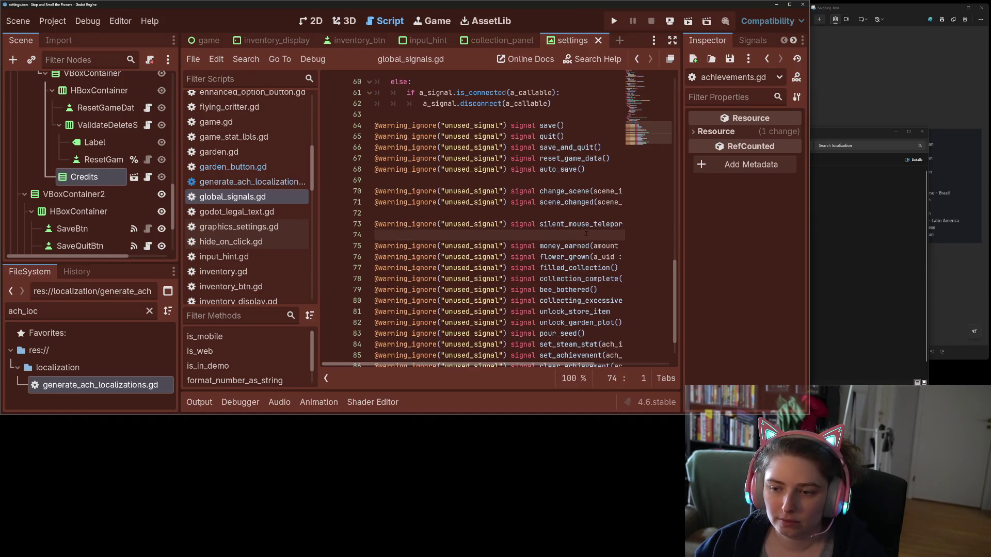
{"action": "double_click", "coordinate": [599, 226]}
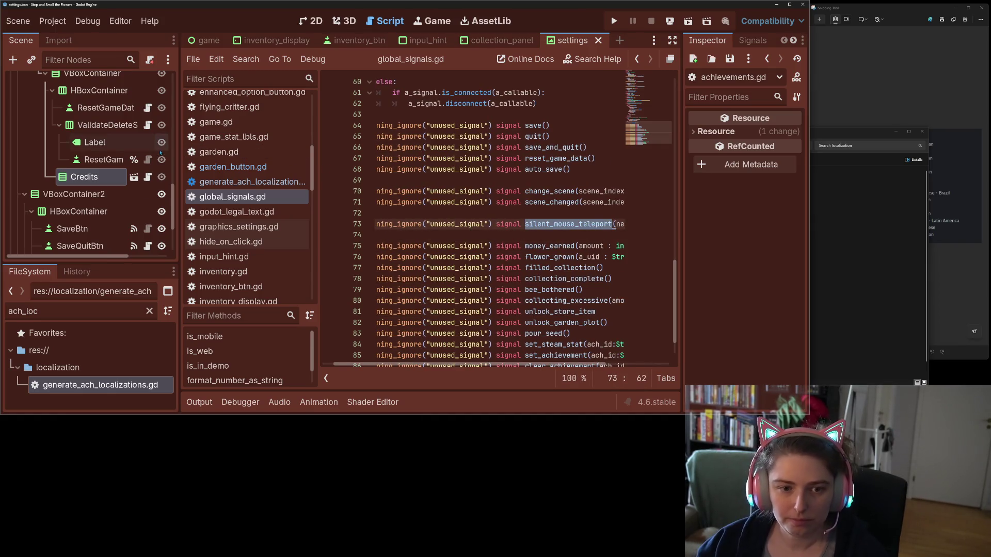
{"action": "scroll", "coordinate": [103, 155], "scroll_direction": "up", "scroll_amount": 5}
- Close the moving_flowers_column scene and open the Game node's game.gd script
{"action": "left_click", "coordinate": [209, 40]}
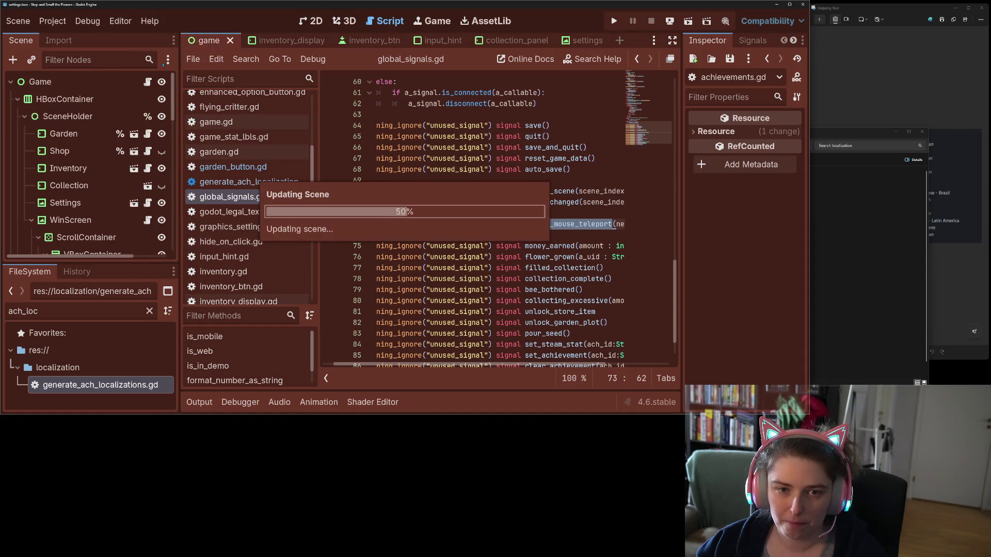
{"action": "left_click", "coordinate": [147, 83]}
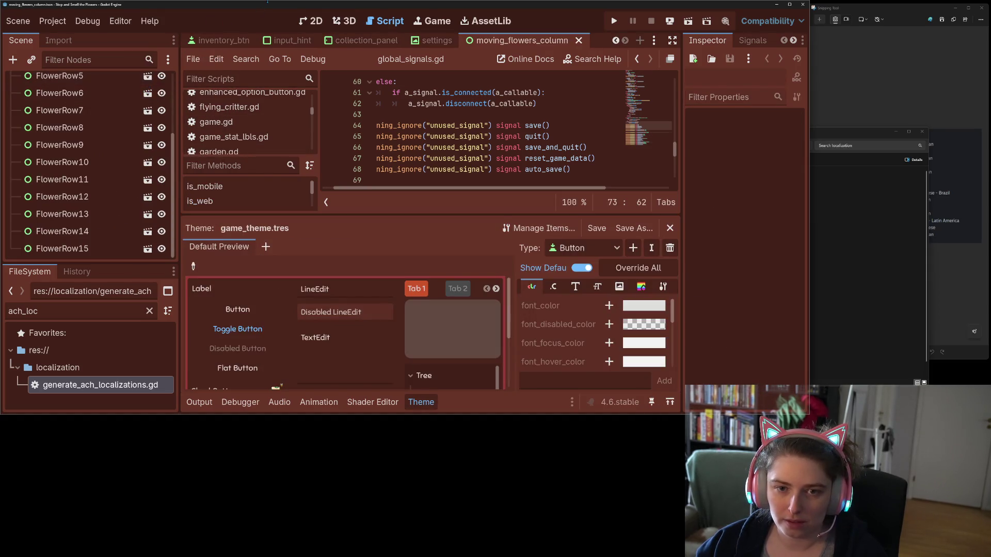
{"action": "left_click", "coordinate": [221, 40]}
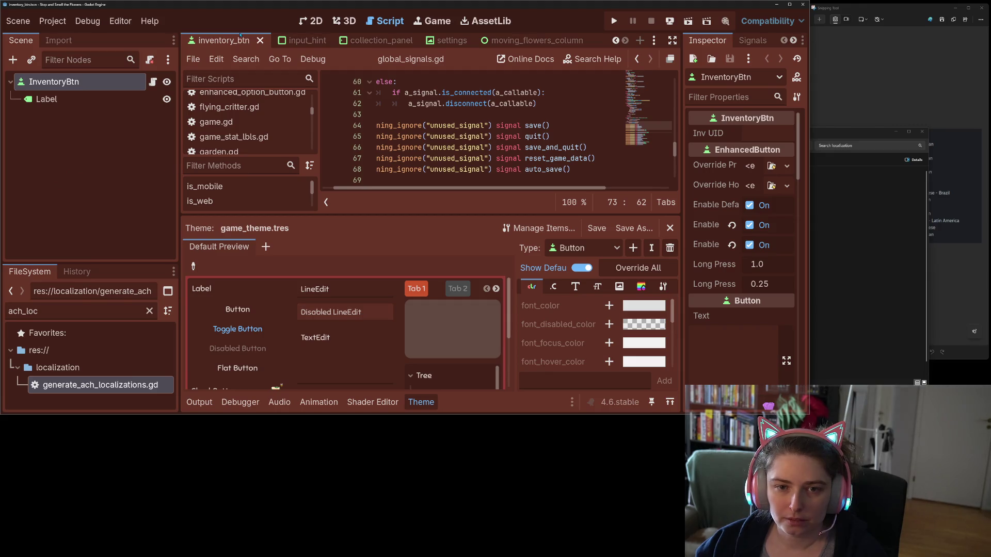
{"action": "left_click", "coordinate": [543, 40]}
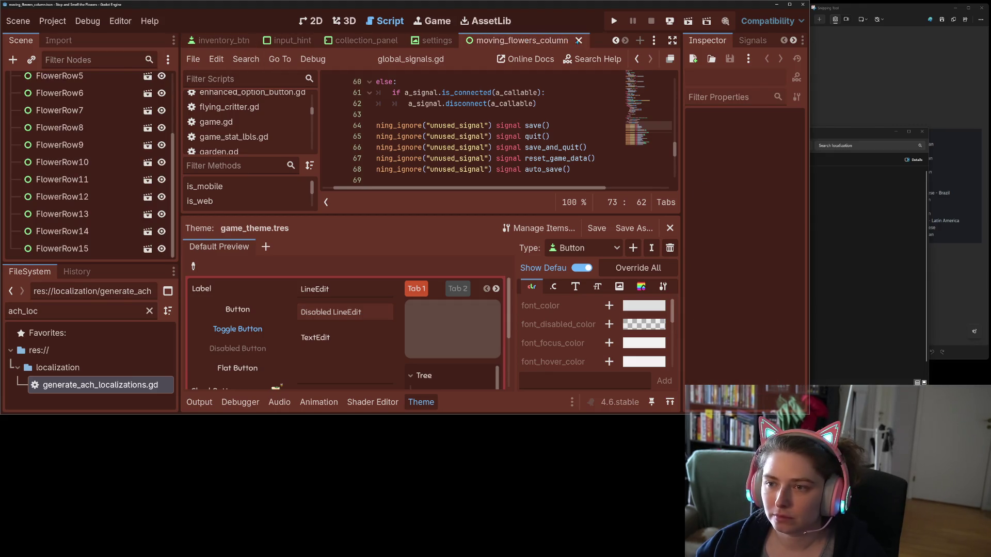
{"action": "left_click", "coordinate": [578, 41]}
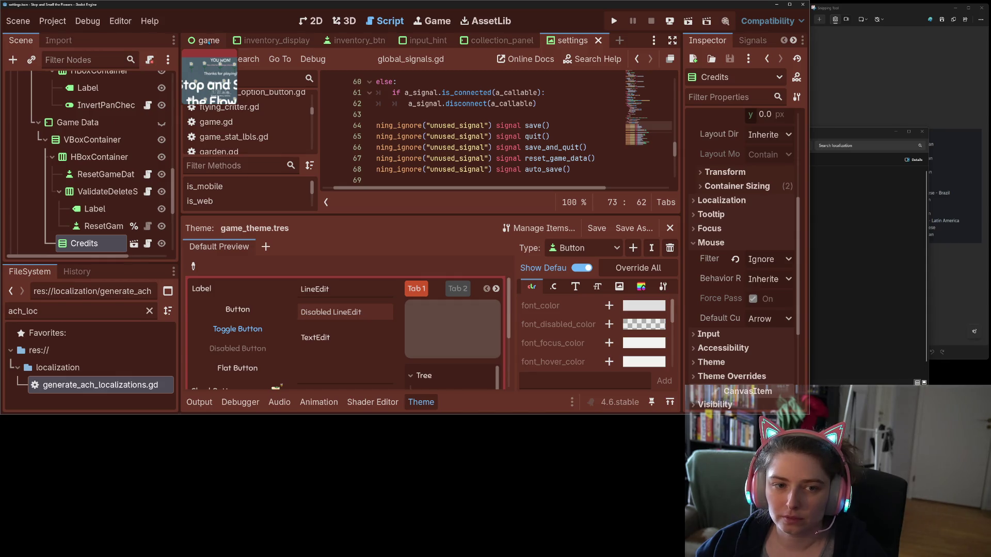
{"action": "left_click", "coordinate": [209, 42]}
{"action": "scroll", "coordinate": [112, 93], "scroll_direction": "up", "scroll_amount": 10}
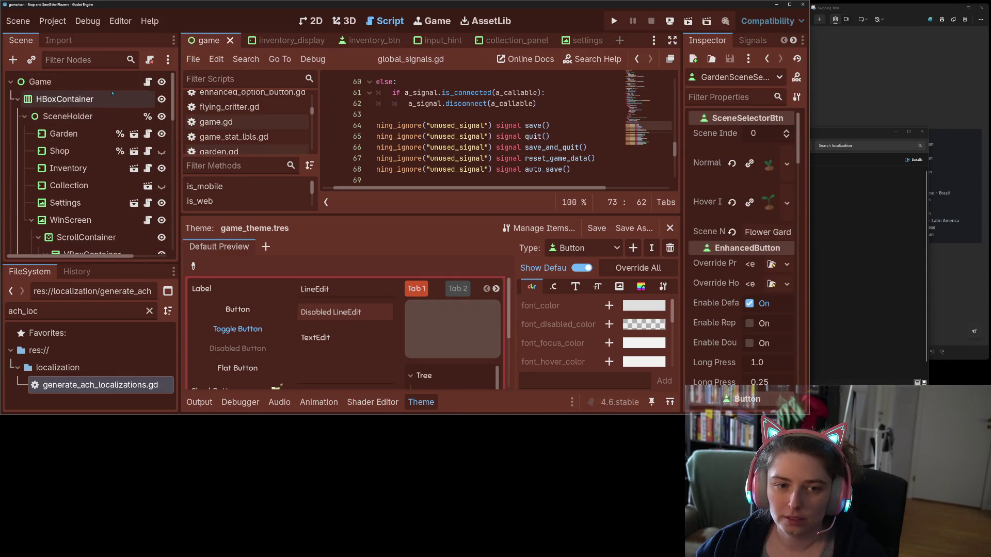
{"action": "left_click", "coordinate": [78, 81]}
{"action": "left_click", "coordinate": [147, 81]}
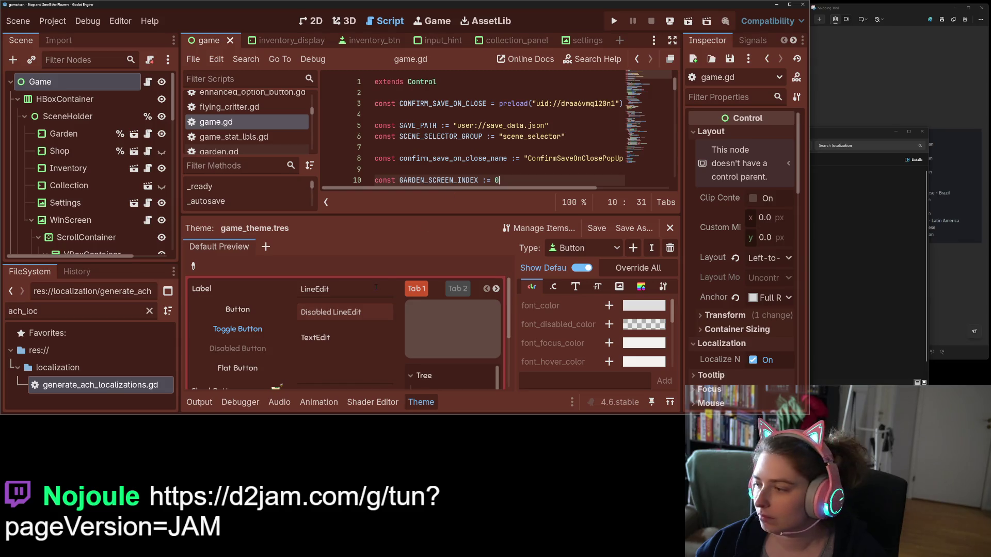
{"action": "left_click", "coordinate": [426, 398]}
- Below _input, start a func _on_silent_mouse_teleport(new_pos: Vector2) header
{"action": "scroll", "coordinate": [462, 276], "scroll_direction": "down", "scroll_amount": 7}
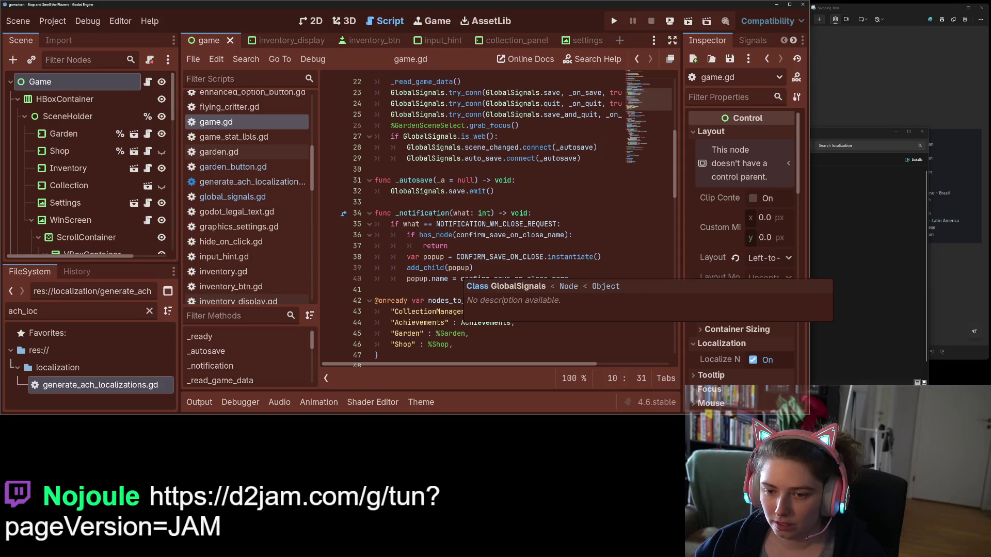
{"action": "scroll", "coordinate": [457, 277], "scroll_direction": "down", "scroll_amount": 11}
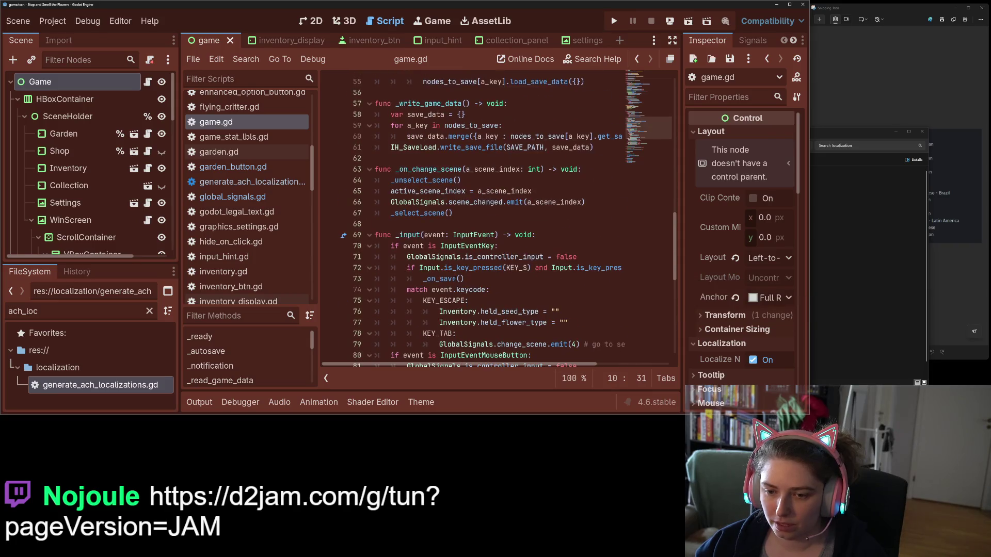
{"action": "left_click", "coordinate": [438, 221]}
{"action": "scroll", "coordinate": [434, 227], "scroll_direction": "down", "scroll_amount": 7}
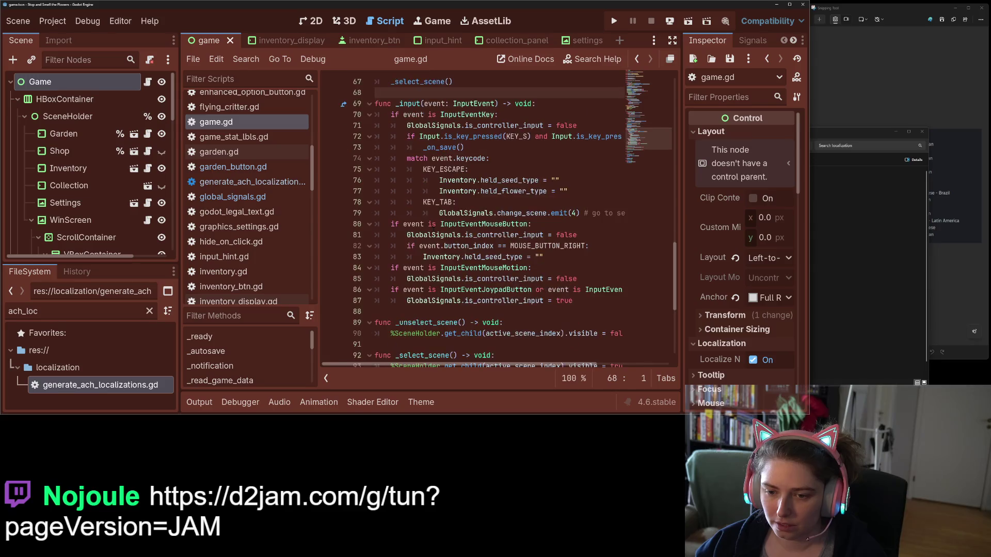
{"action": "left_click", "coordinate": [410, 212]}
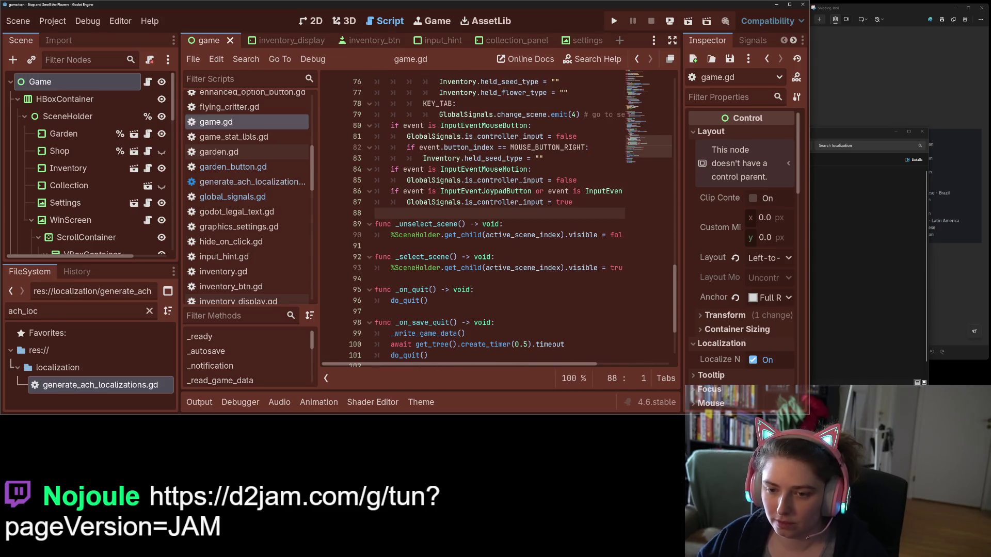
{"action": "key", "text": "Return"}
{"action": "type", "text": "func _on_t"}
{"action": "key", "text": "Return"}
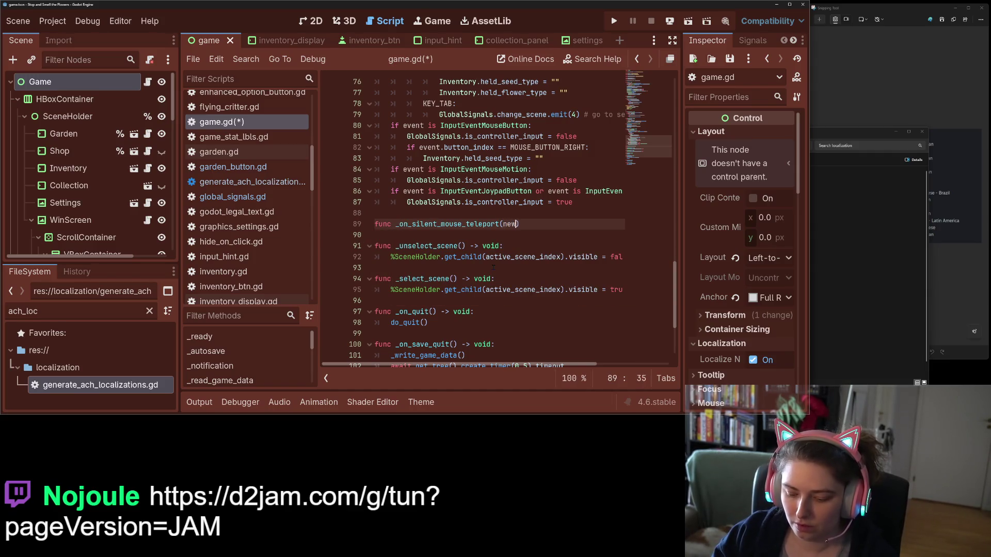
{"action": "type", "text": "_pos: Vector"}
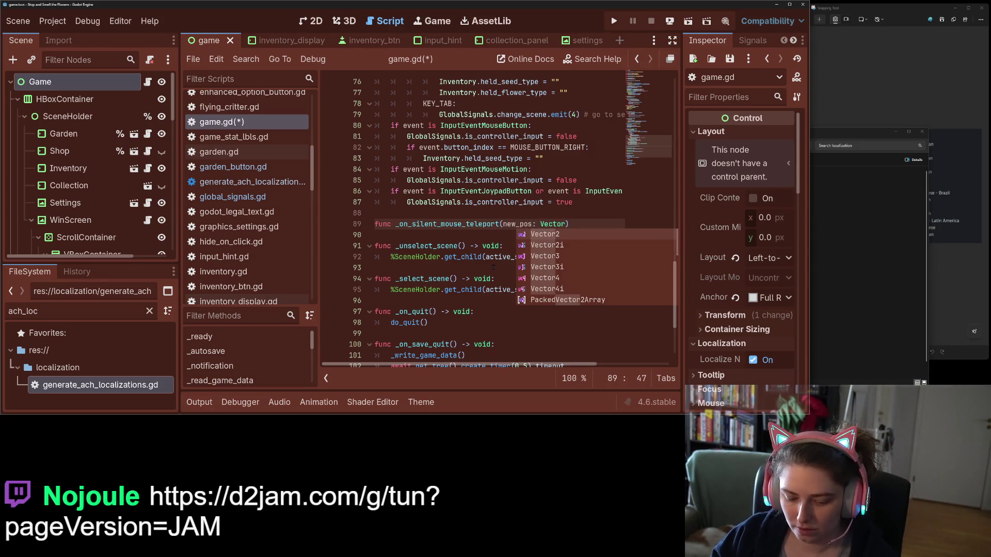
{"action": "key", "text": "Return"}
- Complete the header with -> void: and a pass body, then save game.gd
{"action": "key", "text": "Down"}
{"action": "key", "text": "Up"}
{"action": "key", "text": "End"}
{"action": "type", "text": "> void:"}
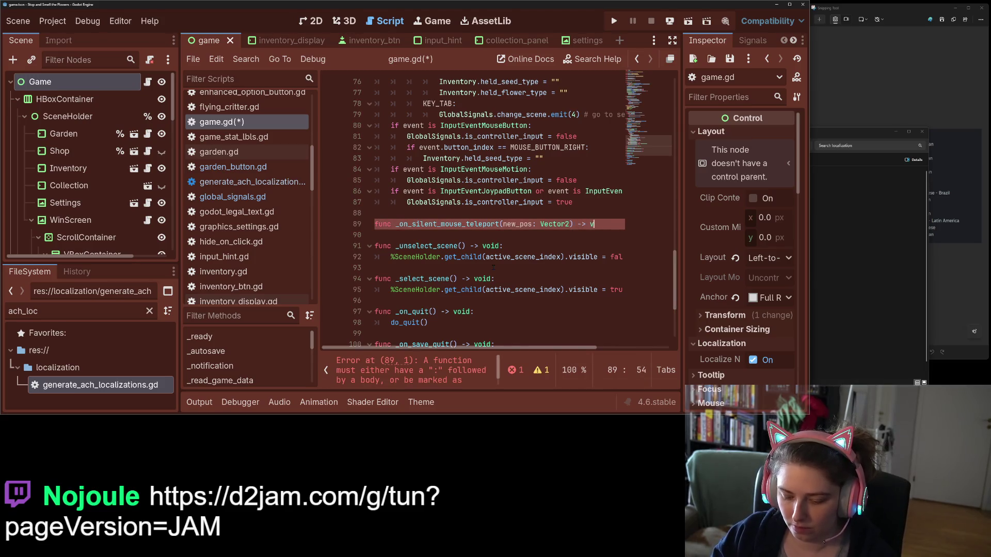
{"action": "key", "text": "Return"}
{"action": "type", "text": "pass"}
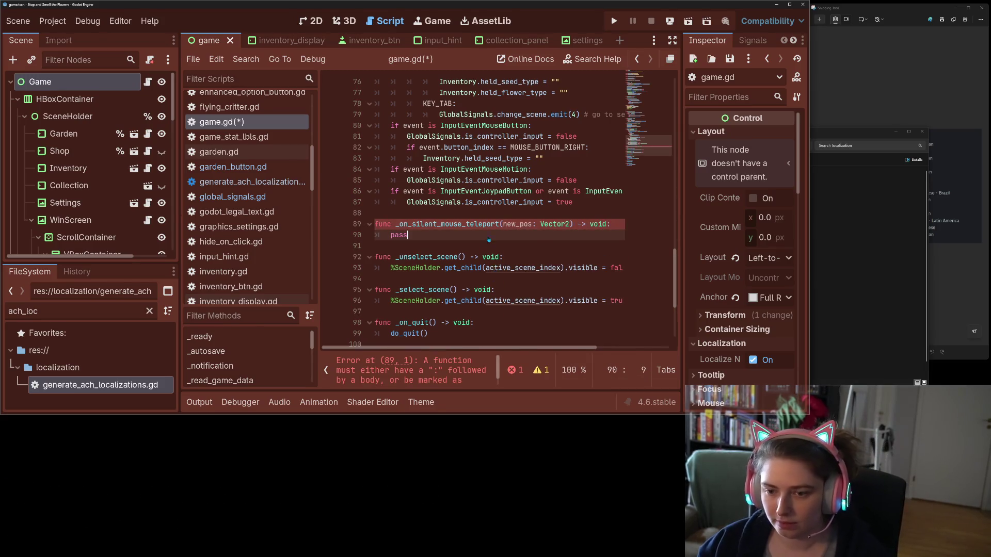
{"action": "key", "text": "ctrl+s"}
{"action": "left_click", "coordinate": [421, 402]}
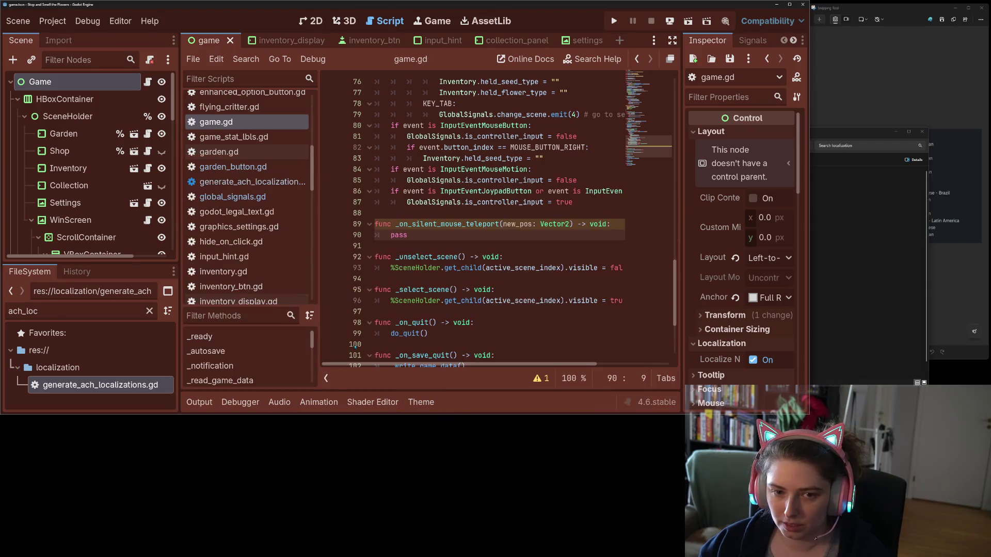
- Copy the handler name and start a GlobalSignals line in _ready above the garden focus call
{"action": "double_click", "coordinate": [452, 225]}
{"action": "scroll", "coordinate": [453, 232], "scroll_direction": "up", "scroll_amount": 13}
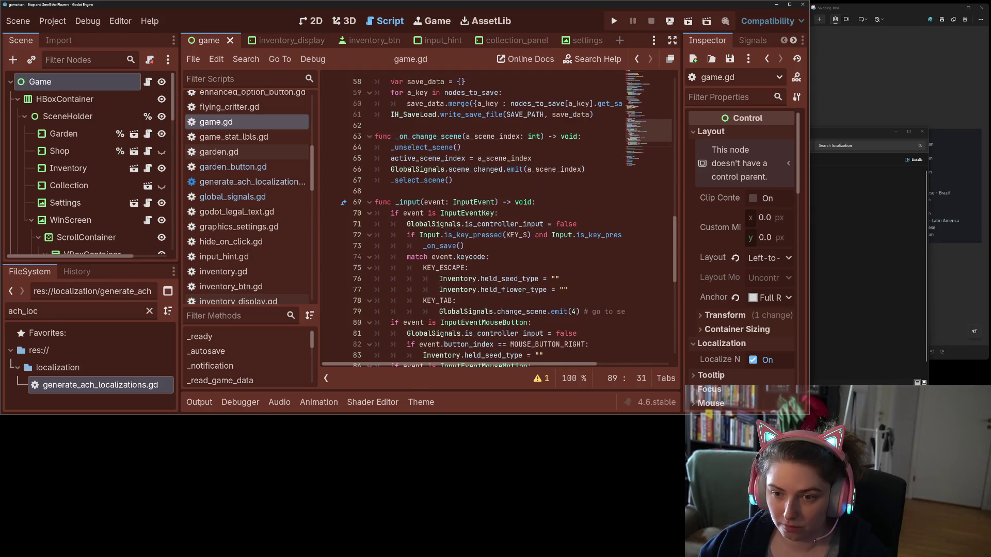
{"action": "scroll", "coordinate": [453, 232], "scroll_direction": "up", "scroll_amount": 10}
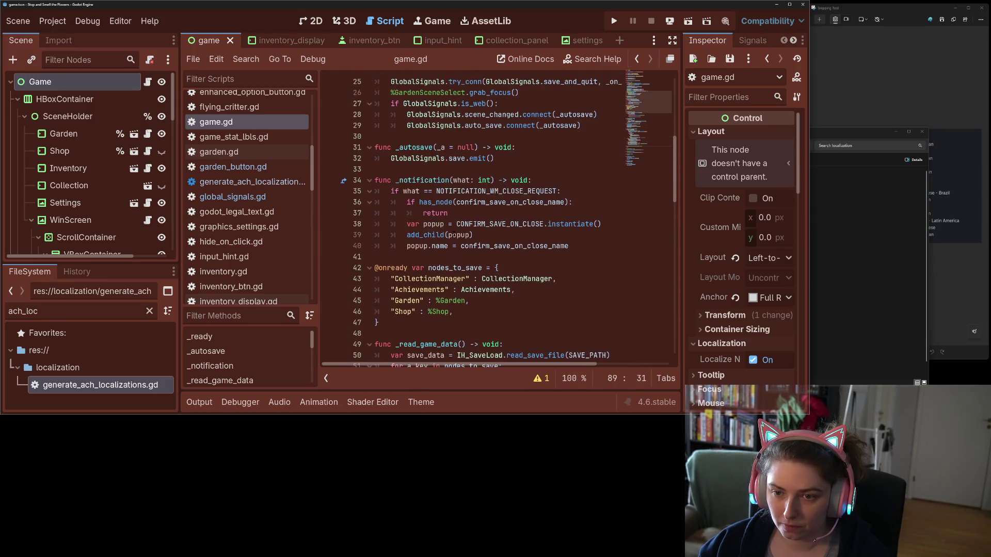
{"action": "left_click", "coordinate": [511, 279]}
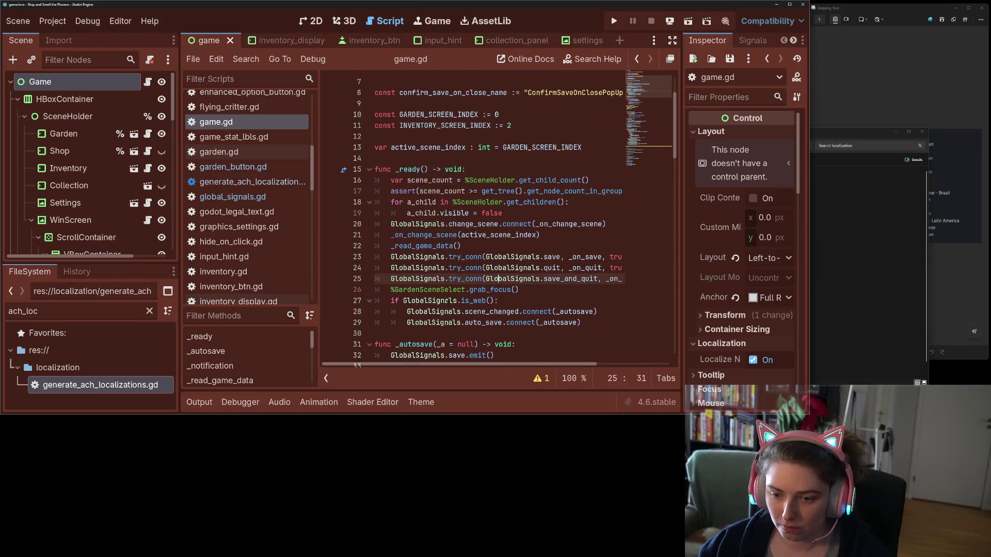
{"action": "left_click", "coordinate": [391, 290]}
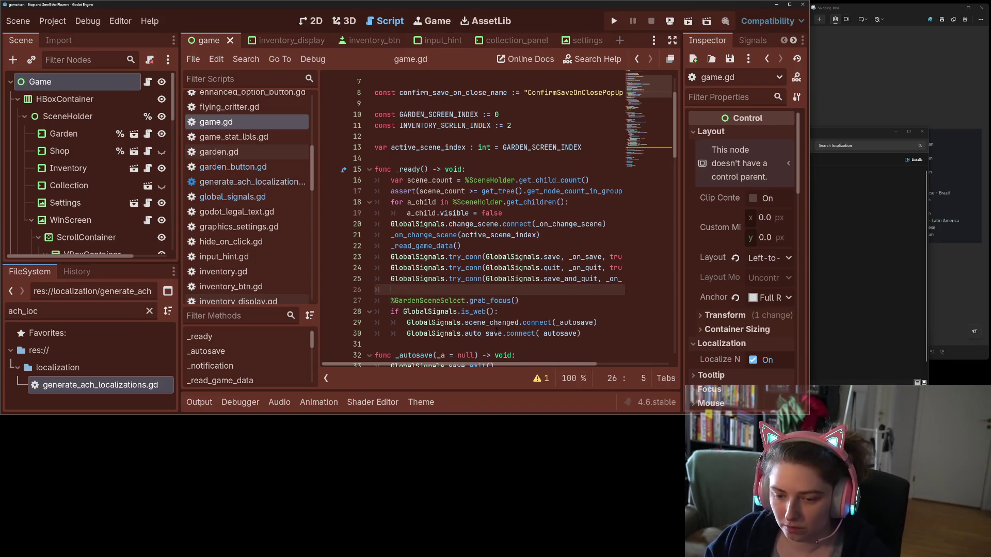
{"action": "key", "text": "Return"}
{"action": "key", "text": "Up"}
{"action": "type", "text": "Glo"}
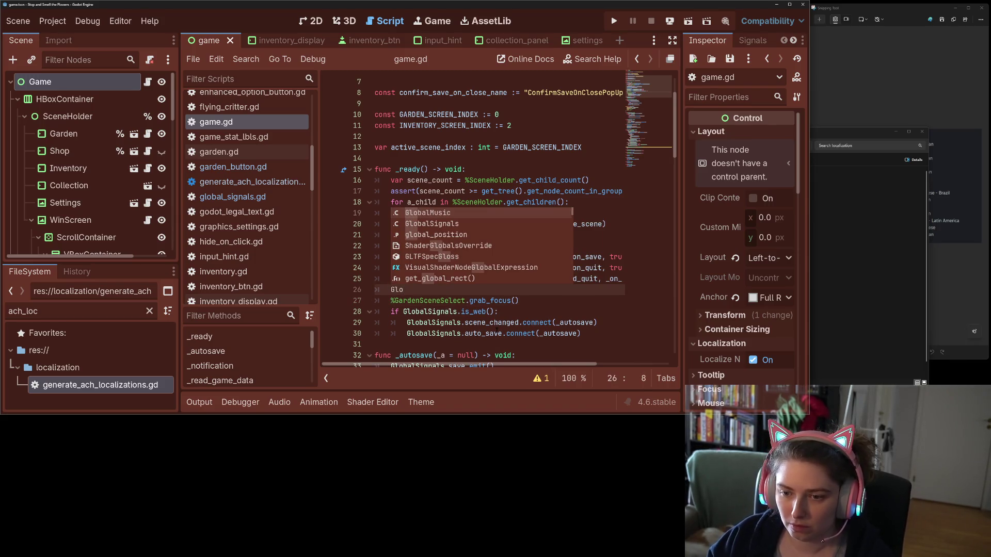
{"action": "key", "text": "Down"}
{"action": "key", "text": "Return"}
- Complete it as GlobalSignals.silent_mouse_teleport.connect(_on_silent_mouse_teleport) and save game.gd
{"action": "type", "text": "._on_silent_mouse_teleport."}
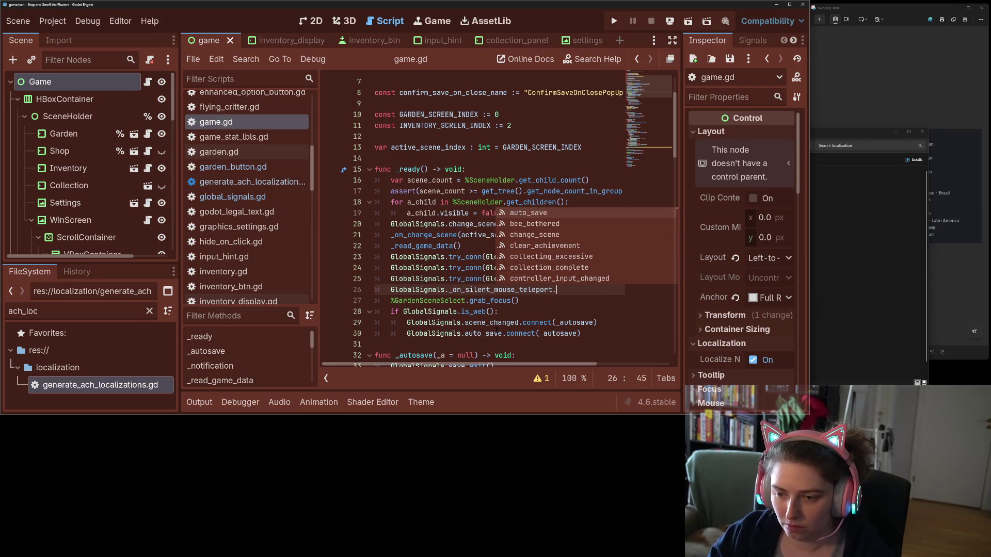
{"action": "key", "text": "Return"}
{"action": "key", "text": "ctrl+BackSpace"}
{"action": "type", "text": "sil"}
{"action": "key", "text": "Return"}
{"action": "type", "text": ".con"}
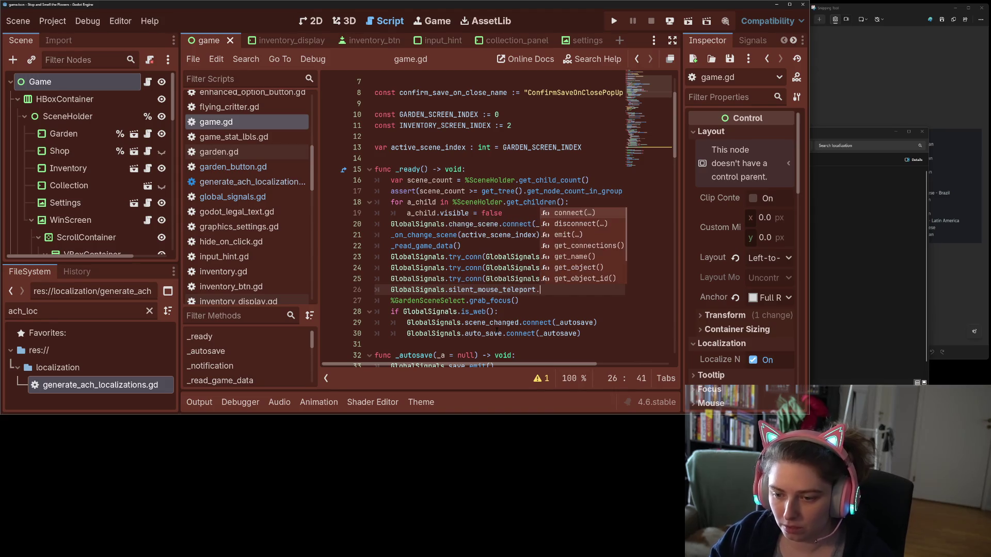
{"action": "key", "text": "Return"}
{"action": "type", "text": "_on_s"}
{"action": "key", "text": "Return"}
{"action": "key", "text": "ctrl+s"}
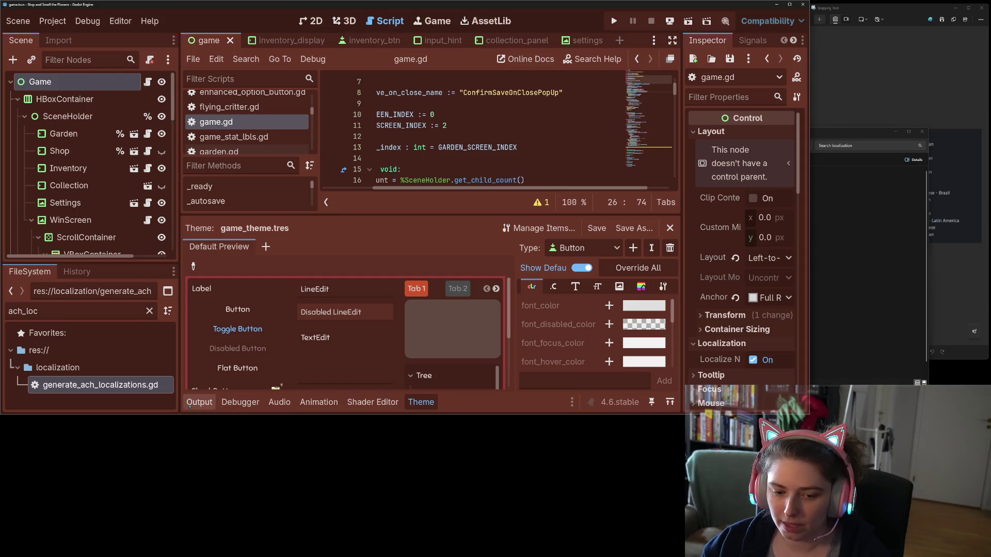
- Hide the side docks and bottom panel, then copy GlobalSignals.silent_mouse_teleport from the new line
{"action": "left_click", "coordinate": [76, 102]}
{"action": "left_click", "coordinate": [56, 82]}
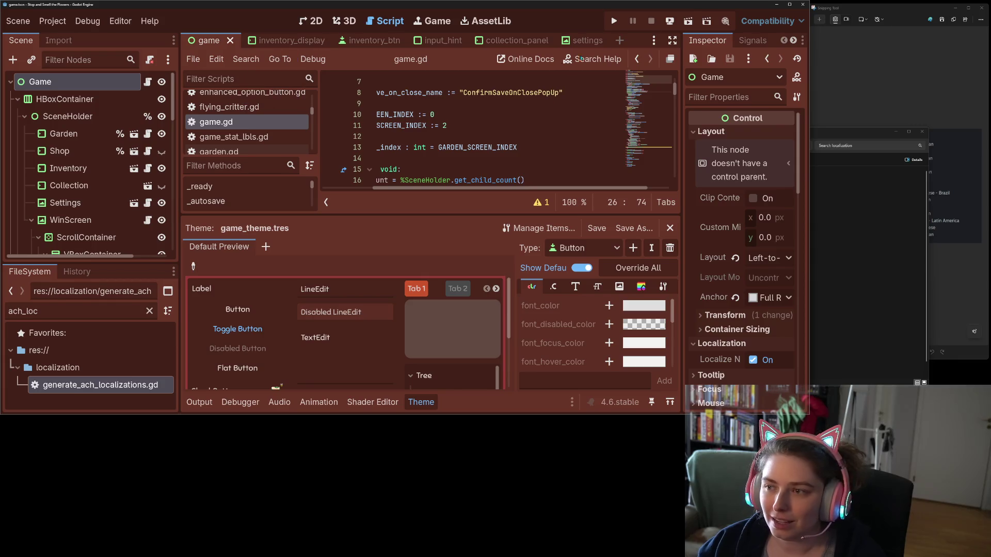
{"action": "left_click", "coordinate": [673, 42]}
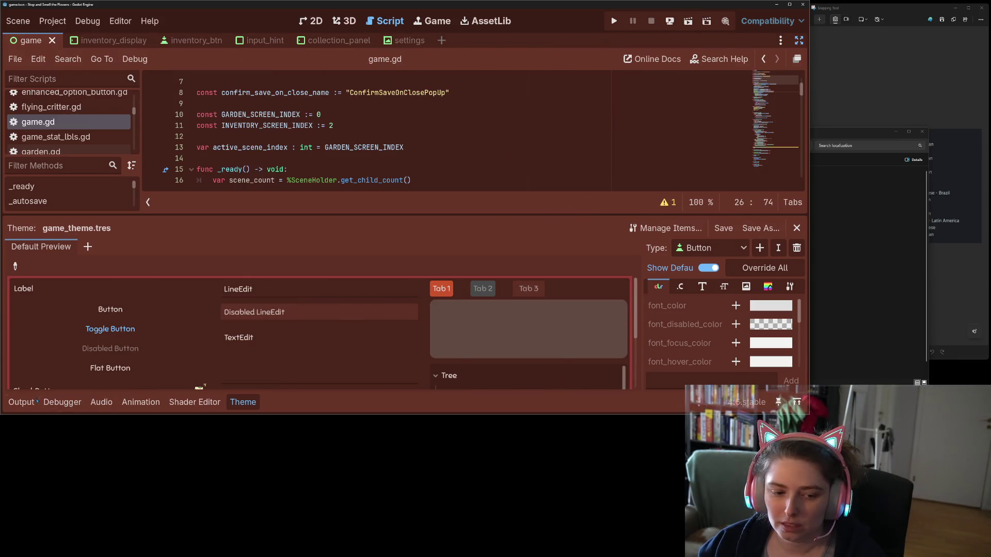
{"action": "left_click", "coordinate": [21, 402]}
{"action": "left_click", "coordinate": [21, 402]}
{"action": "left_click", "coordinate": [449, 257]}
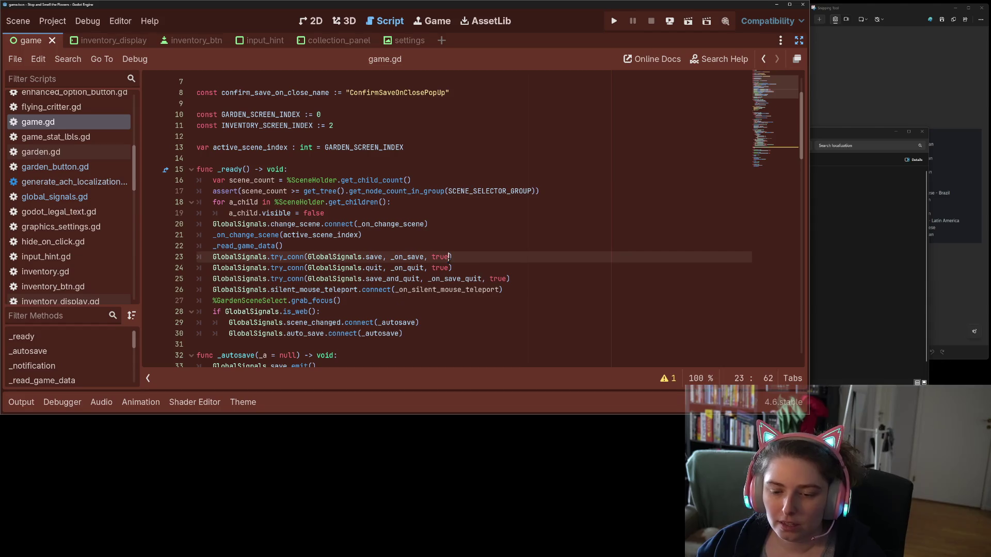
{"action": "double_click", "coordinate": [329, 291]}
{"action": "left_click", "coordinate": [341, 301]}
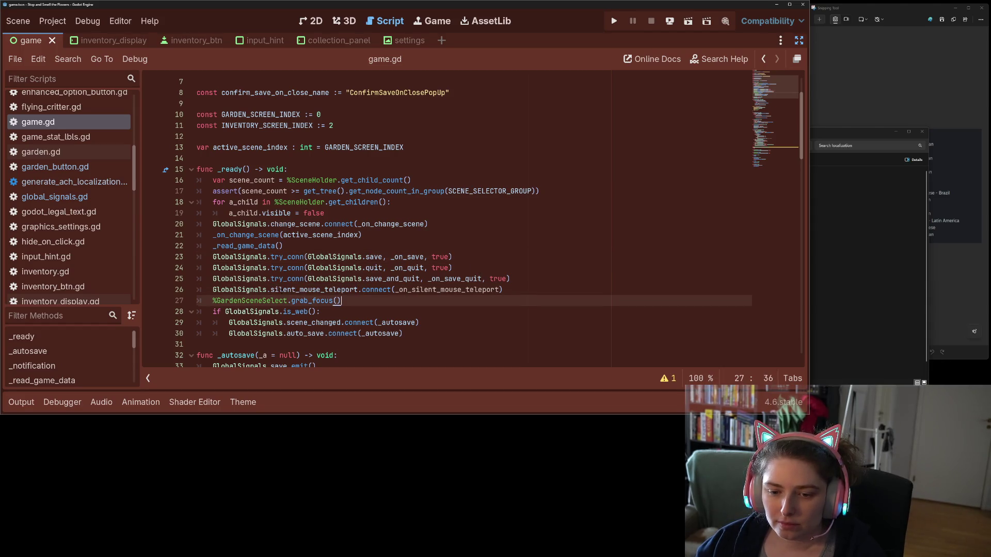
{"action": "left_click_drag", "start_coordinate": [213, 289], "coordinate": [358, 290]}
{"action": "key", "text": "ctrl+c"}
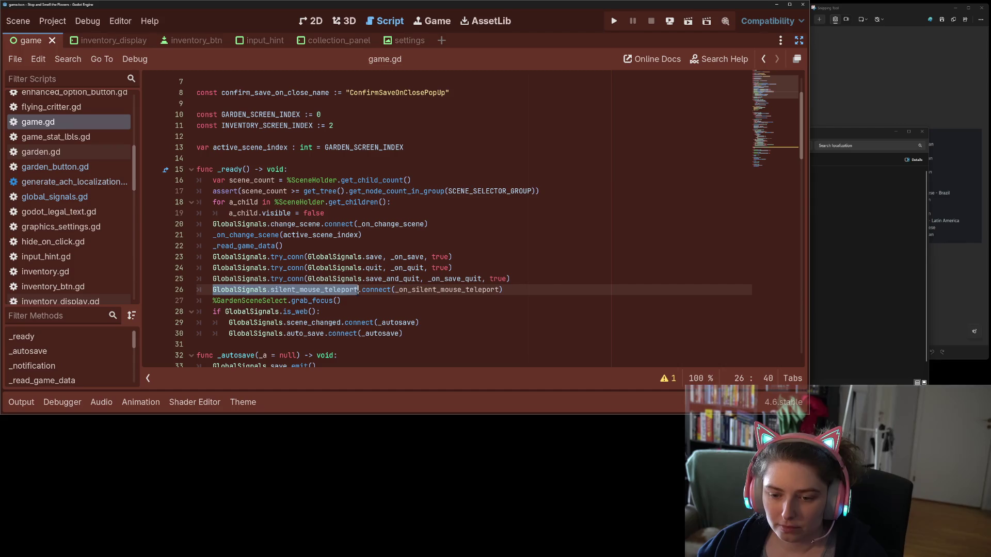
- In garden_button.gd, replace the warp_mouse lines with GlobalSignals.silent_mouse_teleport.emit(mouse_pos) and save
{"action": "left_click", "coordinate": [103, 170]}
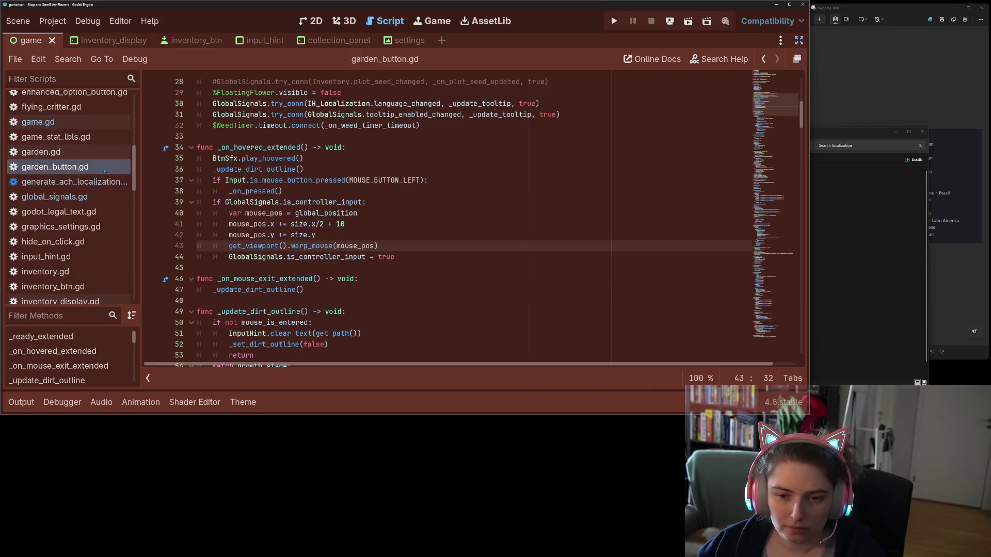
{"action": "key", "text": "Up"}
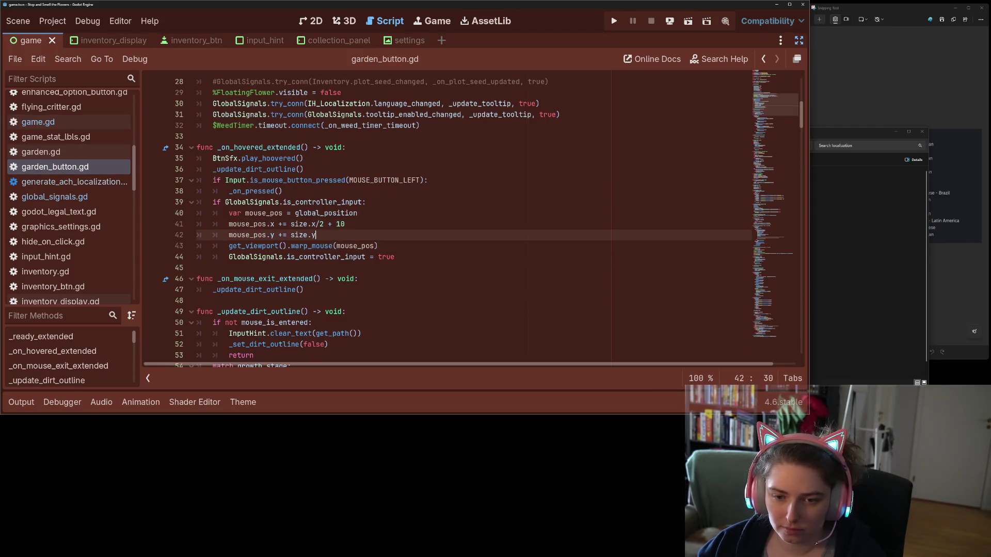
{"action": "key", "text": "Return"}
{"action": "key", "text": "ctrl+v"}
{"action": "type", "text": "emit(mous"}
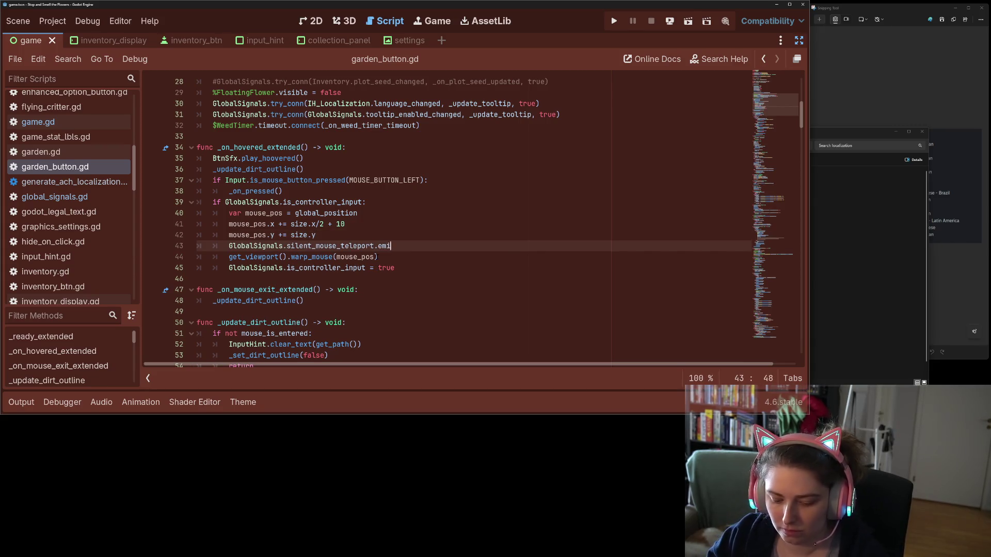
{"action": "key", "text": "Return"}
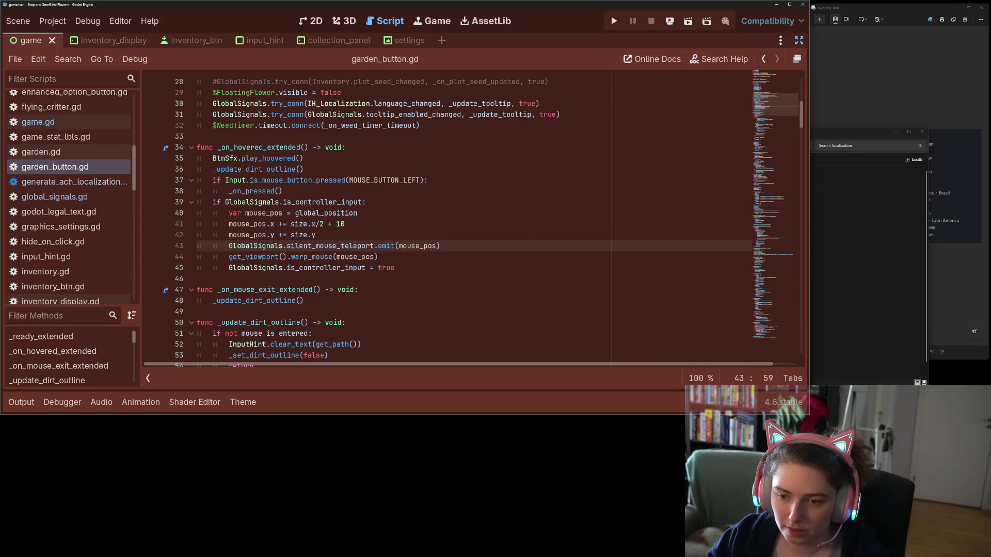
{"action": "left_click_drag", "start_coordinate": [395, 267], "coordinate": [197, 257]}
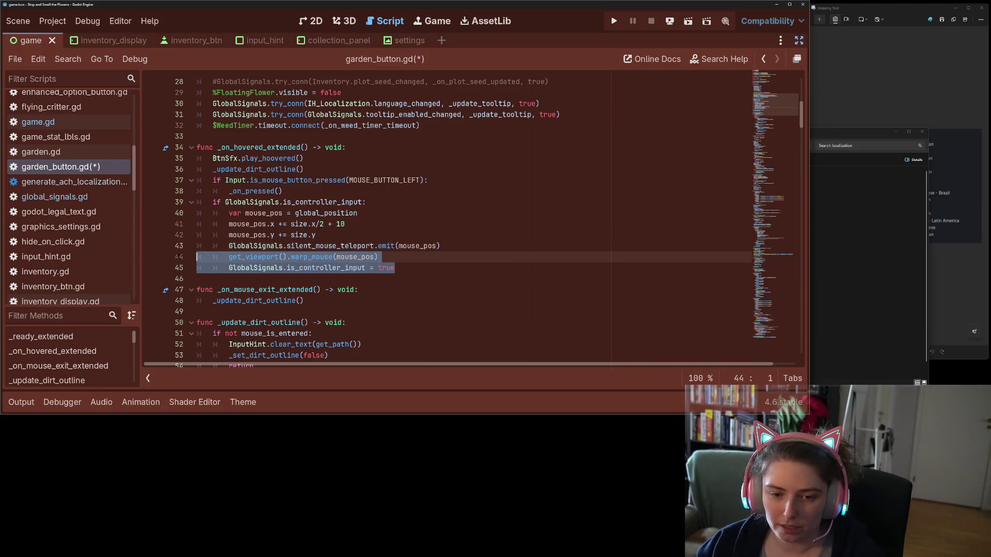
{"action": "key", "text": "BackSpace"}
{"action": "key", "text": "BackSpace"}
{"action": "key", "text": "ctrl+s"}
{"action": "scroll", "coordinate": [63, 212], "scroll_direction": "up", "scroll_amount": 3}
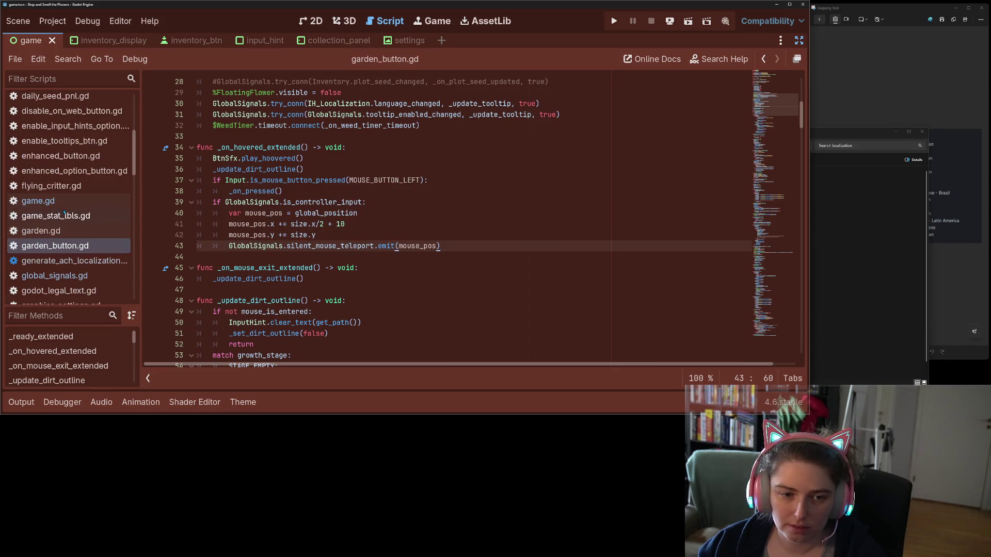
- In game.gd, replace the placeholder pass in _on_silent_mouse_teleport with the copied warp_mouse snippet
{"action": "left_click", "coordinate": [51, 205]}
{"action": "scroll", "coordinate": [473, 222], "scroll_direction": "down", "scroll_amount": 11}
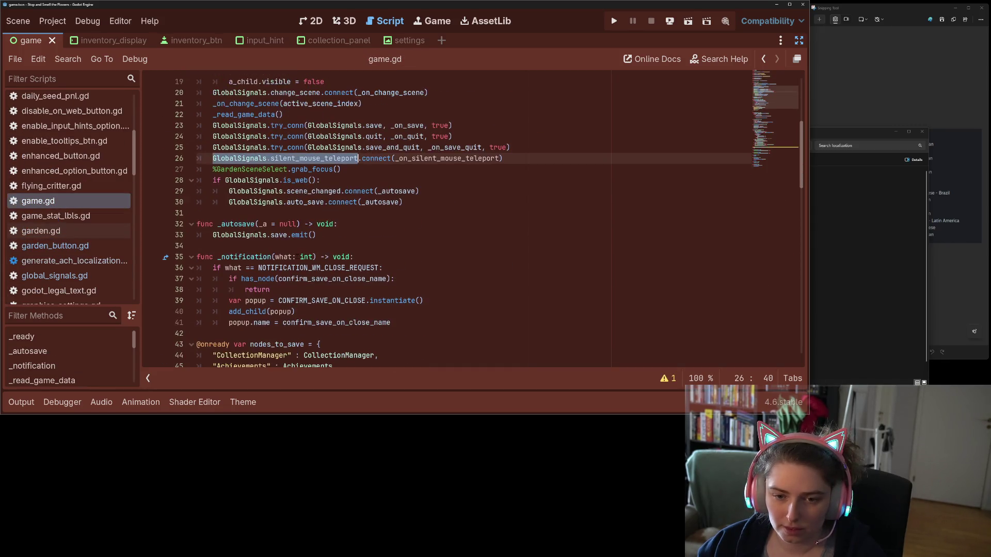
{"action": "scroll", "coordinate": [310, 256], "scroll_direction": "down", "scroll_amount": 14}
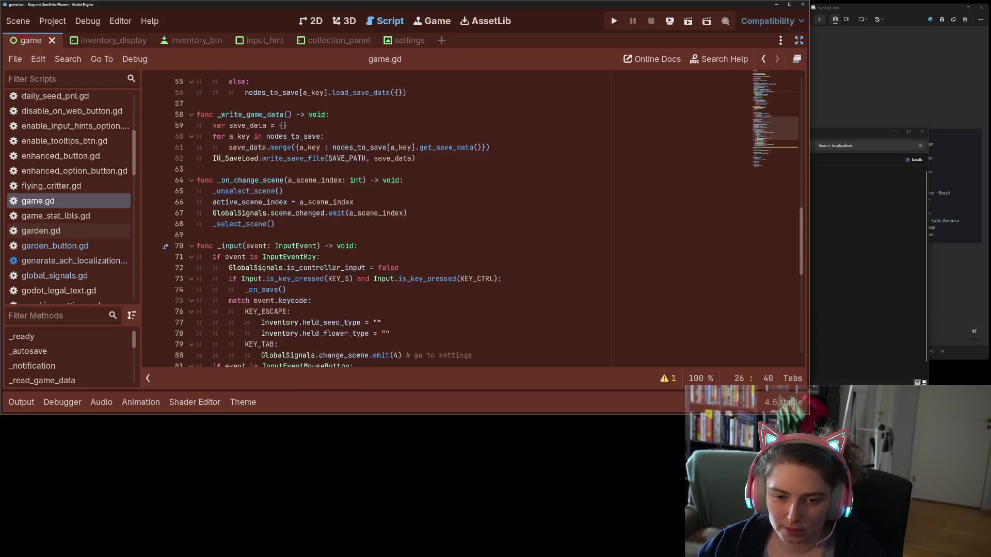
{"action": "double_click", "coordinate": [221, 181]}
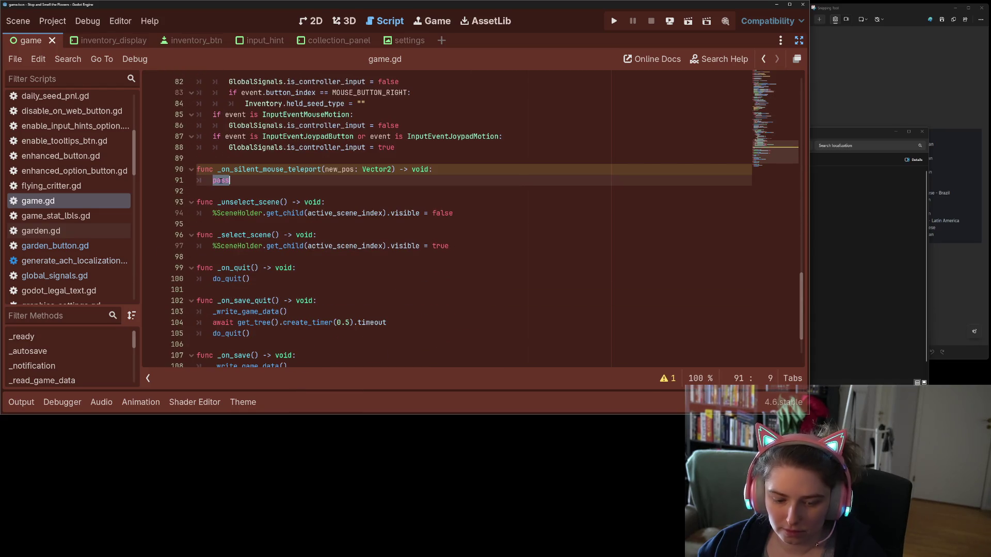
{"action": "key", "text": "super+v"}
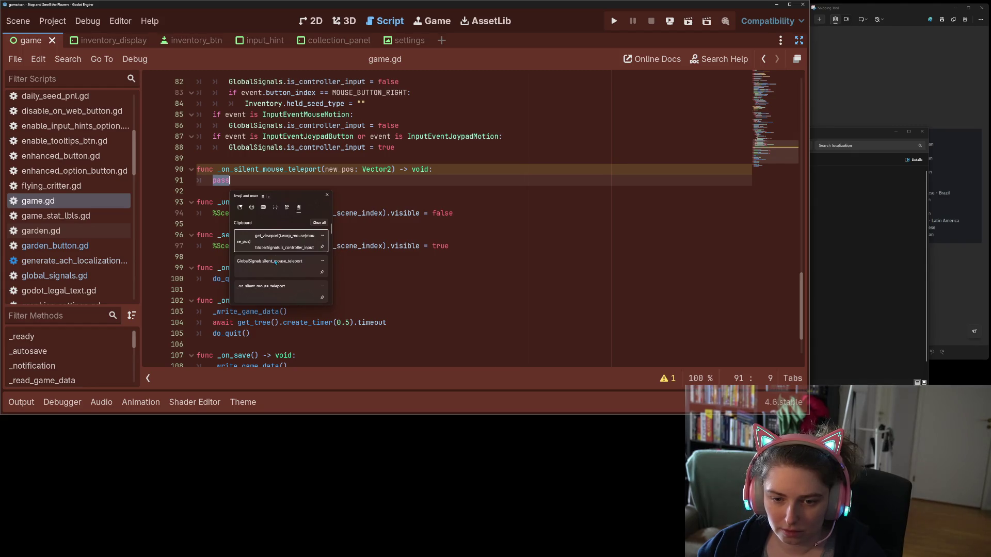
{"action": "left_click", "coordinate": [294, 237]}
{"action": "left_click", "coordinate": [242, 181]}
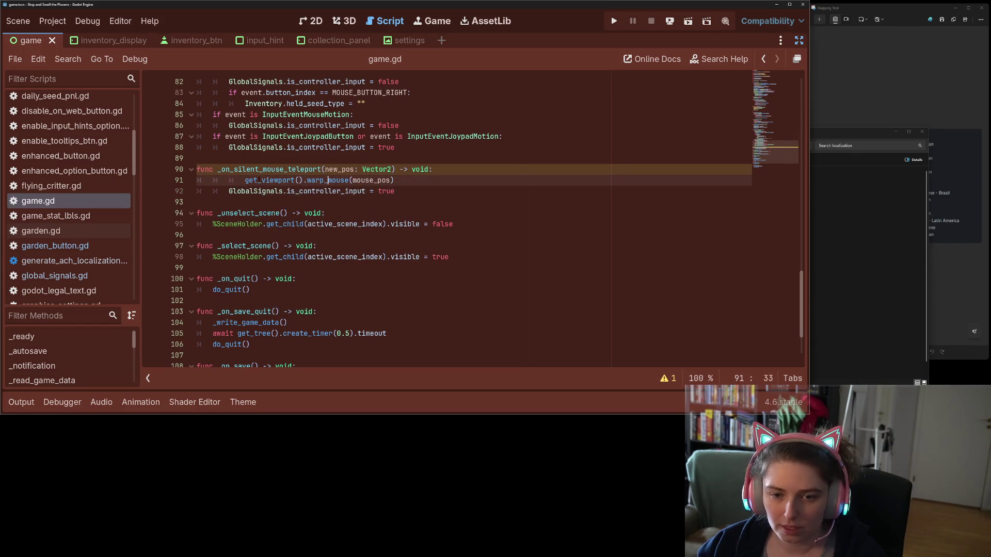
{"action": "key", "text": "BackSpace"}
- Change the warp_mouse argument from mouse_pos to the parameter new_pos
{"action": "double_click", "coordinate": [339, 181]}
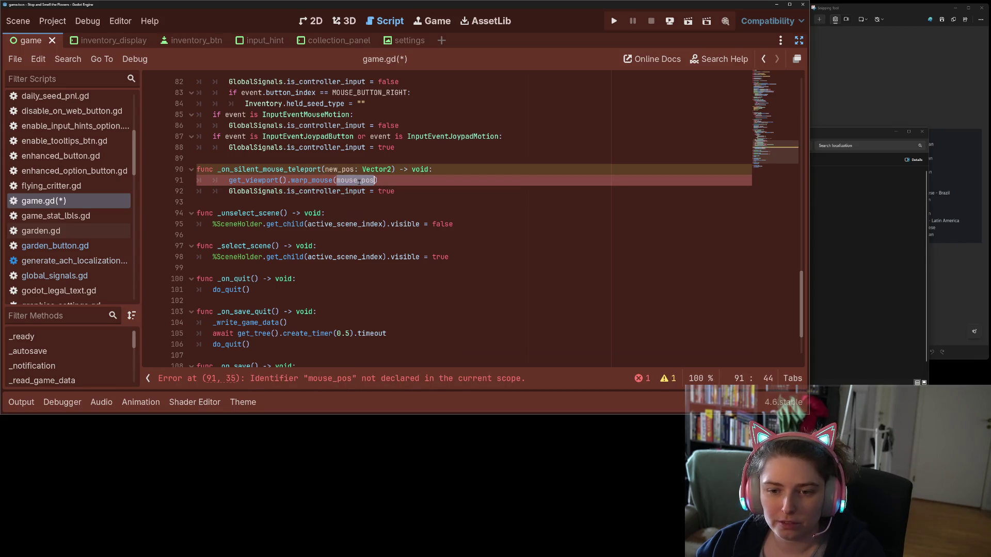
{"action": "double_click", "coordinate": [342, 170]}
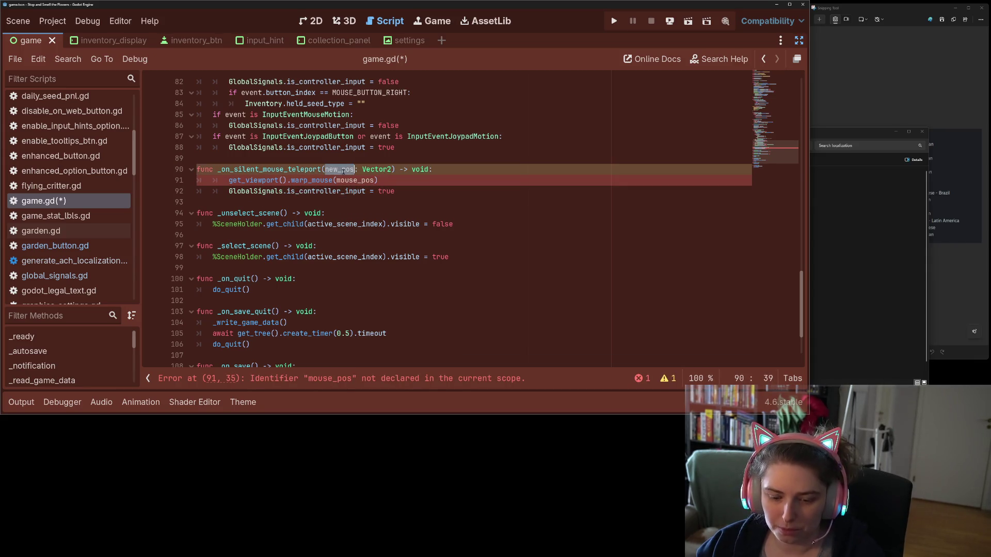
{"action": "key", "text": "ctrl+c"}
{"action": "double_click", "coordinate": [351, 180]}
{"action": "key", "text": "ctrl+v"}
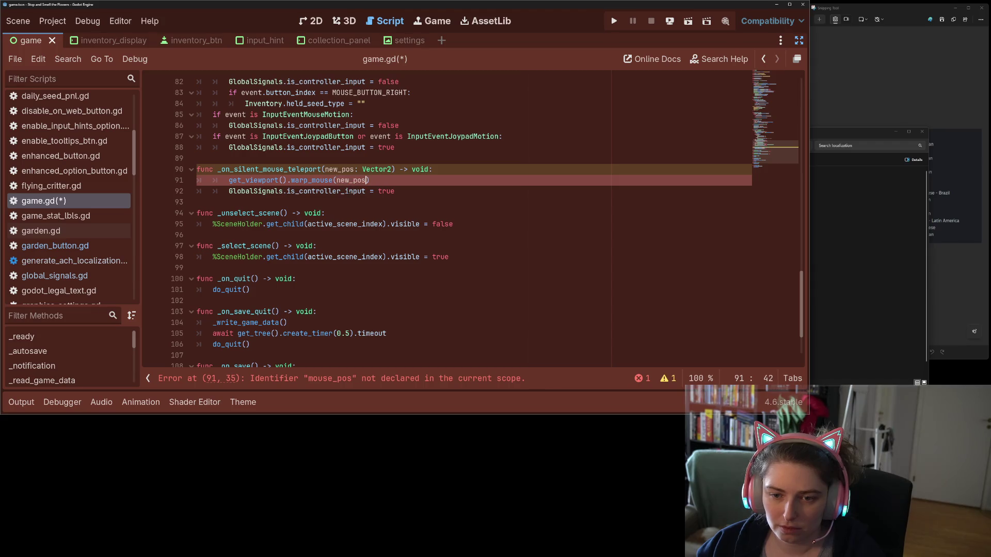
- Review the script's is_controller_input uses and return to the teleport function header
{"action": "double_click", "coordinate": [337, 191]}
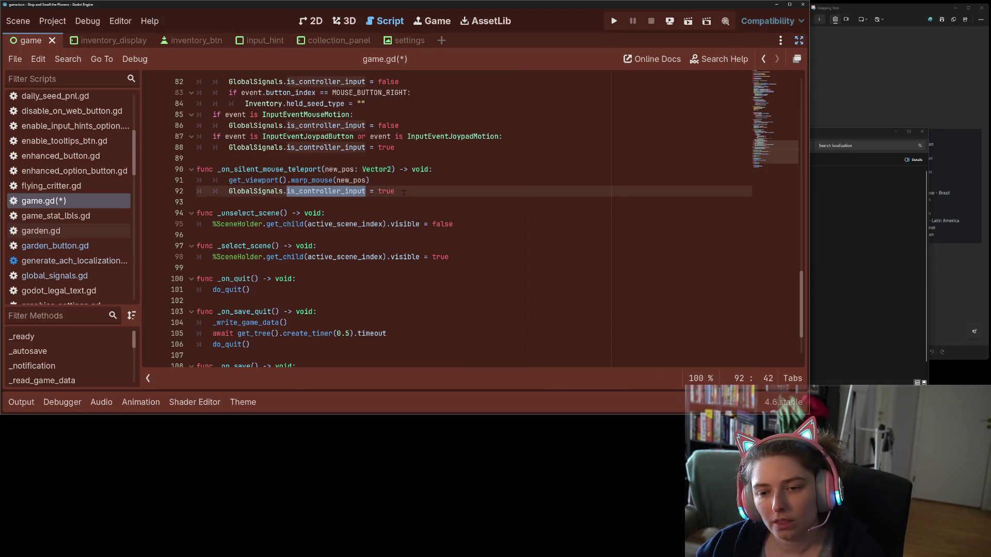
{"action": "left_click", "coordinate": [403, 192]}
{"action": "scroll", "coordinate": [399, 220], "scroll_direction": "up", "scroll_amount": 1}
{"action": "scroll", "coordinate": [399, 220], "scroll_direction": "up", "scroll_amount": 4}
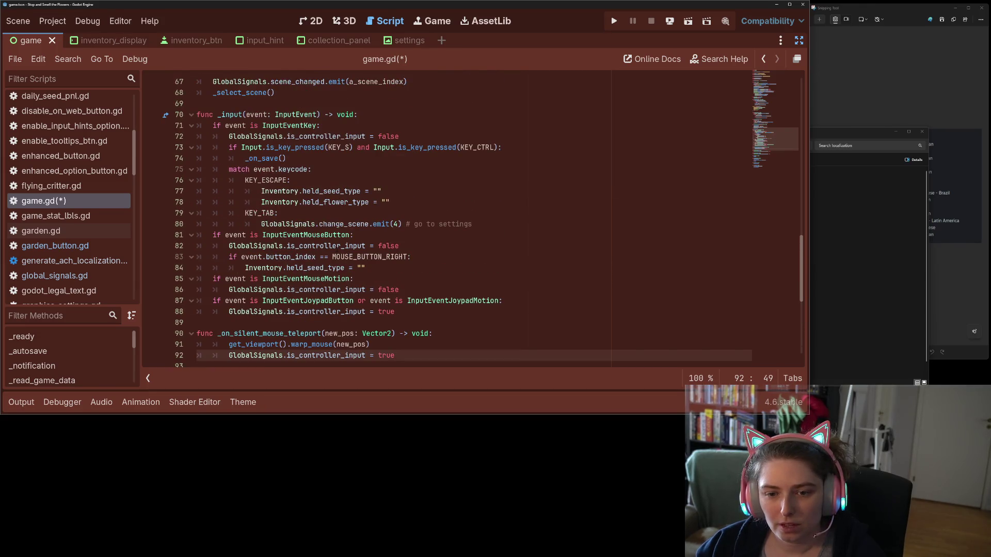
{"action": "double_click", "coordinate": [328, 290]}
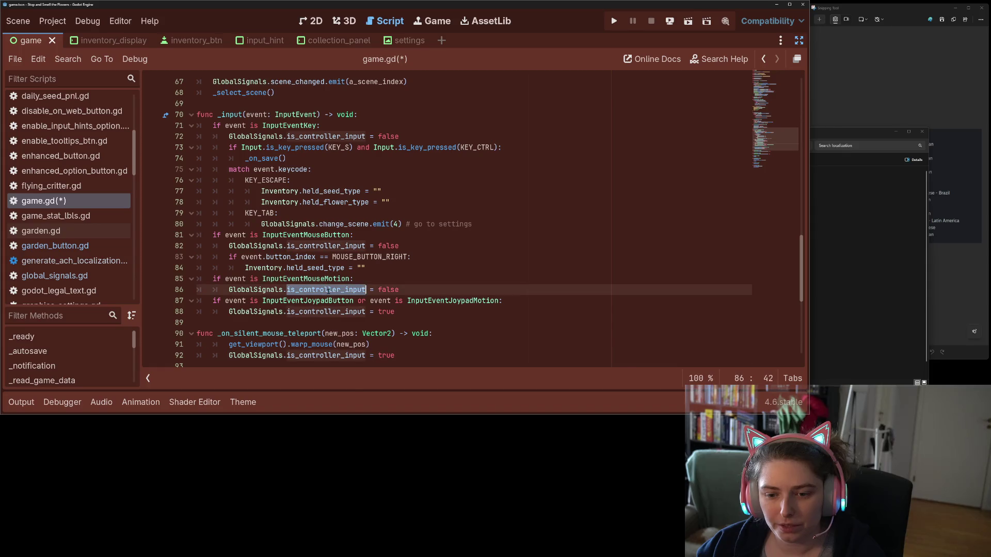
{"action": "left_click", "coordinate": [328, 290]}
{"action": "scroll", "coordinate": [328, 290], "scroll_direction": "up", "scroll_amount": 1}
{"action": "scroll", "coordinate": [328, 290], "scroll_direction": "down", "scroll_amount": 1}
{"action": "scroll", "coordinate": [328, 290], "scroll_direction": "up", "scroll_amount": 2}
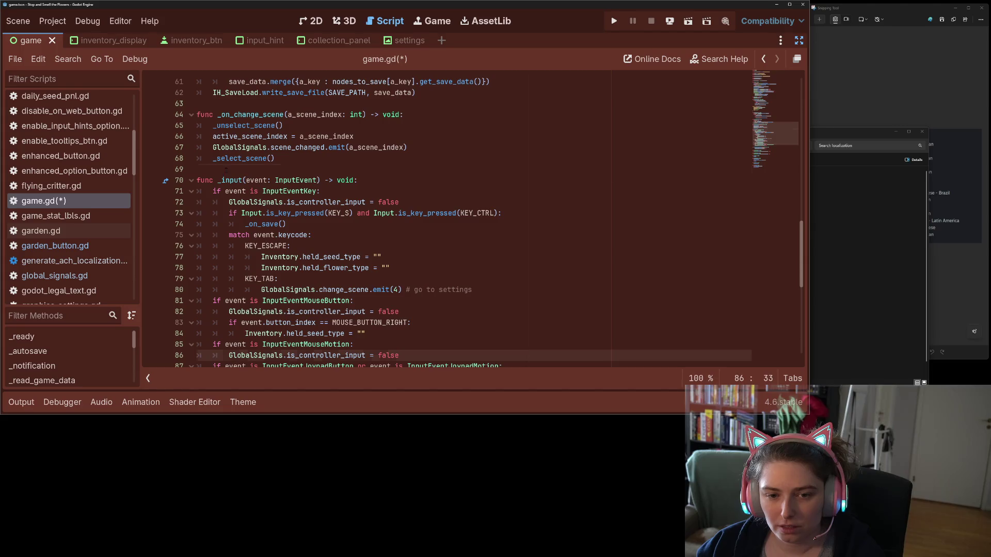
{"action": "left_click", "coordinate": [226, 169]}
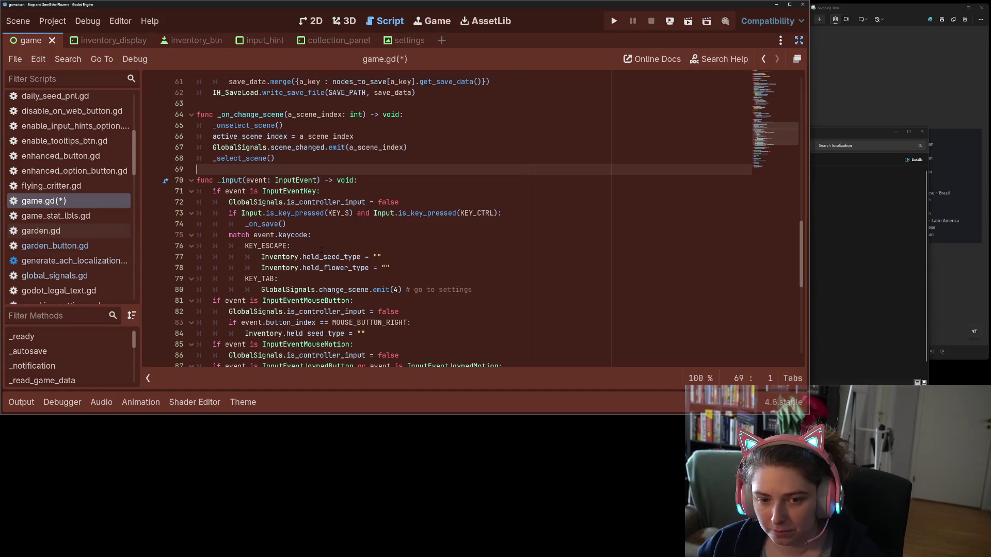
{"action": "scroll", "coordinate": [317, 256], "scroll_direction": "down", "scroll_amount": 6}
{"action": "left_click", "coordinate": [445, 202]}
- Insert set_process_input(false) as the first line of the teleport function
{"action": "key", "text": "Return"}
{"action": "type", "text": "se"}
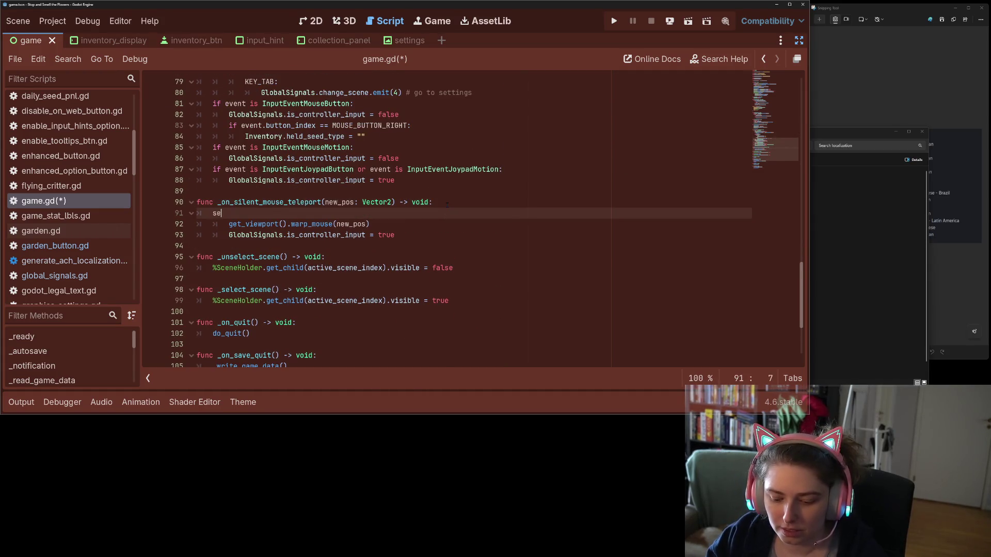
{"action": "type", "text": "t_inpu"}
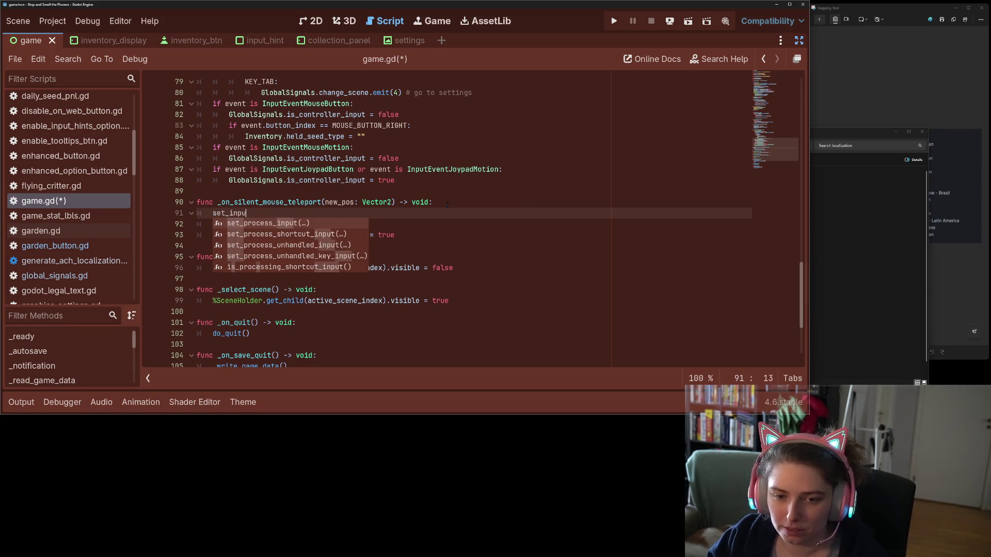
{"action": "key", "text": "Return"}
{"action": "type", "text": "false"}
- Add a new line at the function's end and unindent lines 92–93 by one level
{"action": "key", "text": "Down"}
{"action": "key", "text": "Down"}
{"action": "key", "text": "End"}
{"action": "key", "text": "Return"}
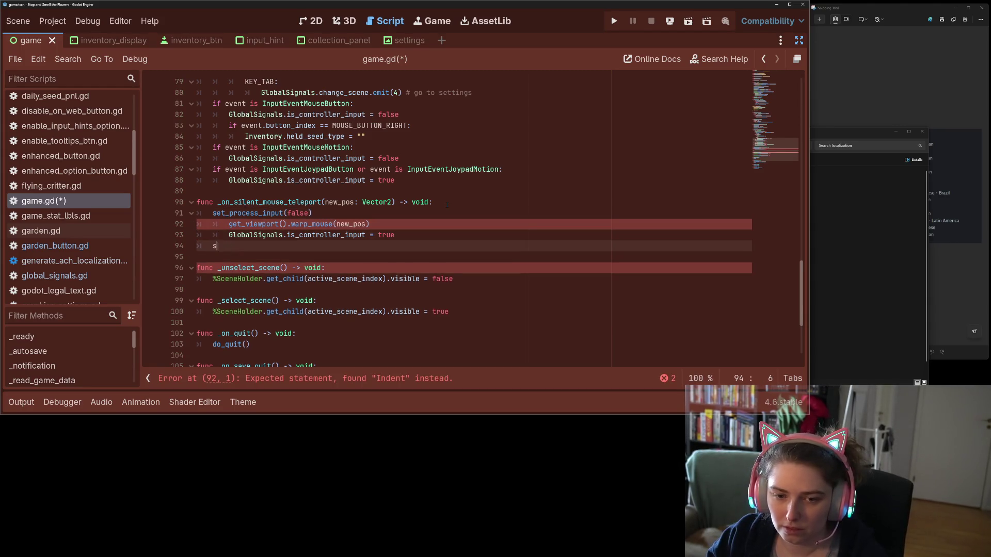
{"action": "type", "text": "et_in"}
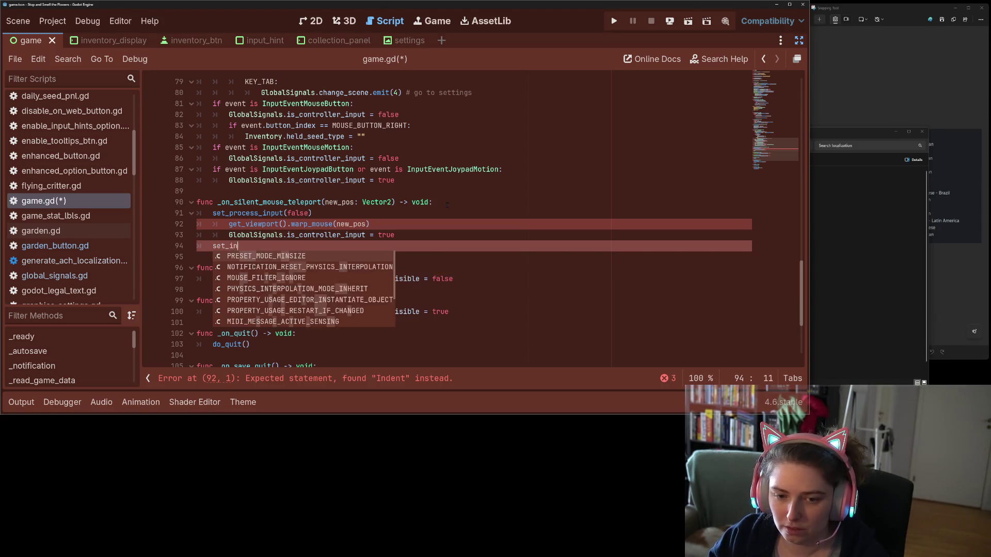
{"action": "key", "text": "BackSpace"}
{"action": "key", "text": "BackSpace"}
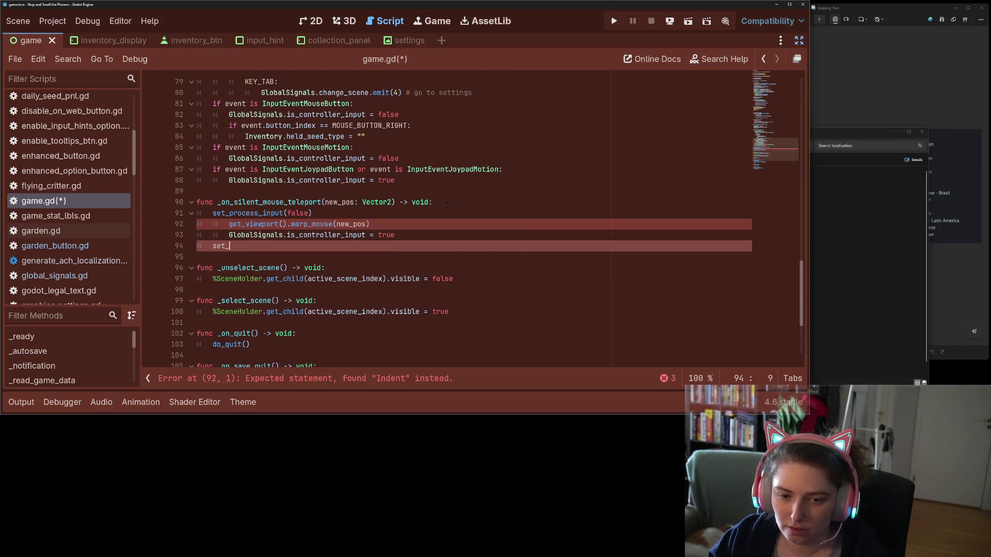
{"action": "key", "text": "Up"}
{"action": "key", "text": "shift+Tab"}
{"action": "key", "text": "Up"}
{"action": "key", "text": "shift+Tab"}
{"action": "key", "text": "Down"}
{"action": "key", "text": "Down"}
- Complete the function's closing line as set_process_input(true)
{"action": "type", "text": "pro"}
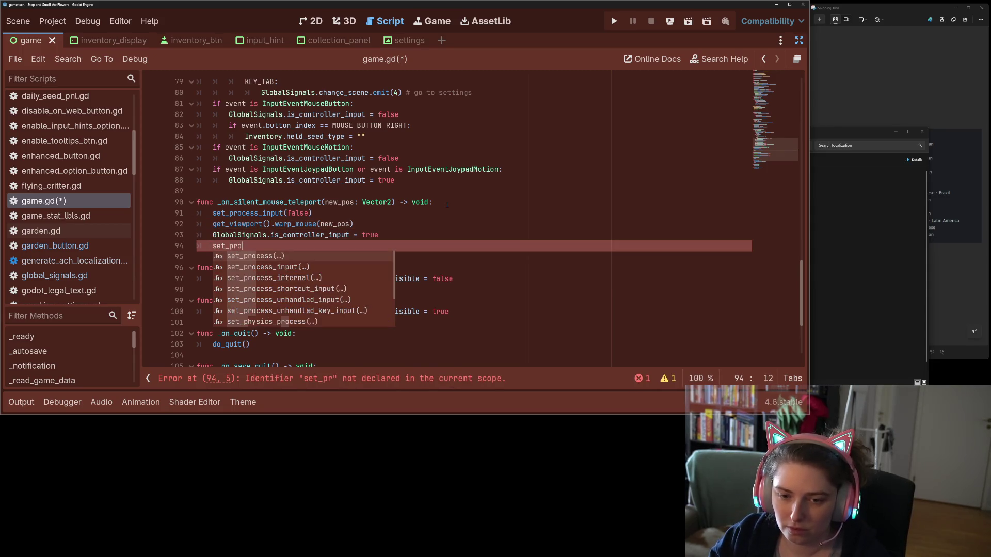
{"action": "key", "text": "Down"}
{"action": "key", "text": "Return"}
{"action": "type", "text": "true"}
- Save game.gd and switch over to the Trello board
{"action": "key", "text": "ctrl+s"}
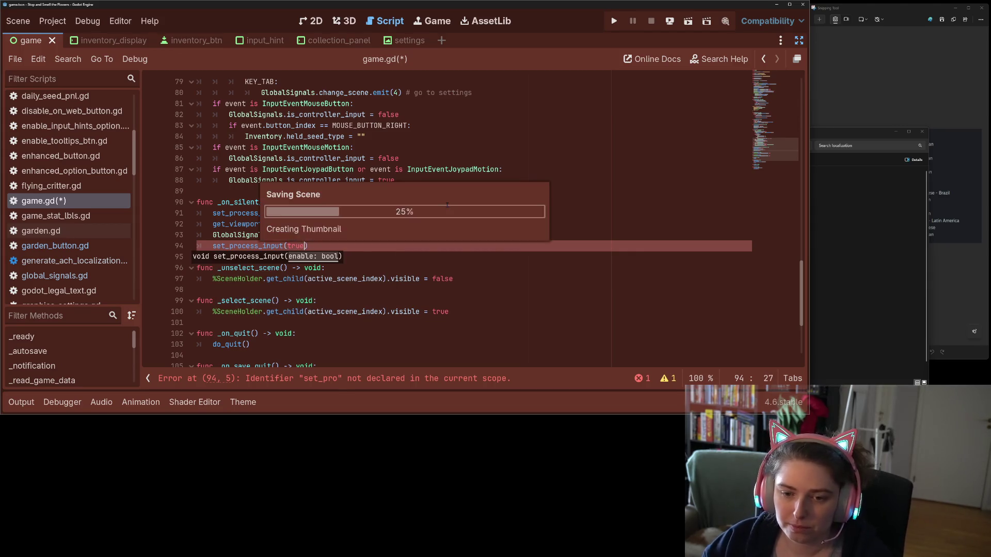
{"action": "left_click", "coordinate": [267, 224]}
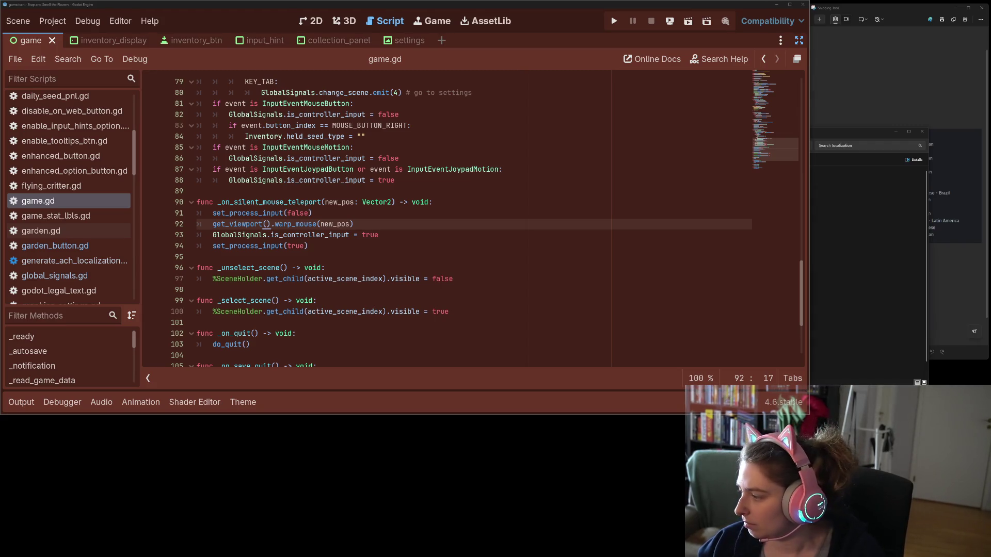
{"action": "key", "text": "alt+Tab"}
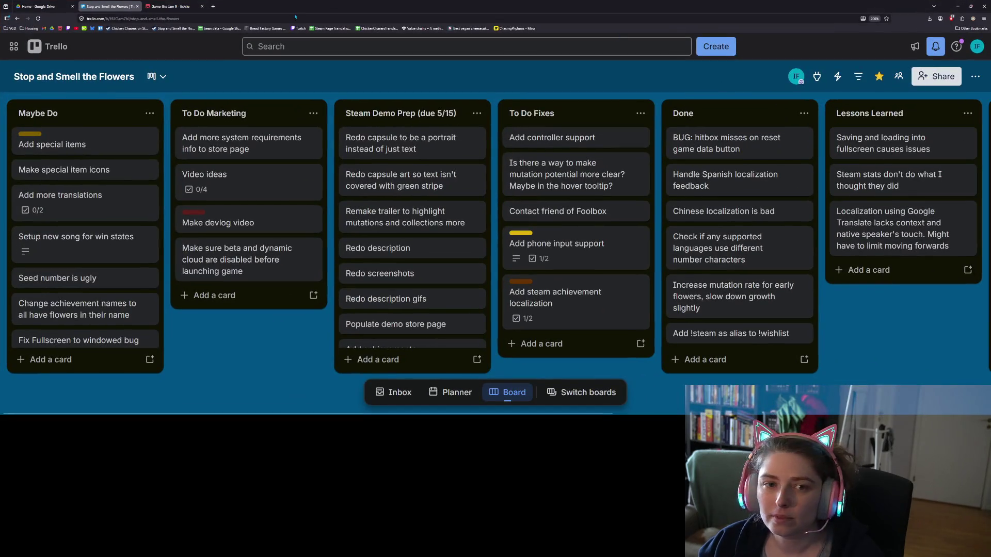
- Load d2jam.com in a new browser tab
{"action": "key", "text": "ctrl+t"}
{"action": "type", "text": "d2jam.com"}
{"action": "key", "text": "Return"}
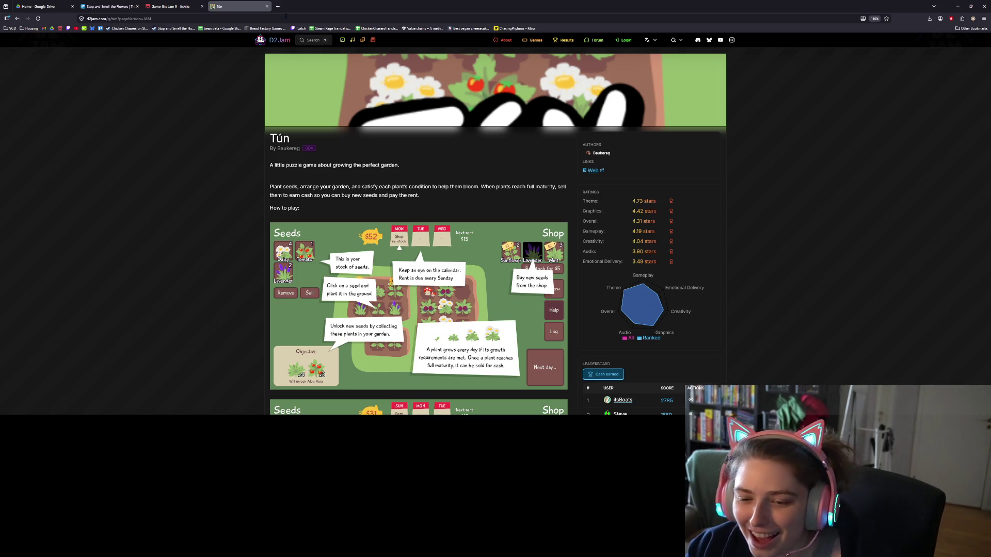
- Scroll through the D2Jam ratings and view the leaderboard's second page
{"action": "scroll", "coordinate": [251, 111], "scroll_direction": "down", "scroll_amount": 3}
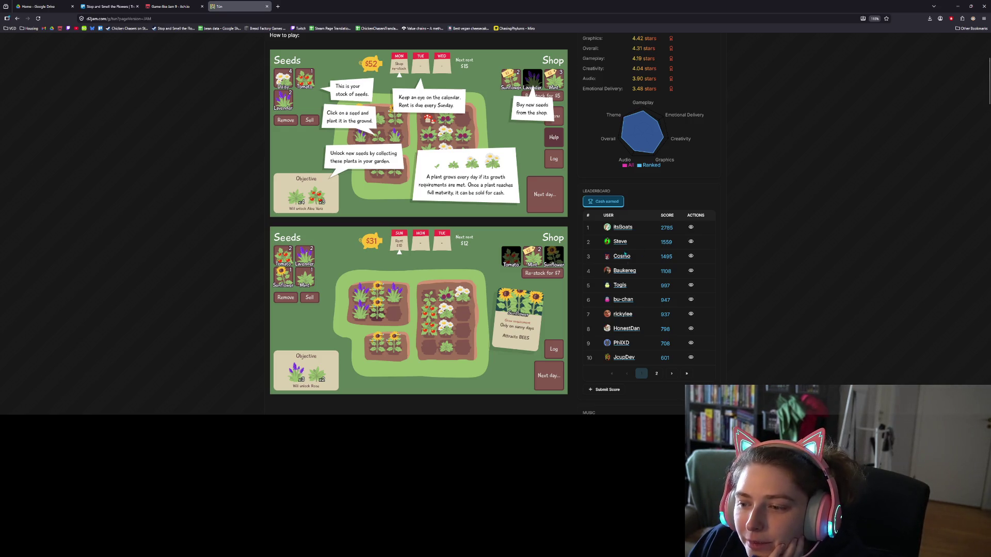
{"action": "scroll", "coordinate": [645, 286], "scroll_direction": "down", "scroll_amount": 1}
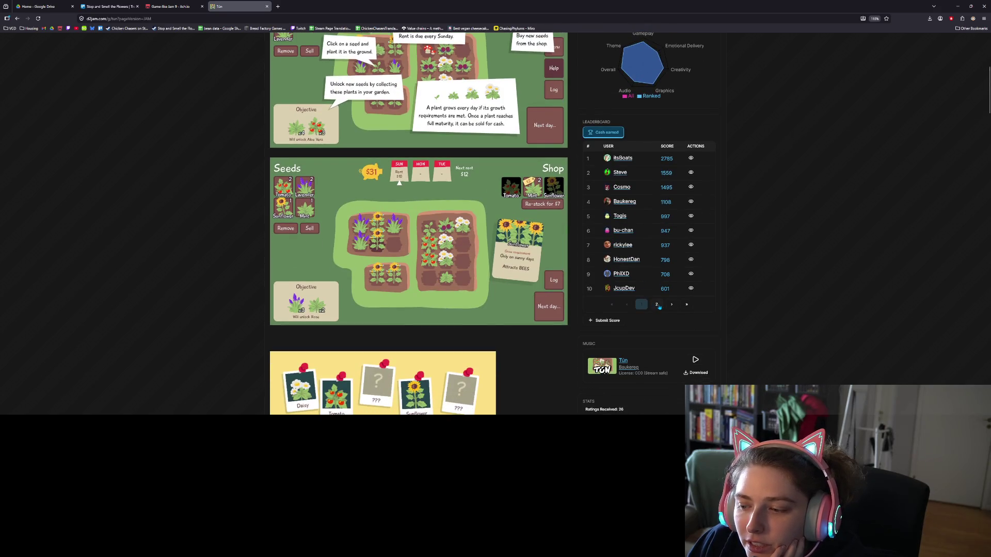
{"action": "left_click", "coordinate": [657, 305]}
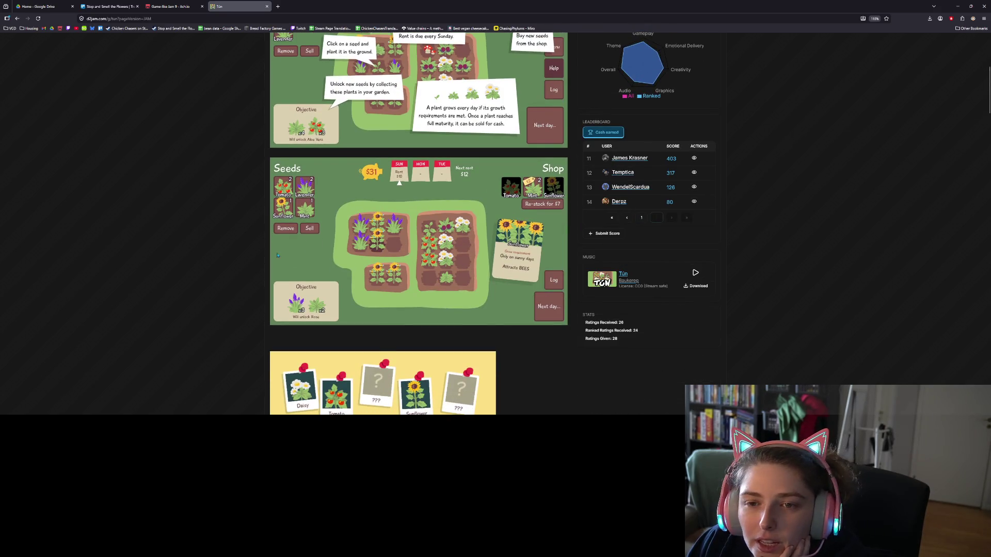
{"action": "scroll", "coordinate": [277, 255], "scroll_direction": "up", "scroll_amount": 2}
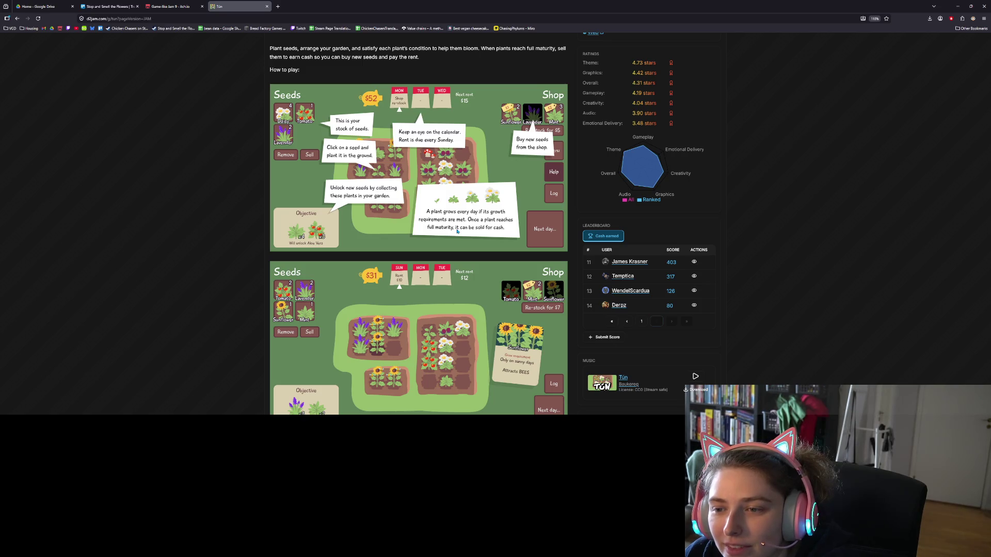
- Follow Tún's Web link to its itch.io page in a new tab
{"action": "scroll", "coordinate": [457, 232], "scroll_direction": "down", "scroll_amount": 3}
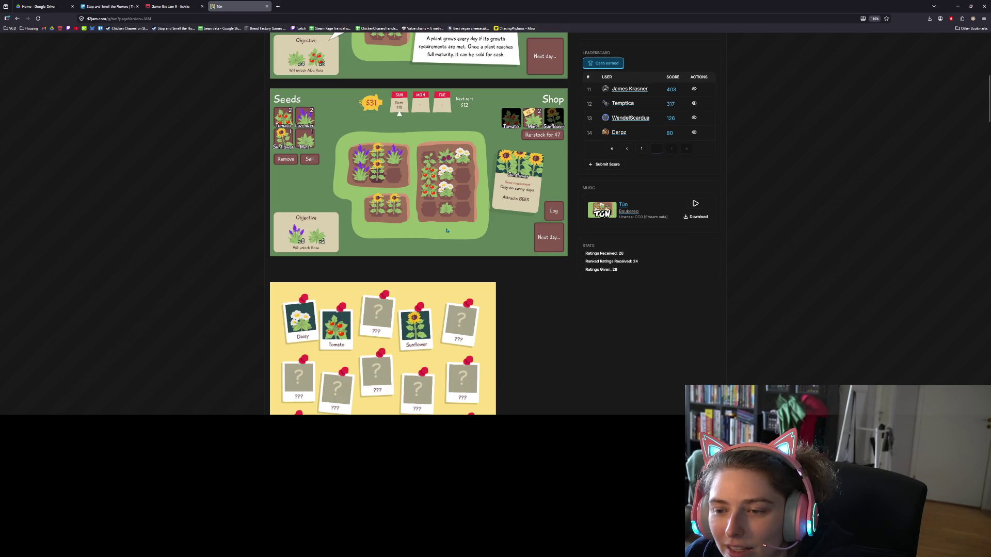
{"action": "scroll", "coordinate": [493, 195], "scroll_direction": "down", "scroll_amount": 4}
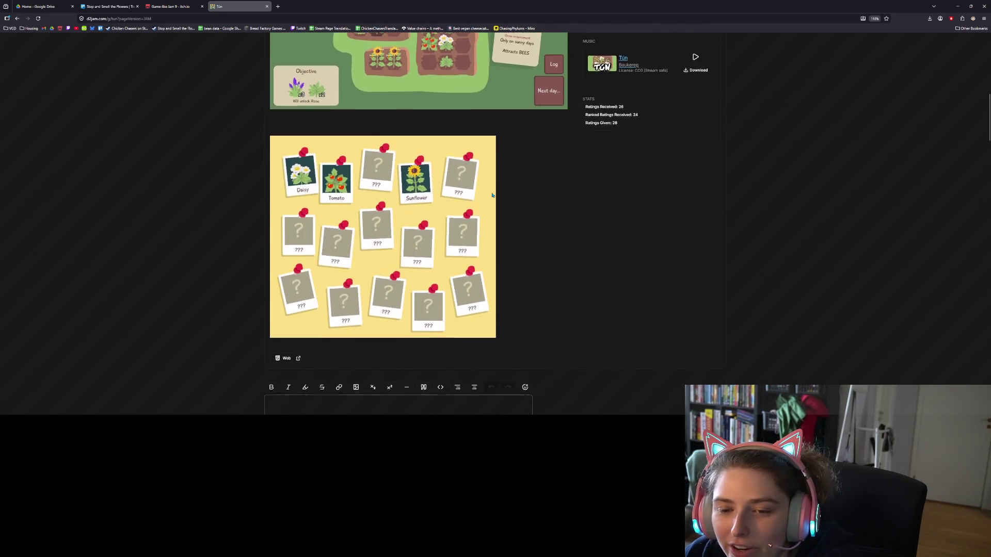
{"action": "scroll", "coordinate": [492, 195], "scroll_direction": "up", "scroll_amount": 4}
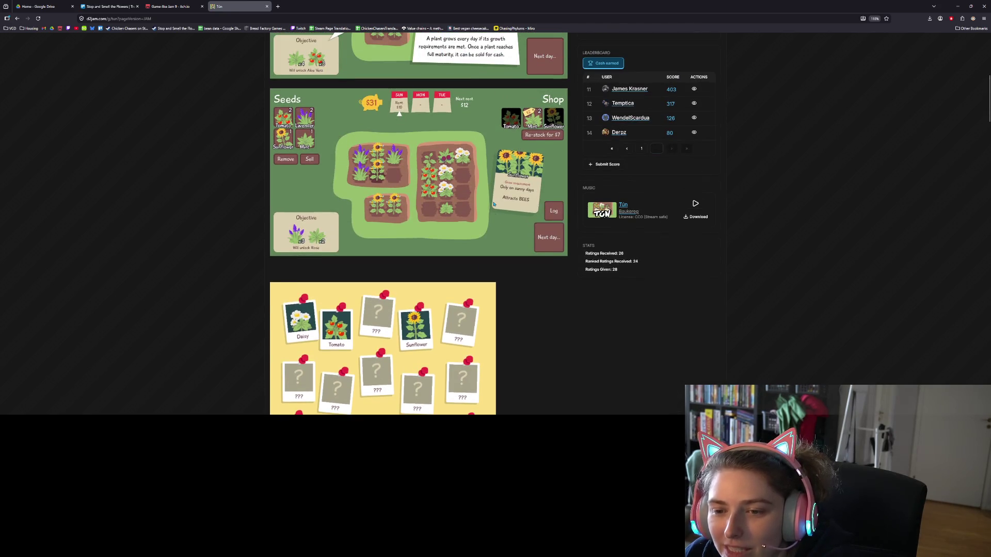
{"action": "scroll", "coordinate": [568, 284], "scroll_direction": "down", "scroll_amount": 6}
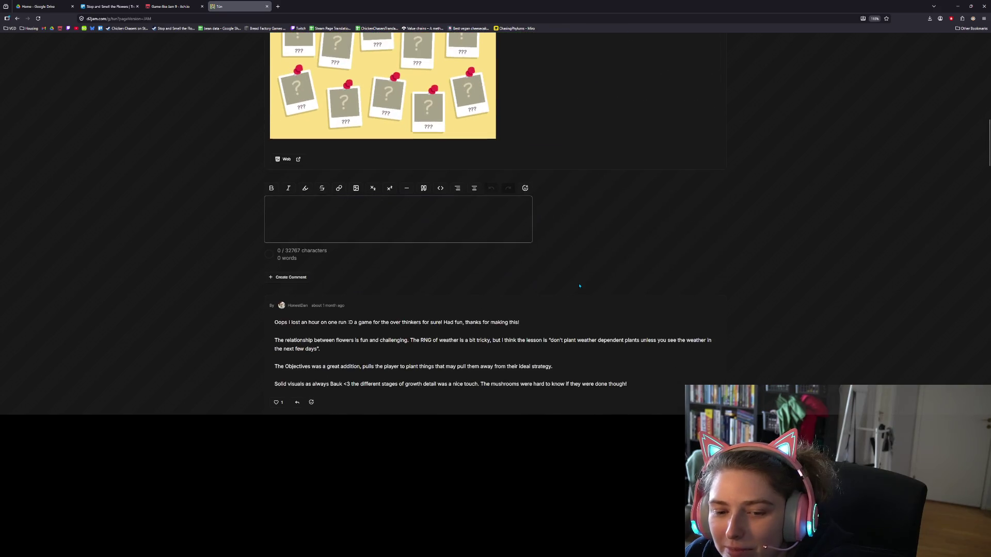
{"action": "scroll", "coordinate": [583, 311], "scroll_direction": "up", "scroll_amount": 6}
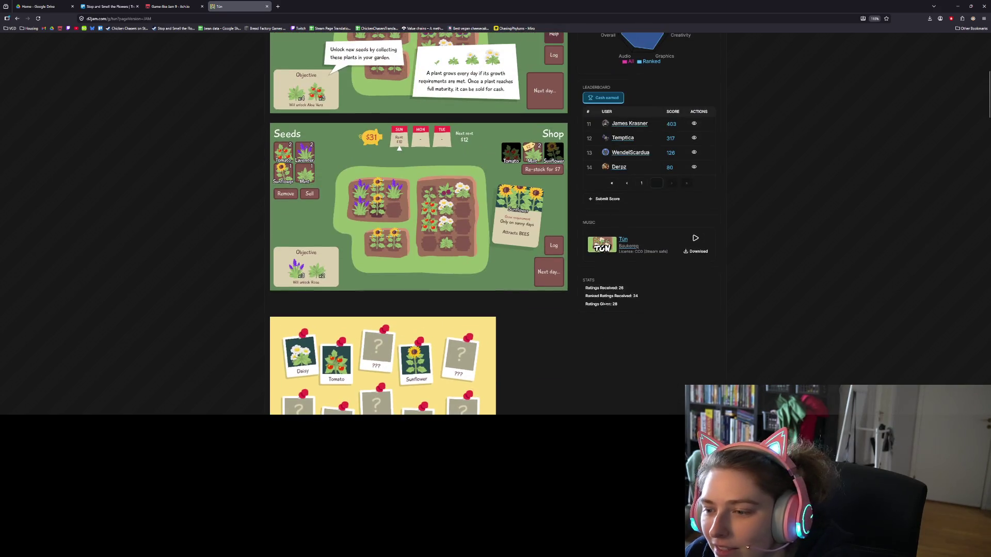
{"action": "scroll", "coordinate": [623, 241], "scroll_direction": "up", "scroll_amount": 5}
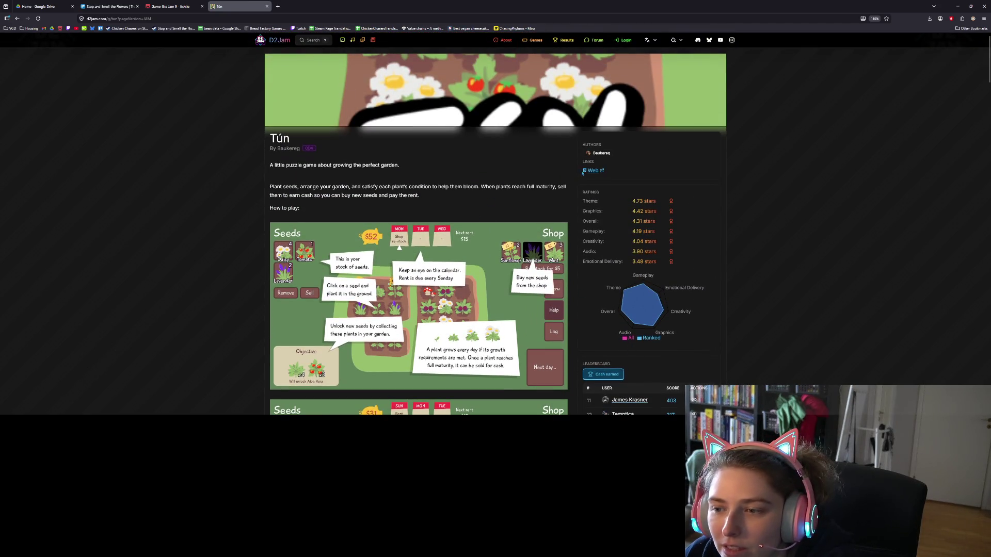
{"action": "left_click", "coordinate": [593, 171]}
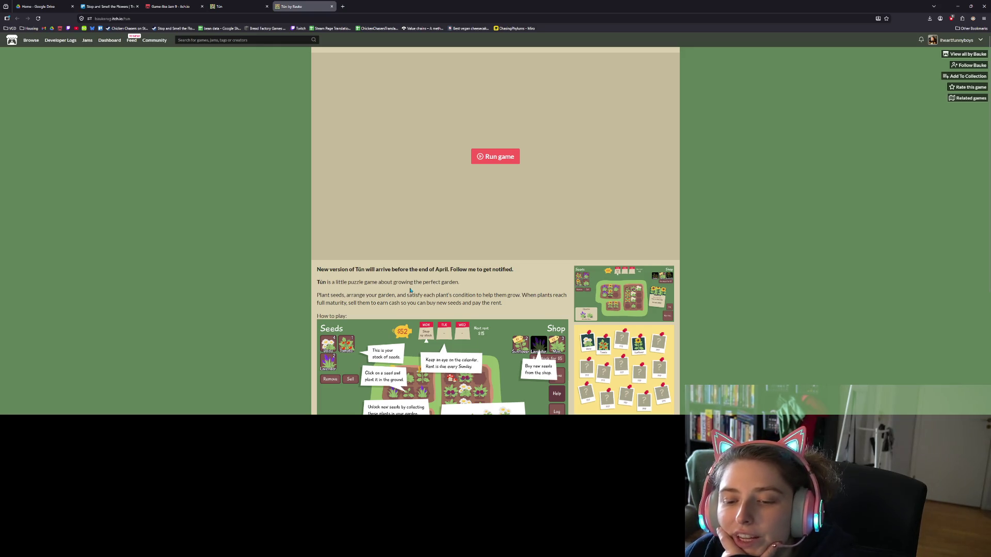
- Run Tún's web build in full screen and start a new game with $30
{"action": "scroll", "coordinate": [410, 291], "scroll_direction": "down", "scroll_amount": 3}
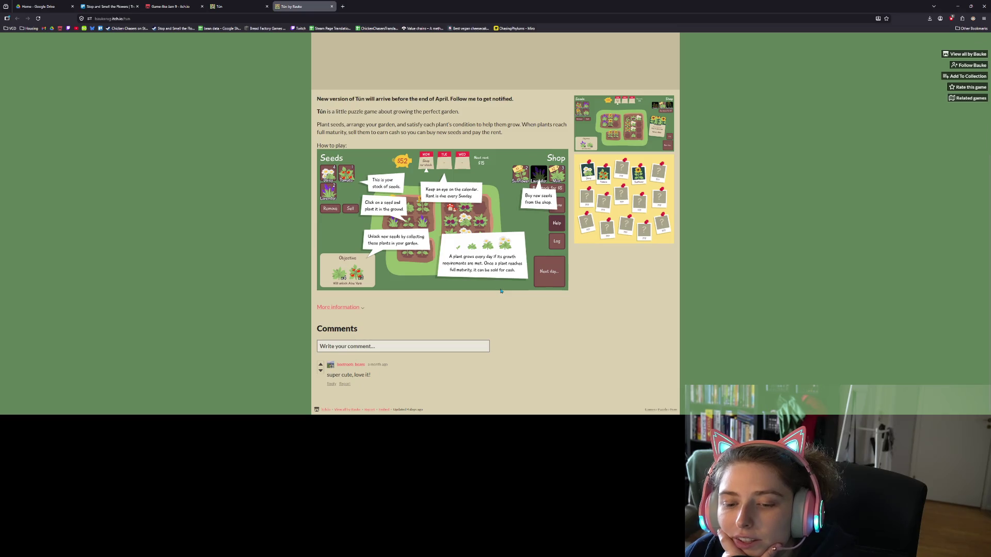
{"action": "scroll", "coordinate": [563, 294], "scroll_direction": "up", "scroll_amount": 3}
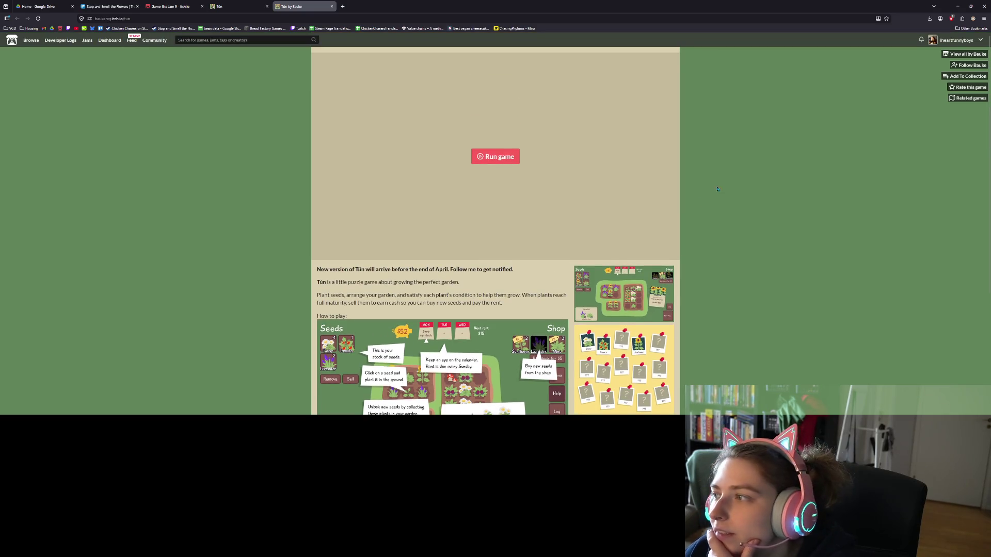
{"action": "left_click", "coordinate": [496, 157]}
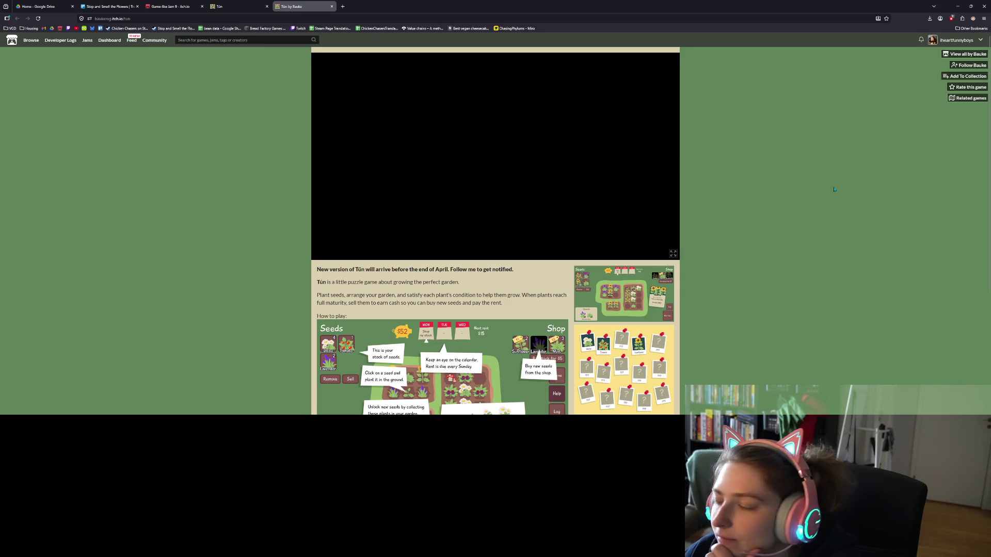
{"action": "key", "text": "alt+Tab"}
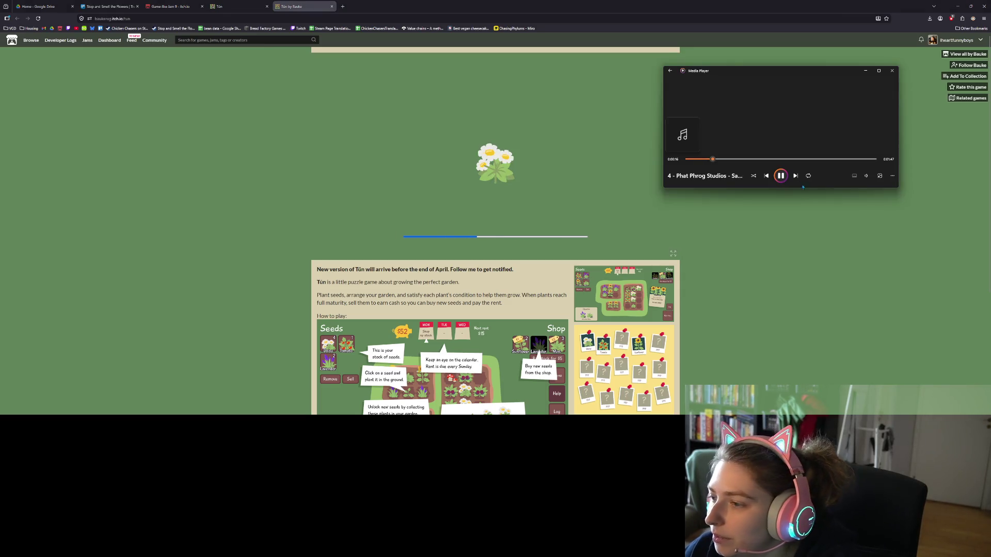
{"action": "left_click", "coordinate": [782, 218]}
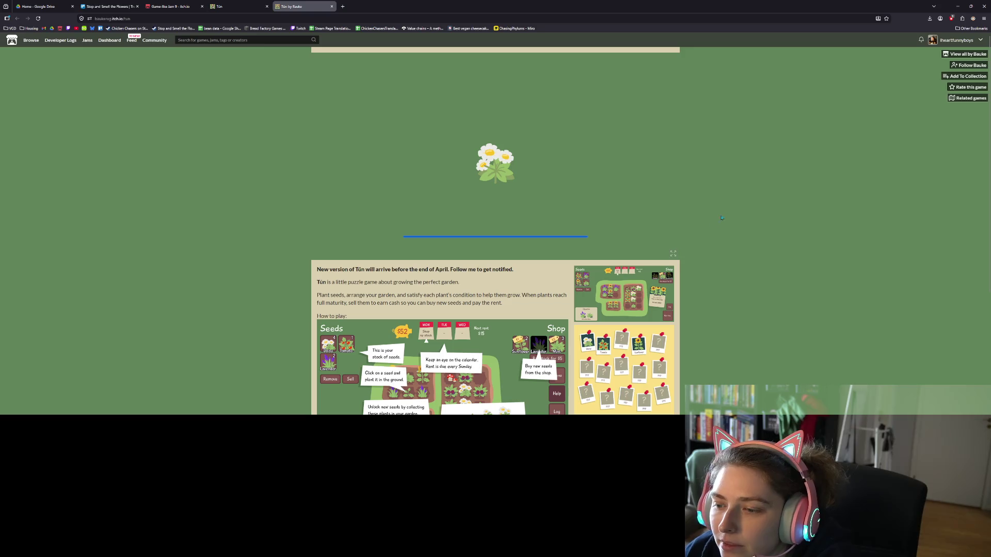
{"action": "left_click", "coordinate": [673, 254]}
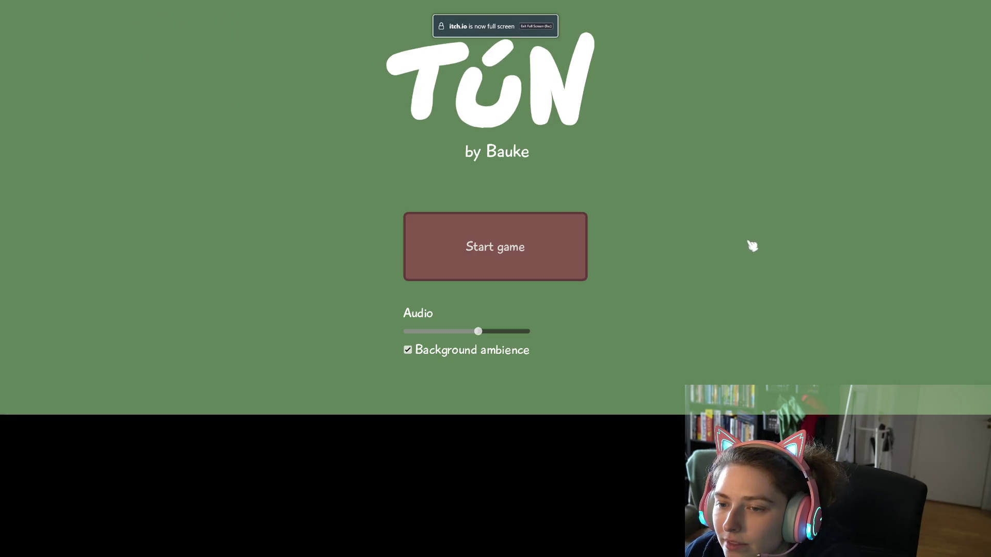
{"action": "left_click", "coordinate": [533, 269]}
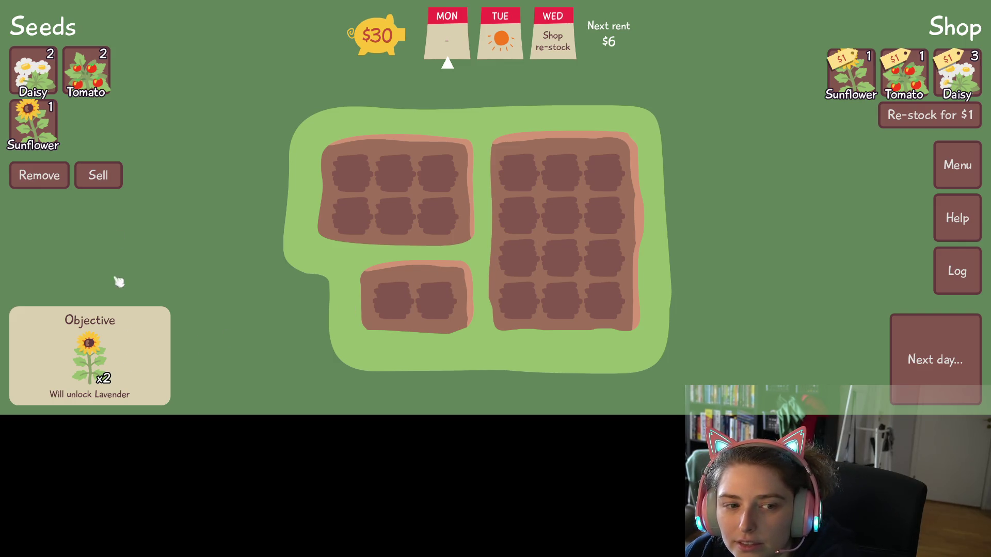
- Plant the starting Sunflower, two Tomatoes and two Daisies in the top-left bed
{"action": "mouse_move", "coordinate": [57, 131]}
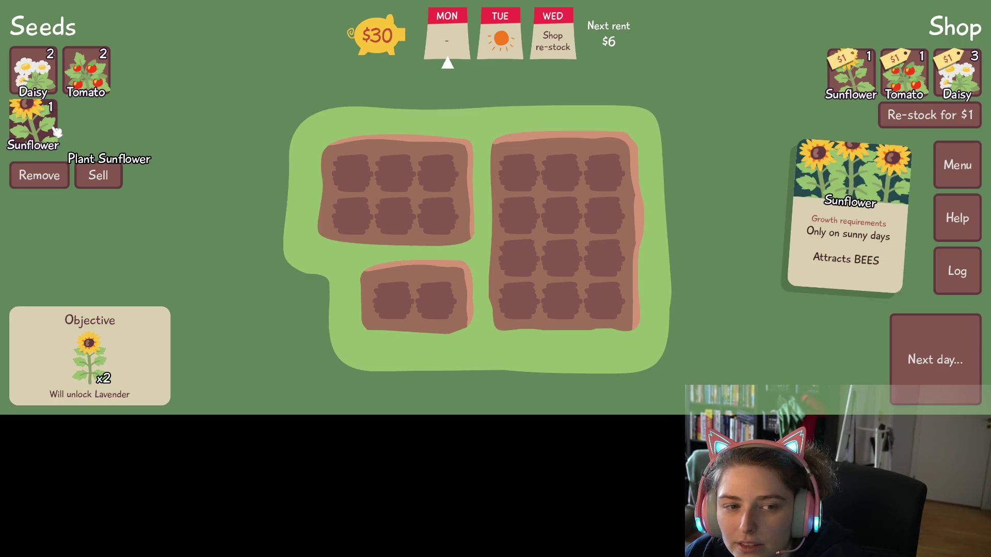
{"action": "left_click", "coordinate": [348, 173]}
{"action": "left_click", "coordinate": [105, 93]}
{"action": "left_click", "coordinate": [395, 177]}
{"action": "left_click", "coordinate": [439, 177]}
{"action": "left_click", "coordinate": [33, 72]}
{"action": "left_click", "coordinate": [352, 217]}
{"action": "left_click", "coordinate": [395, 216]}
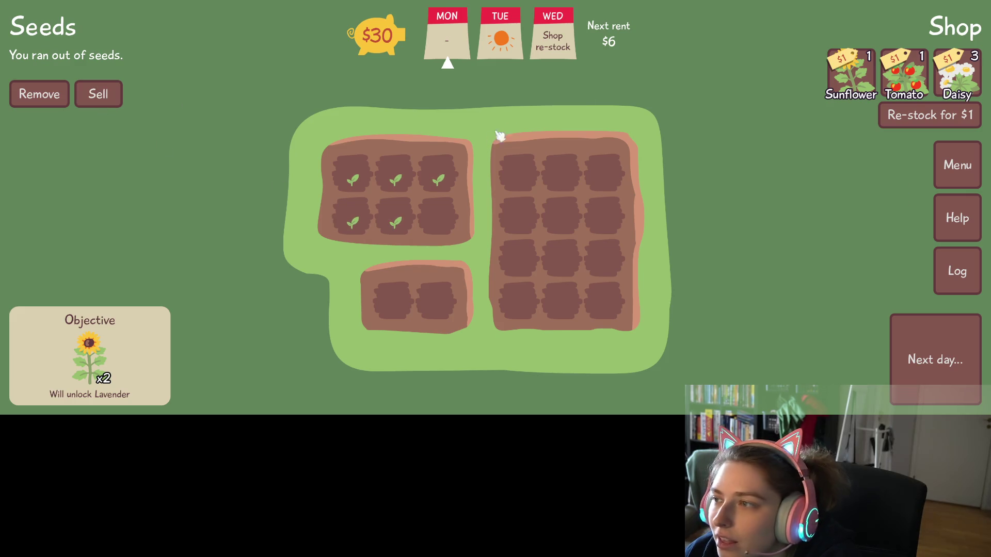
- Buy a Sunflower for $1 and plant it, then buy a Tomato seed for $1
{"action": "left_click", "coordinate": [853, 72]}
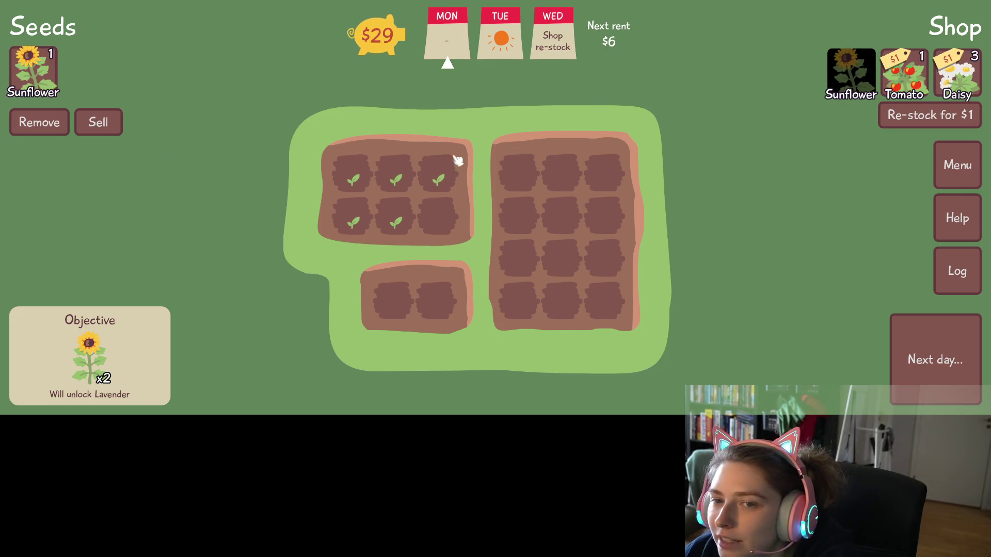
{"action": "left_click", "coordinate": [45, 85]}
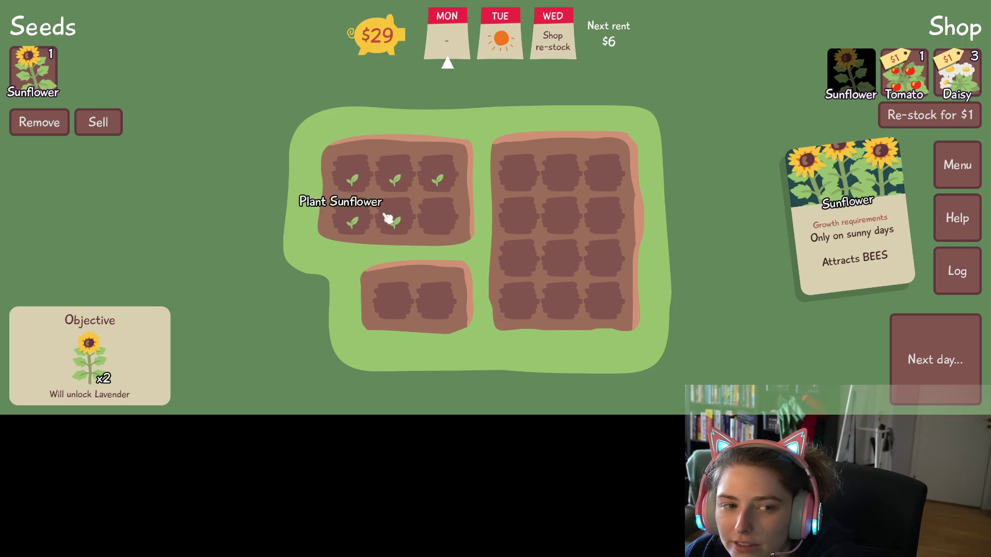
{"action": "left_click", "coordinate": [435, 218]}
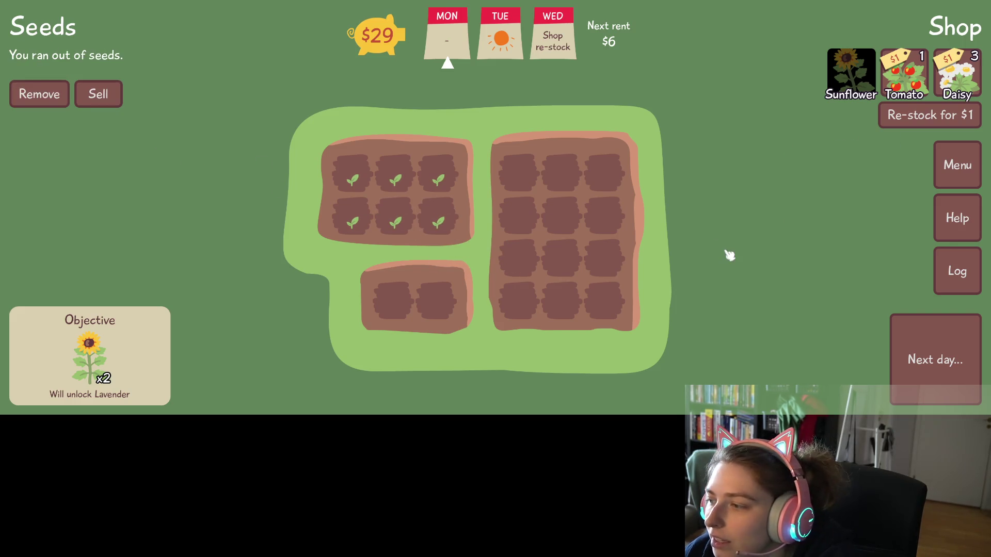
{"action": "mouse_move", "coordinate": [440, 217]}
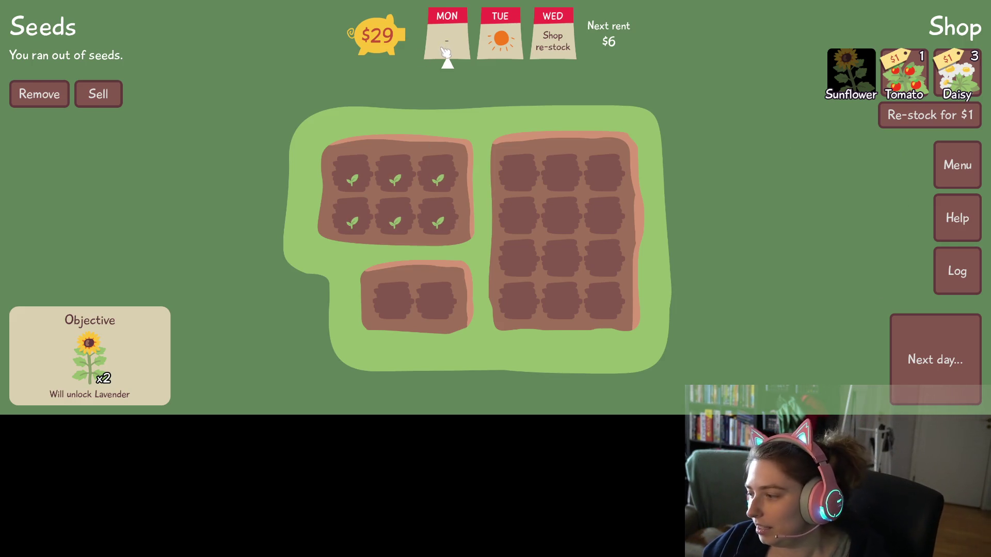
{"action": "mouse_move", "coordinate": [405, 228]}
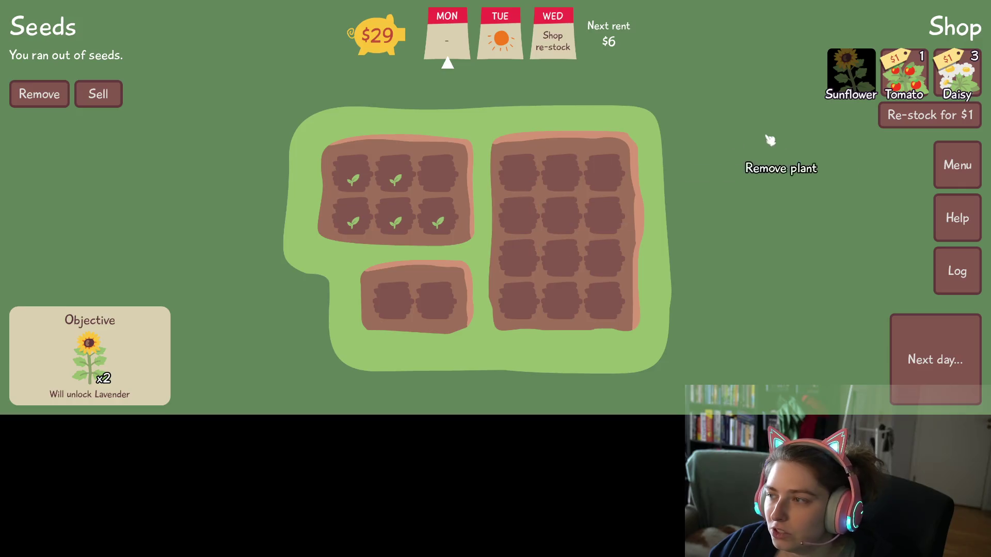
{"action": "left_click", "coordinate": [904, 72]}
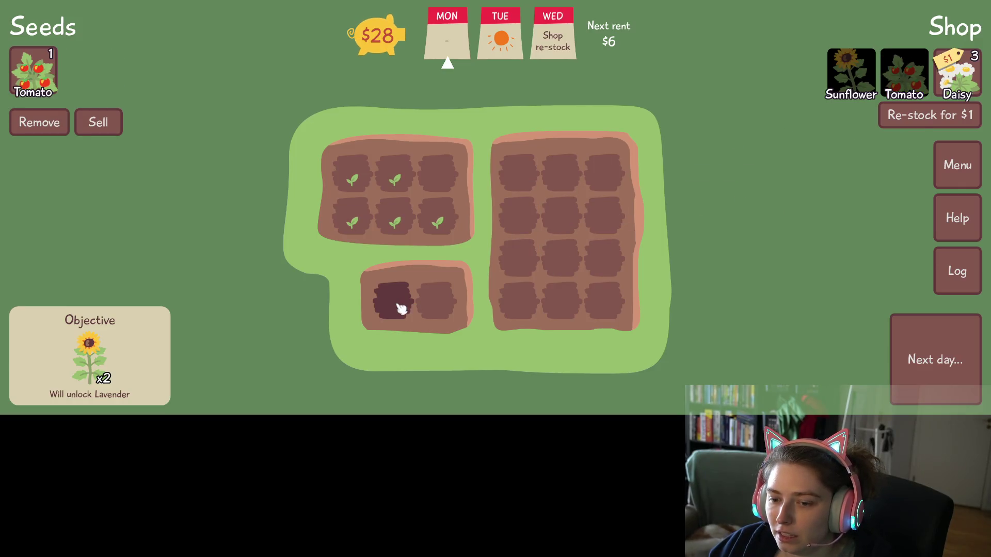
- Buy three Daisy seeds from the Shop at $1 each
{"action": "left_click", "coordinate": [956, 93]}
{"action": "left_click", "coordinate": [956, 94]}
{"action": "left_click", "coordinate": [956, 94]}
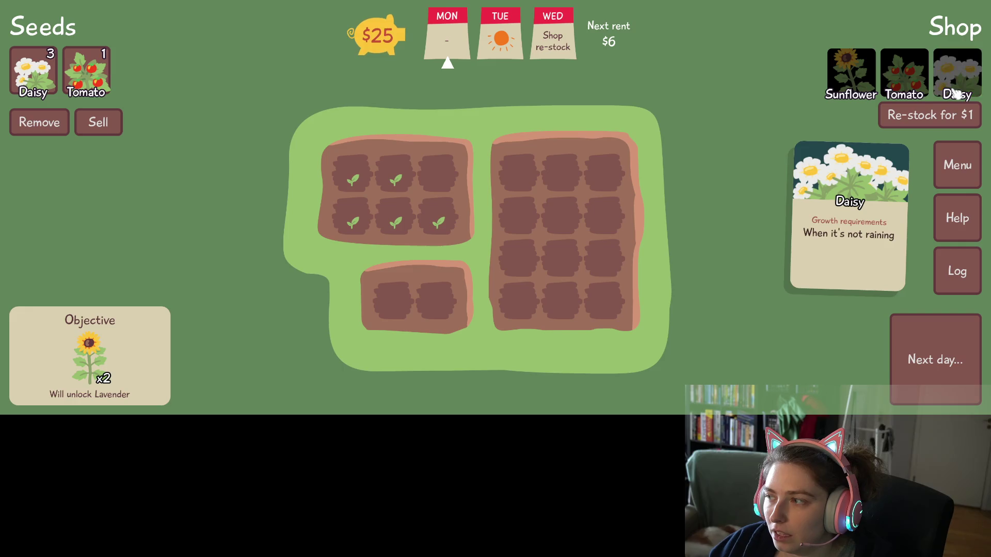
{"action": "left_click", "coordinate": [103, 90]}
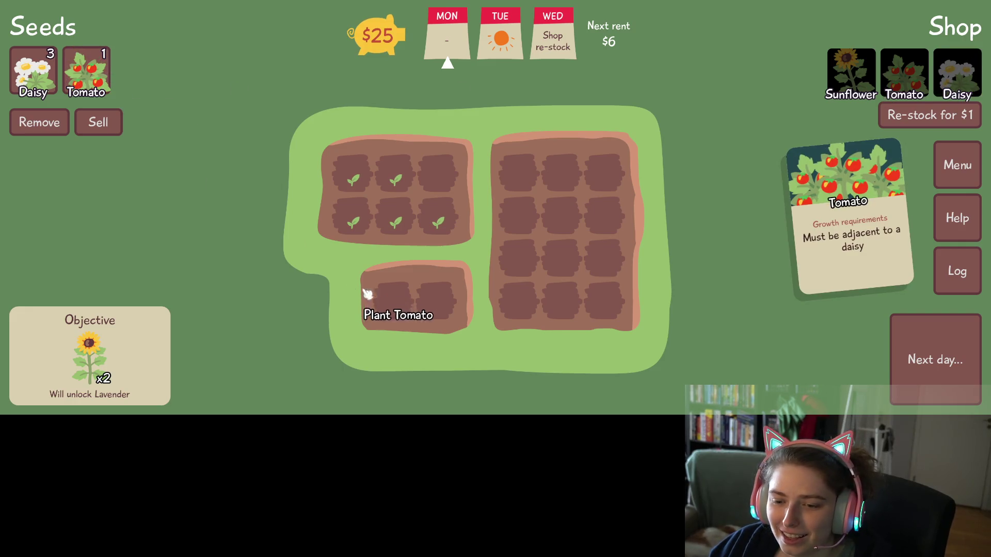
- Plant a Tomato and Daisy in the bottom bed and two Daisies in the right bed, then view the tips
{"action": "left_click", "coordinate": [392, 302]}
{"action": "left_click", "coordinate": [32, 72]}
{"action": "left_click", "coordinate": [438, 299]}
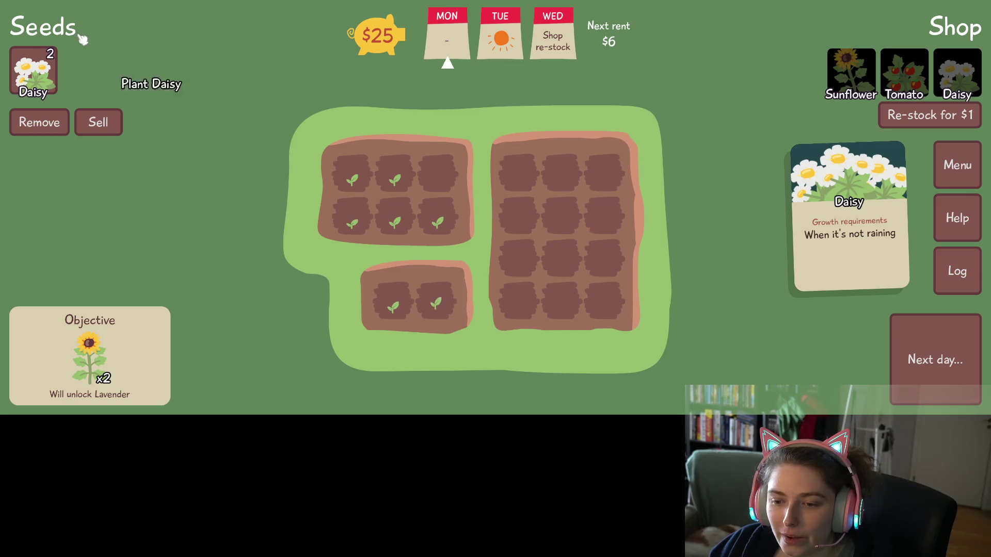
{"action": "left_click", "coordinate": [515, 178]}
{"action": "left_click", "coordinate": [522, 219]}
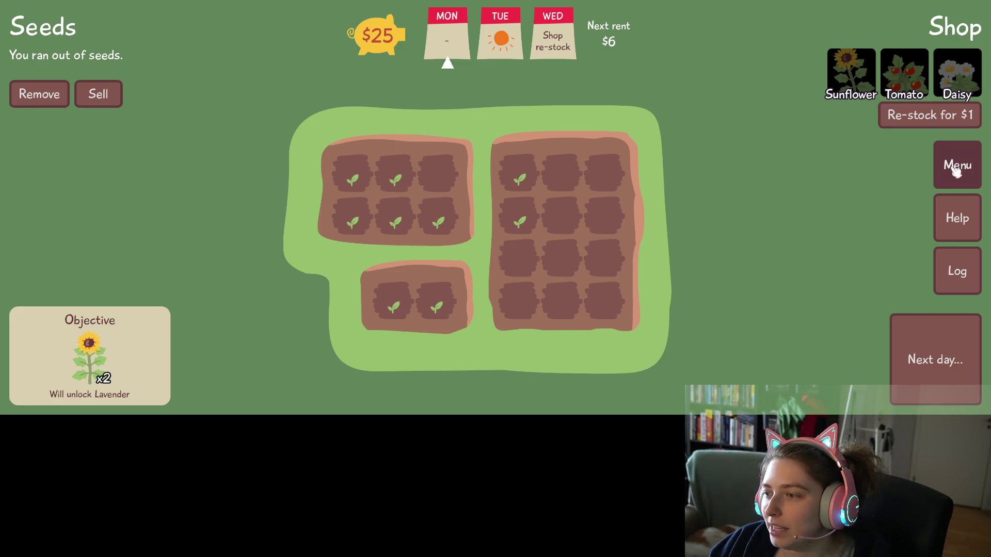
{"action": "left_click", "coordinate": [963, 234]}
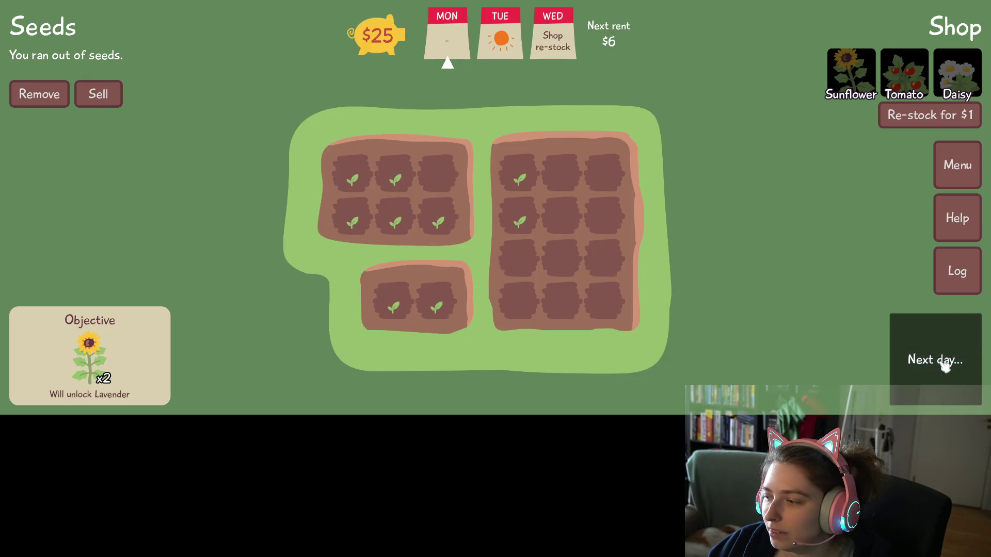
- Advance a day, re-stock the Shop, and buy two Daisies, three Tomatoes and a Sunflower
{"action": "left_click", "coordinate": [942, 361]}
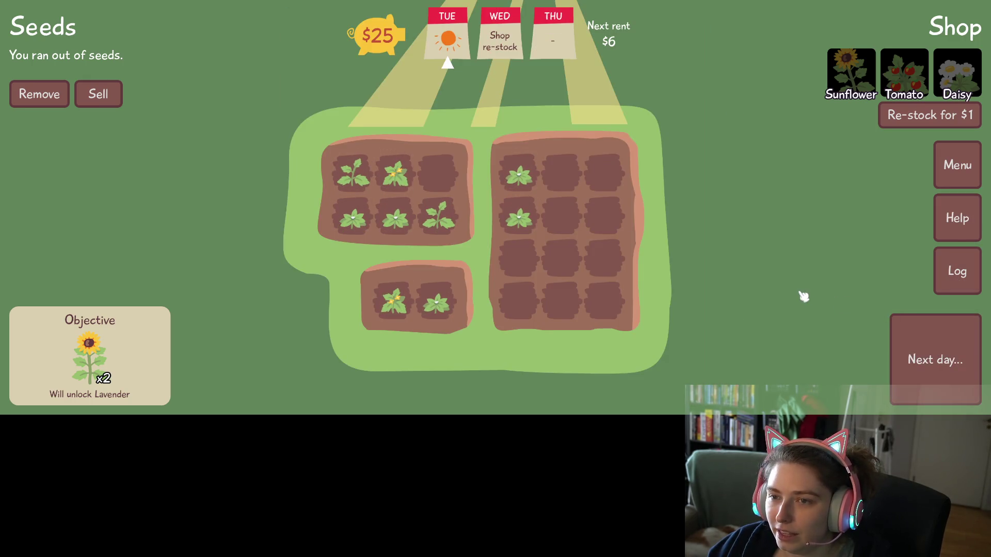
{"action": "mouse_move", "coordinate": [524, 190]}
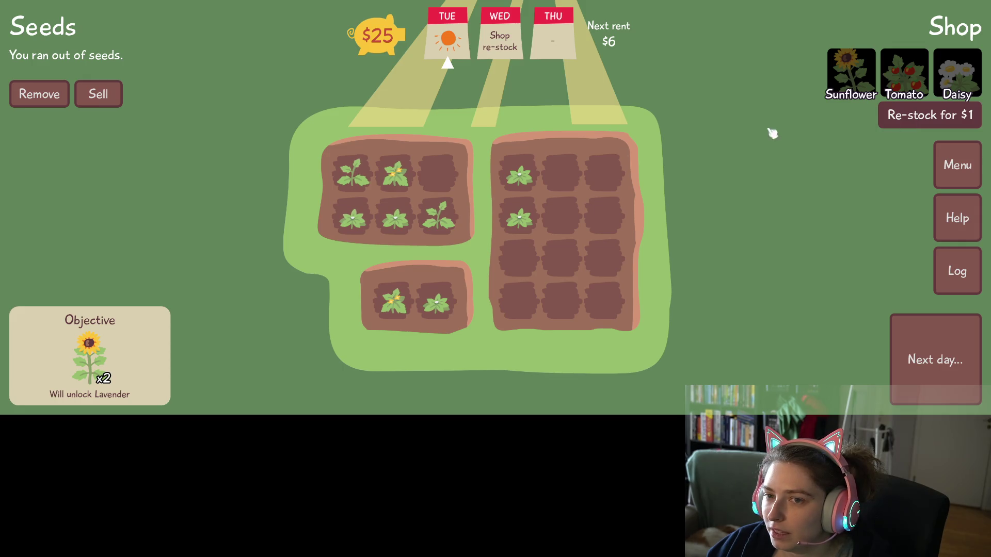
{"action": "left_click", "coordinate": [919, 116]}
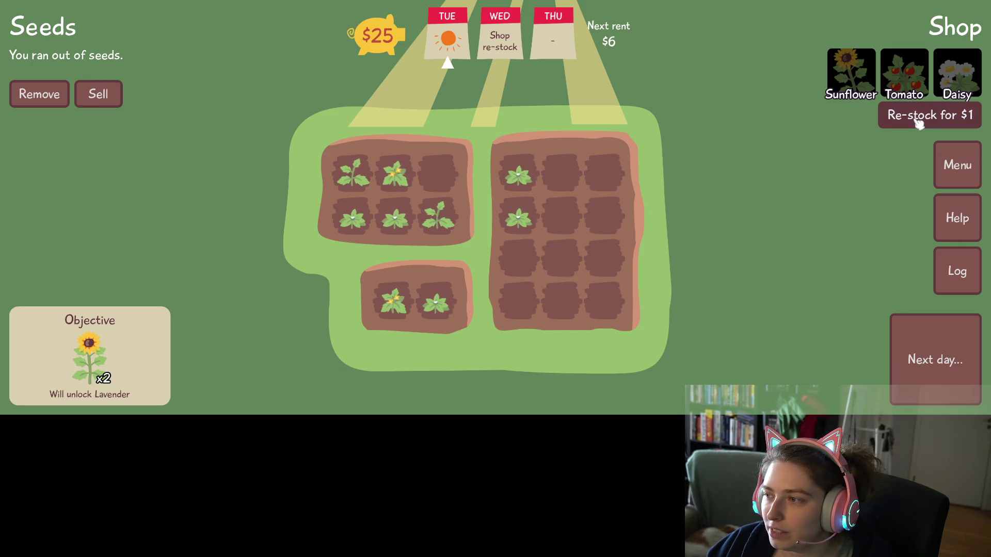
{"action": "left_click", "coordinate": [968, 72]}
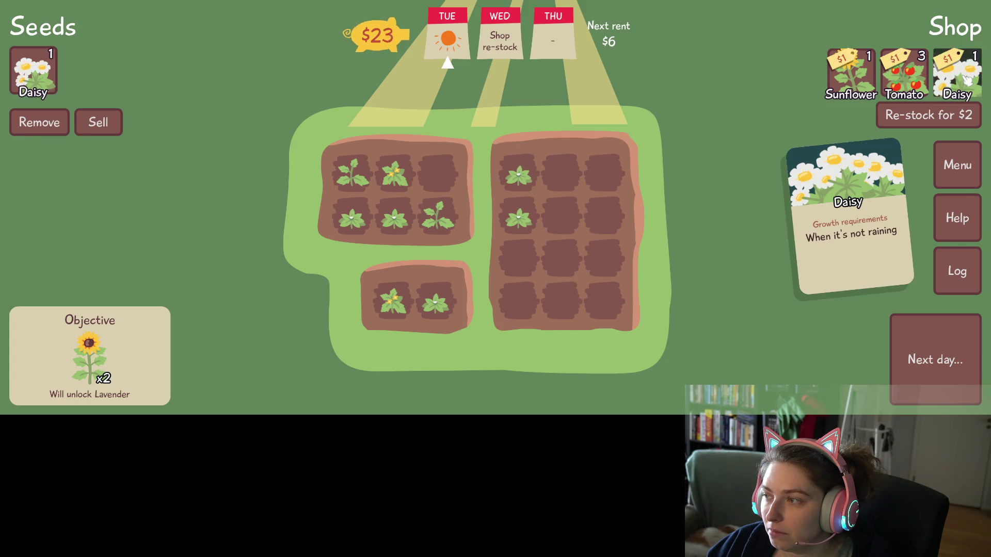
{"action": "left_click", "coordinate": [969, 72]}
{"action": "double_click", "coordinate": [910, 81]}
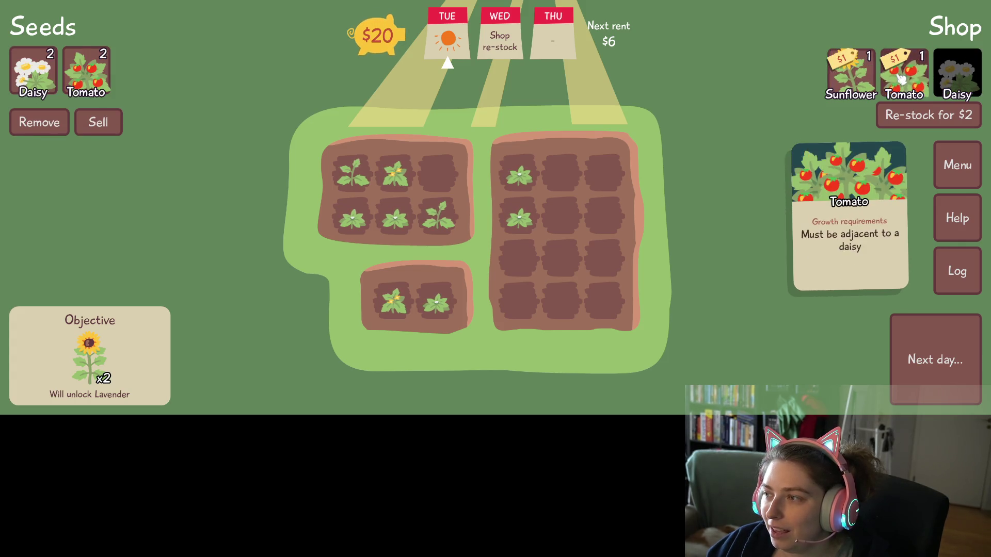
{"action": "left_click", "coordinate": [910, 81]}
{"action": "left_click", "coordinate": [854, 77]}
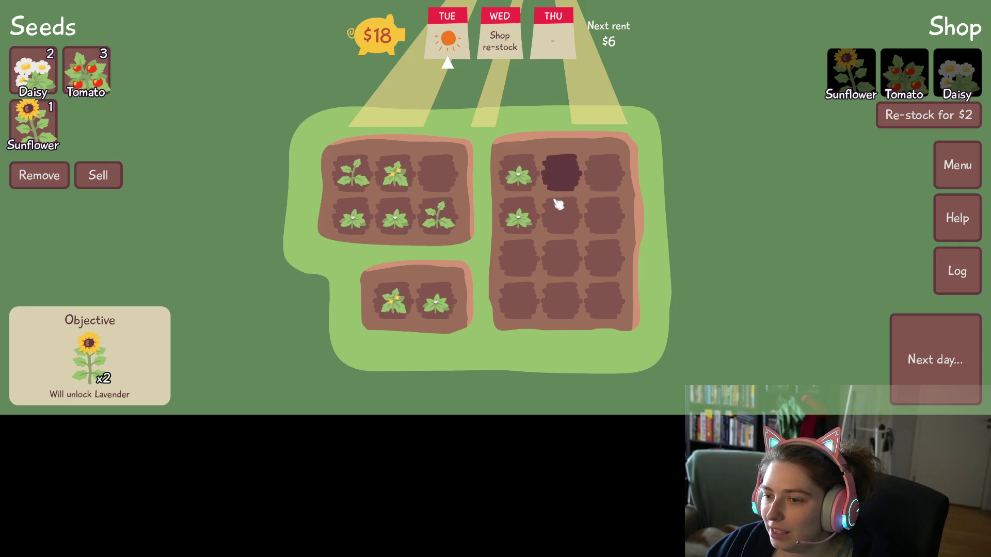
- Plant the three Tomato seeds in the large right bed
{"action": "mouse_move", "coordinate": [522, 222]}
{"action": "left_click", "coordinate": [86, 72]}
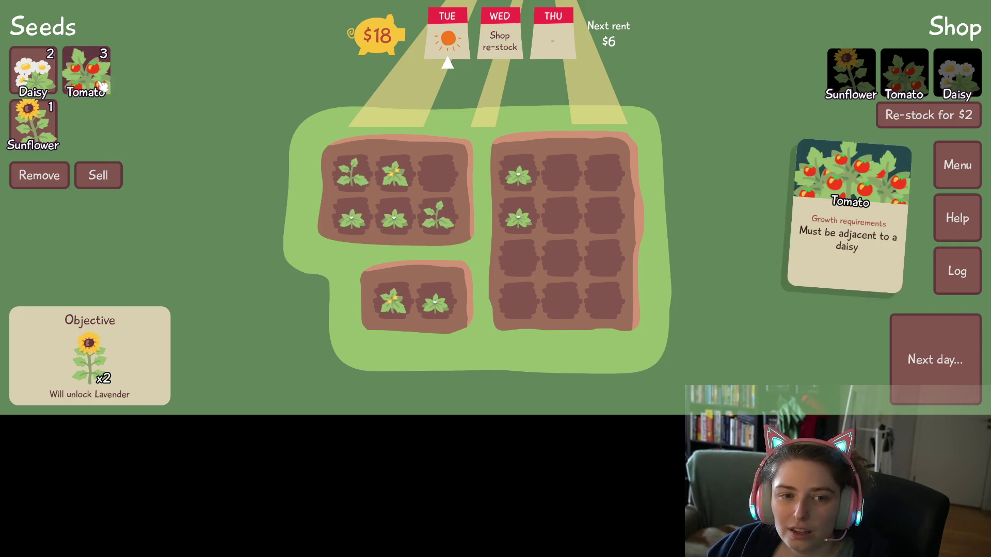
{"action": "left_click", "coordinate": [559, 171]}
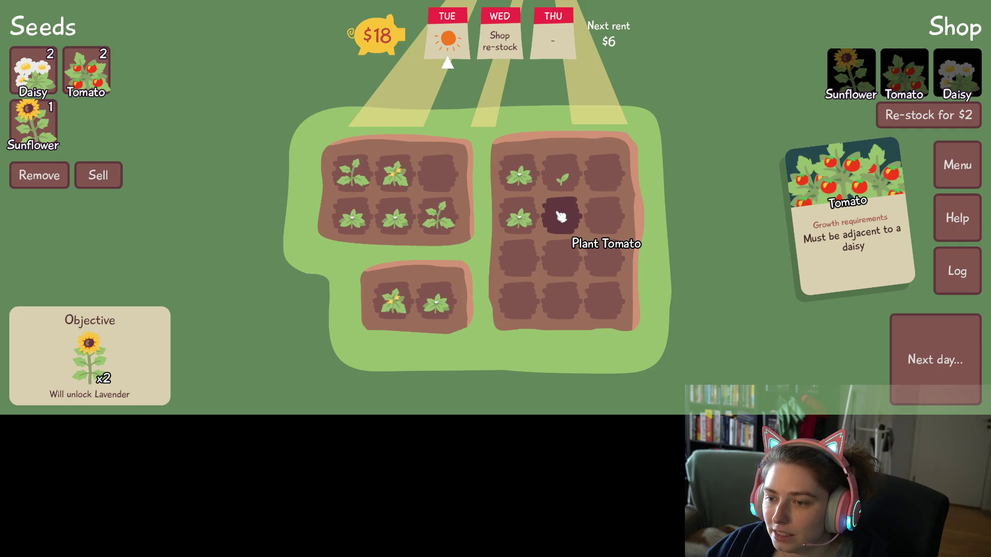
{"action": "left_click", "coordinate": [562, 214]}
{"action": "left_click", "coordinate": [520, 260]}
{"action": "left_click", "coordinate": [86, 75]}
- Plant two Daisies in the right bed's right column and the Sunflower in the top bed's last plot
{"action": "left_click", "coordinate": [33, 72]}
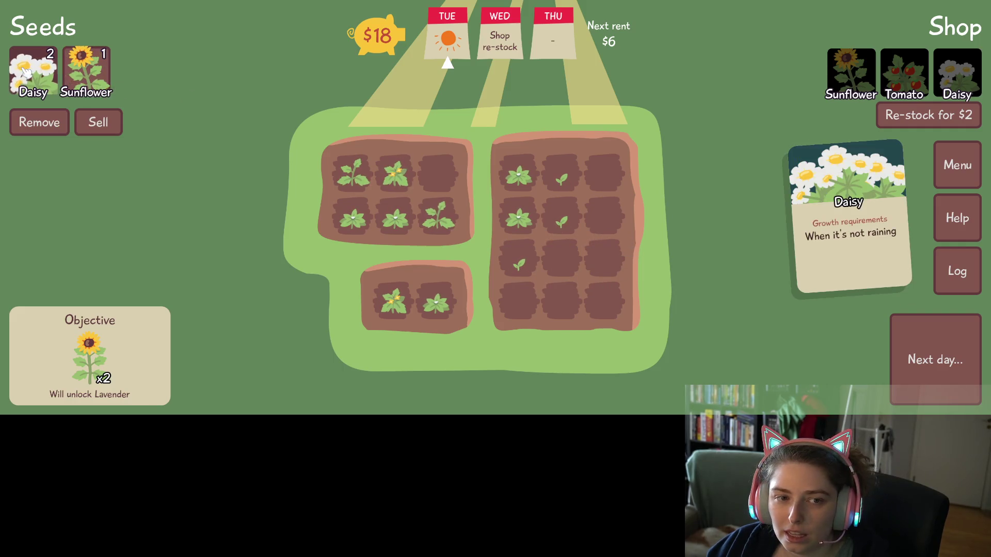
{"action": "left_click", "coordinate": [606, 173]}
{"action": "left_click", "coordinate": [609, 214]}
{"action": "left_click", "coordinate": [32, 76]}
{"action": "left_click", "coordinate": [430, 172]}
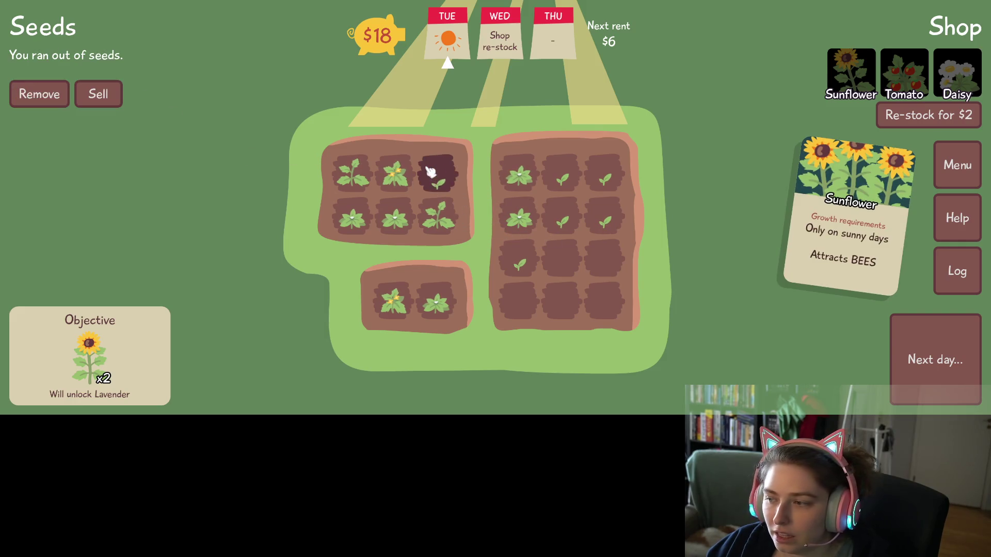
- Advance to Wednesday, re-stock the Shop, and buy three Tomatoes, a Sunflower and two Daisies
{"action": "left_click", "coordinate": [950, 355]}
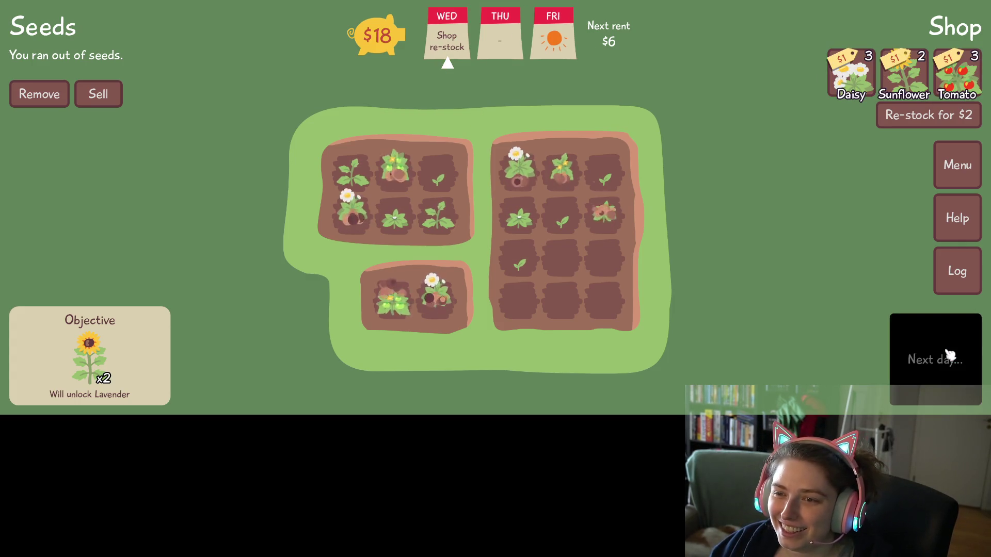
{"action": "mouse_move", "coordinate": [530, 222]}
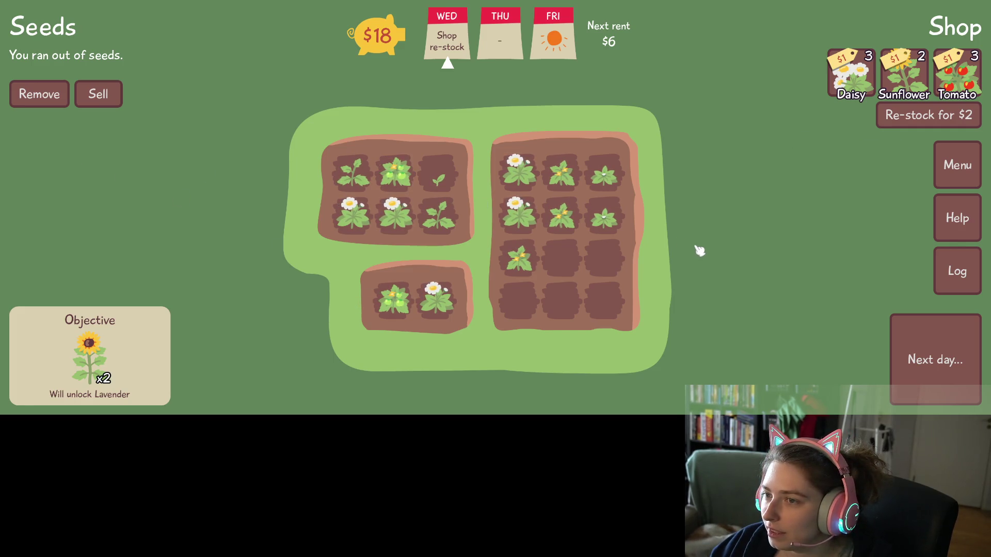
{"action": "left_click", "coordinate": [947, 122]}
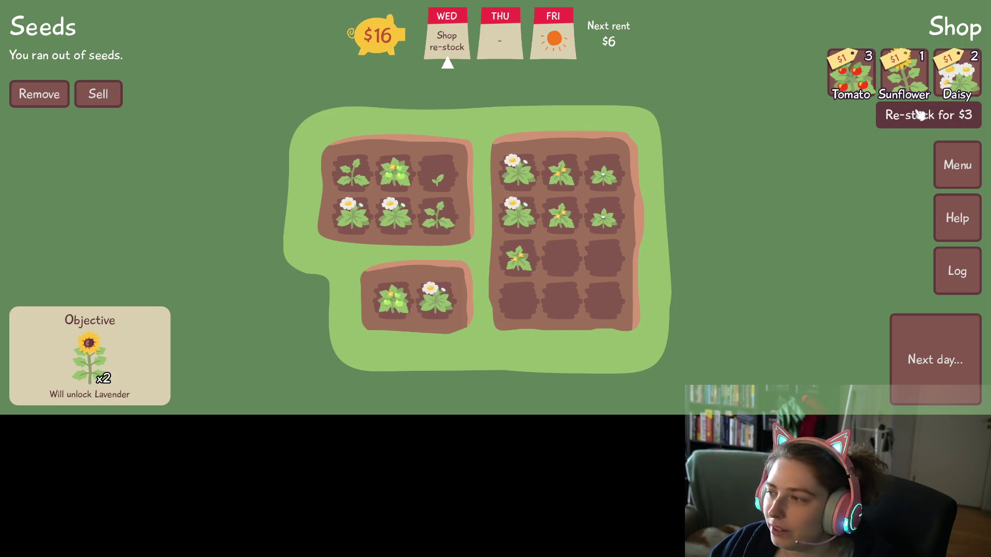
{"action": "double_click", "coordinate": [867, 96]}
{"action": "left_click", "coordinate": [867, 96]}
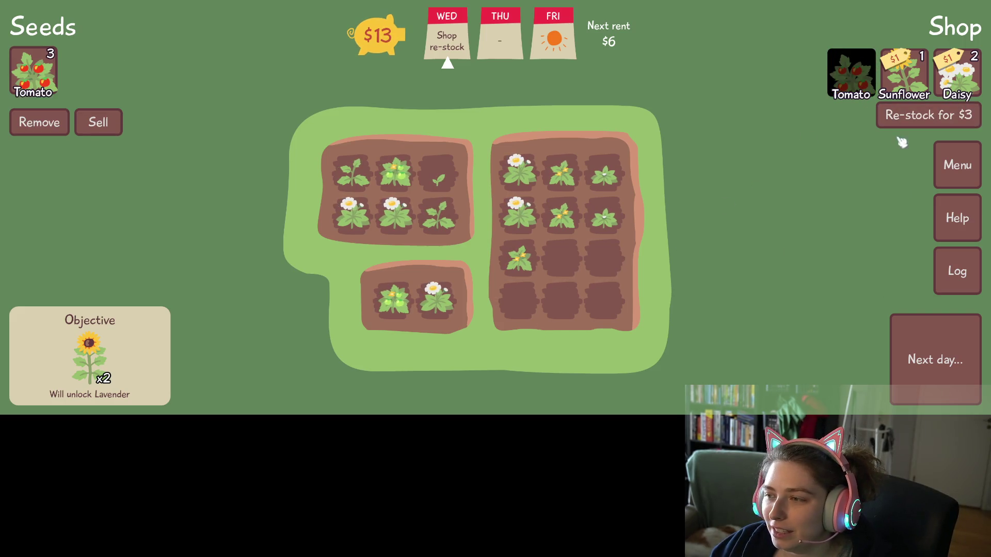
{"action": "left_click", "coordinate": [924, 92]}
{"action": "double_click", "coordinate": [958, 78]}
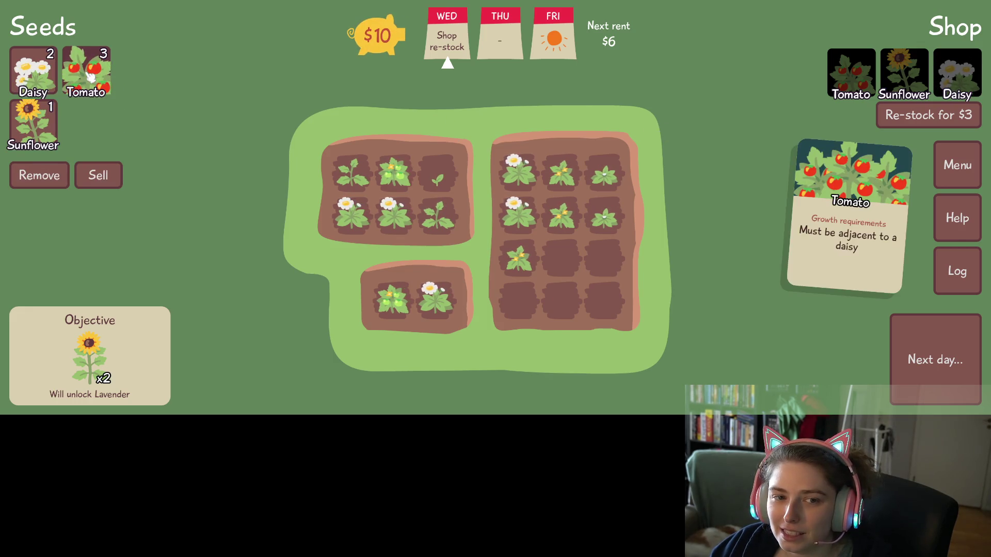
- Fill the right bed's lower rows with a Sunflower, a Daisy and three Tomatoes, then advance to Thursday
{"action": "left_click", "coordinate": [32, 124]}
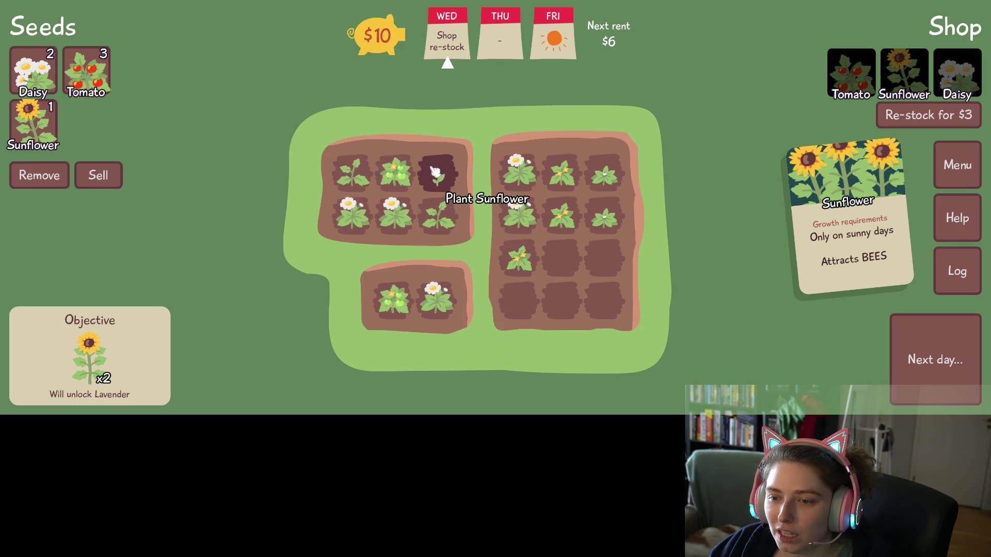
{"action": "left_click", "coordinate": [535, 307]}
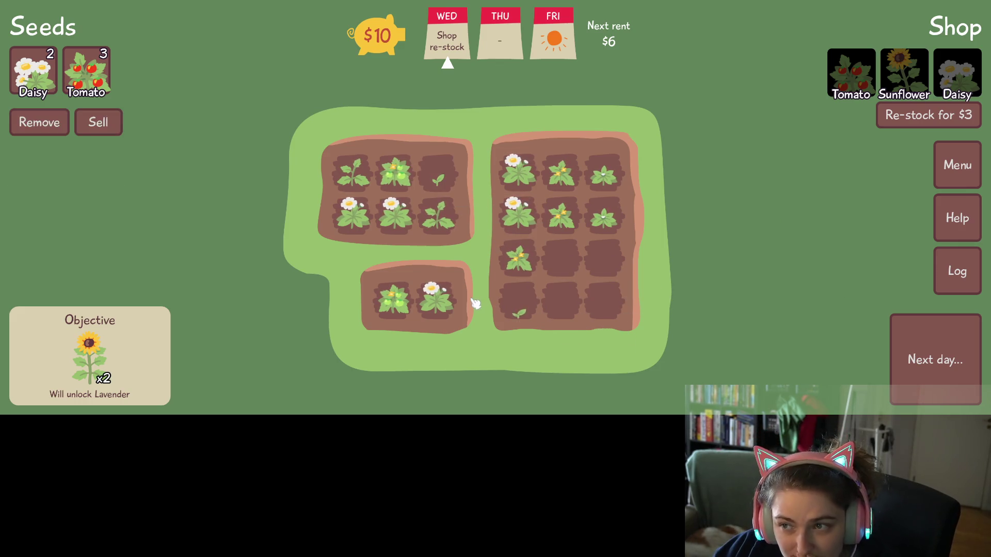
{"action": "left_click", "coordinate": [57, 89]}
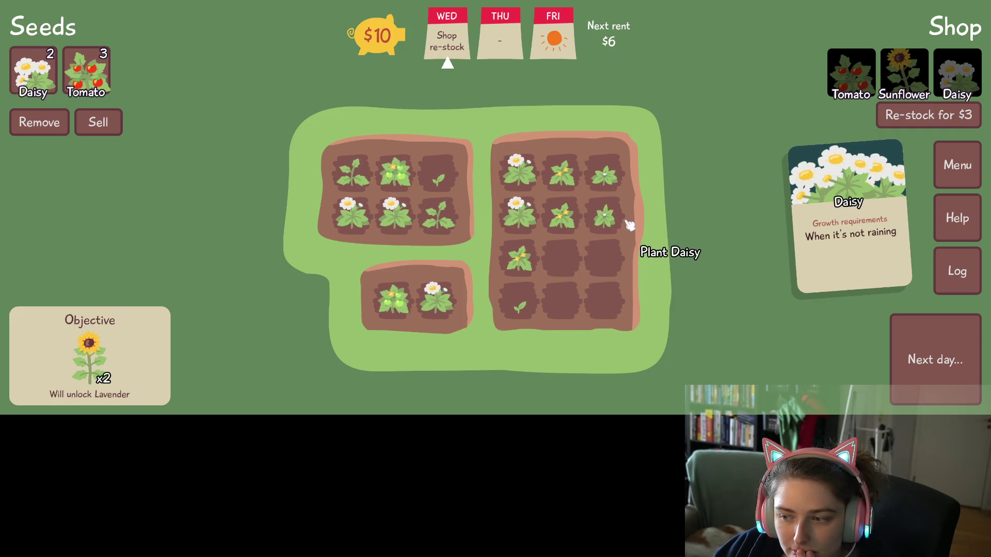
{"action": "left_click", "coordinate": [568, 303]}
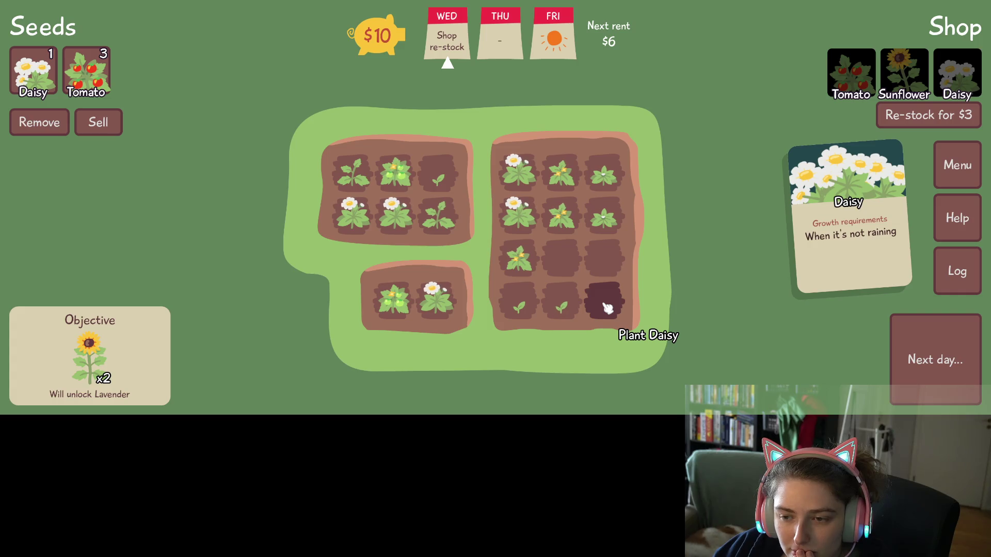
{"action": "left_click", "coordinate": [86, 77]}
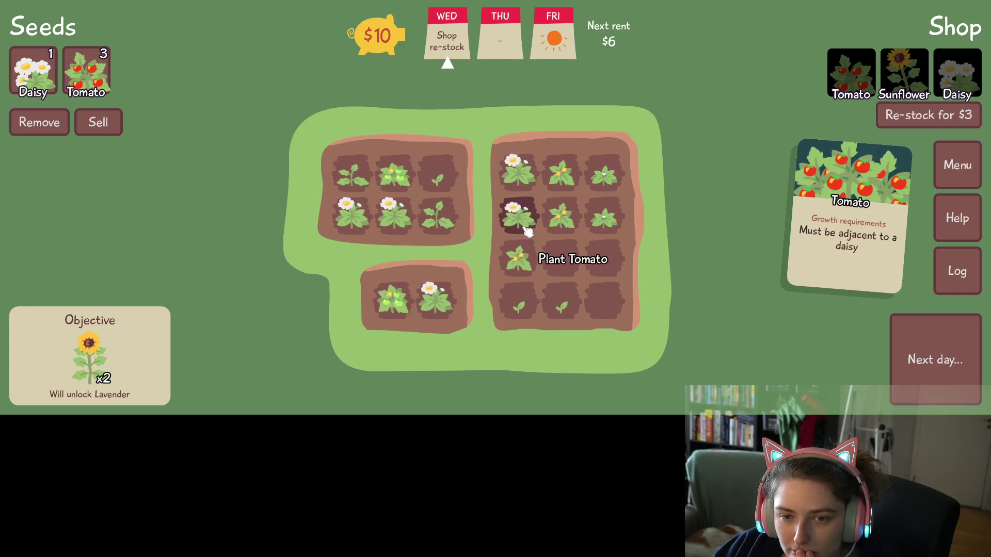
{"action": "left_click", "coordinate": [570, 267]}
{"action": "left_click", "coordinate": [602, 266]}
{"action": "left_click", "coordinate": [602, 299]}
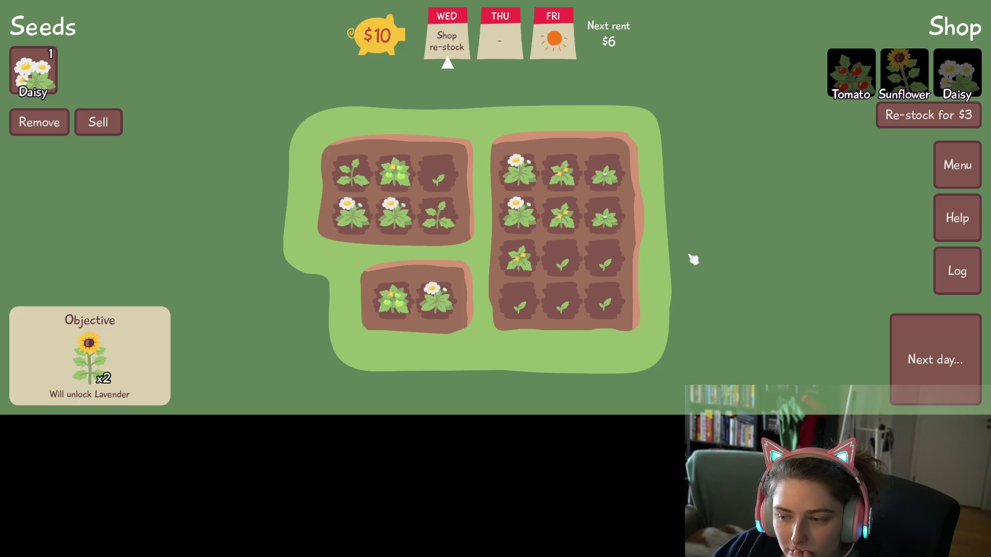
{"action": "left_click", "coordinate": [918, 327]}
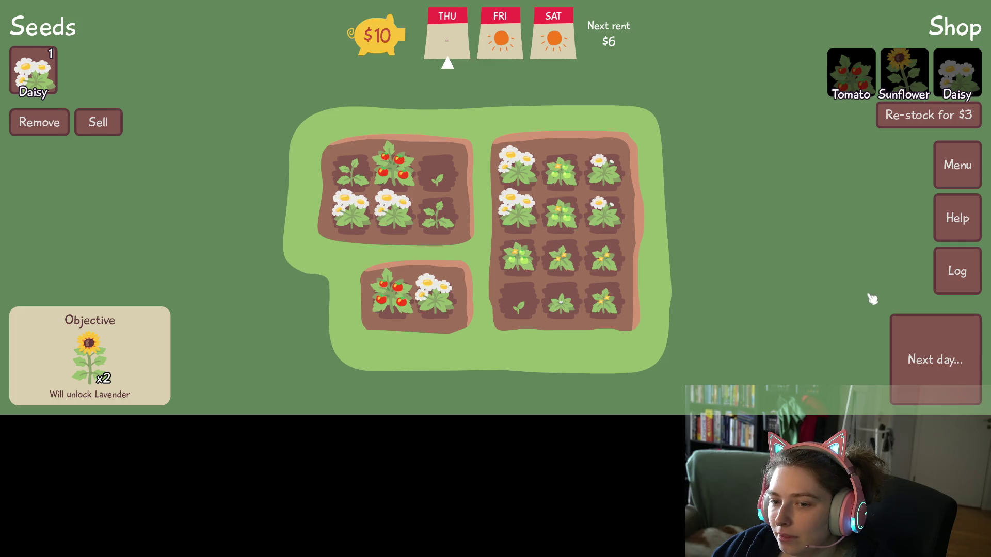
- Show the Help tips overlay on Thursday and close it again
{"action": "mouse_move", "coordinate": [529, 177]}
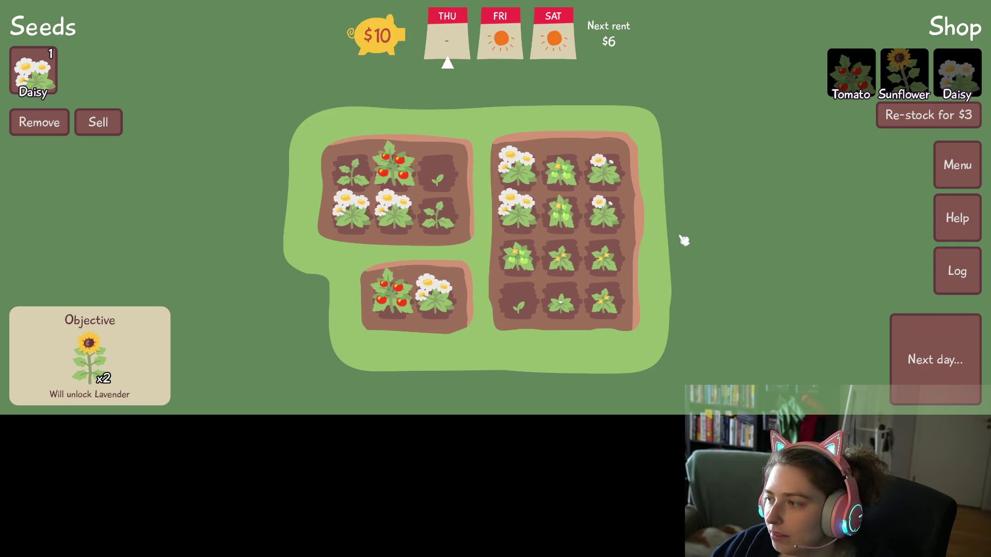
{"action": "left_click", "coordinate": [957, 222]}
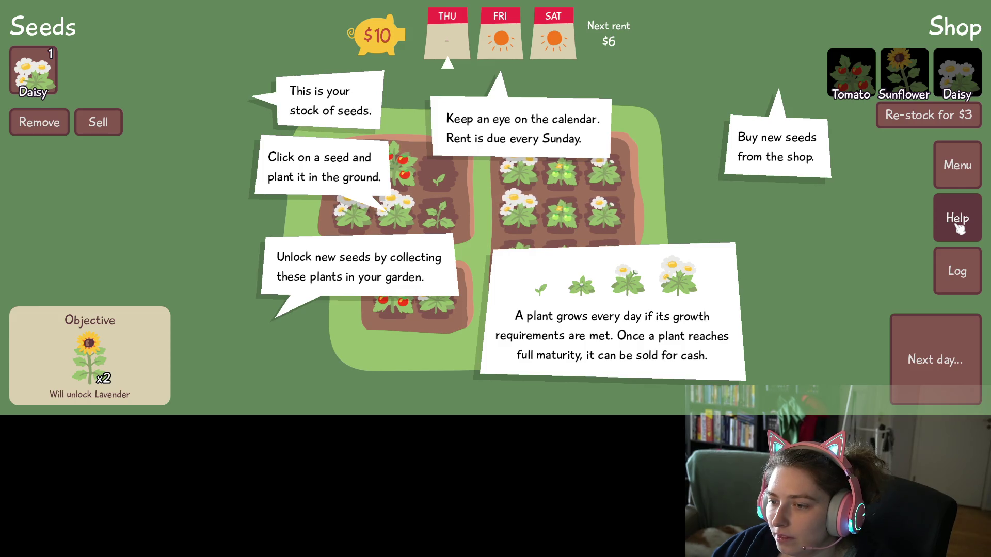
{"action": "left_click", "coordinate": [959, 229]}
{"action": "mouse_move", "coordinate": [527, 213]}
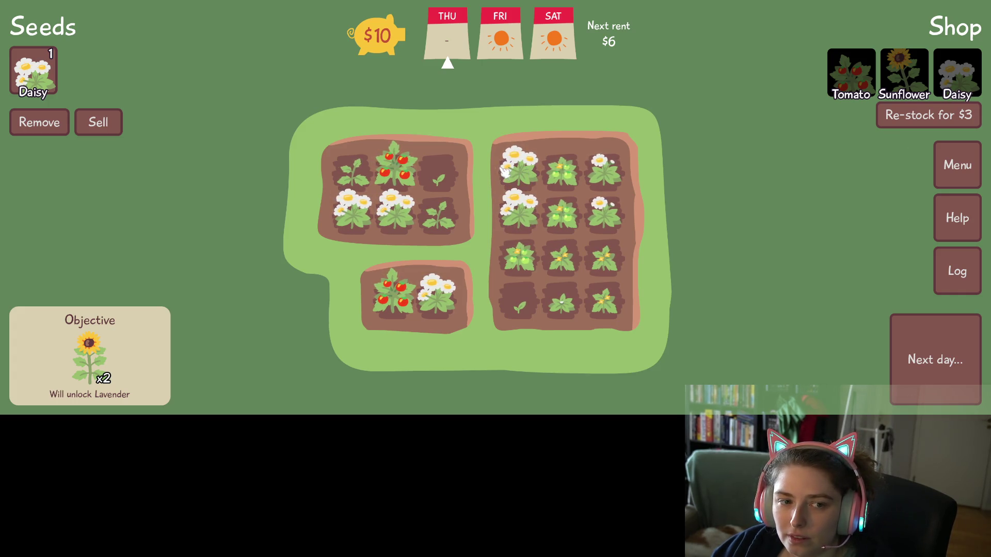
- Sell the ripe daisies and tomatoes in the top-left, bottom and right beds, reaching $26
{"action": "left_click", "coordinate": [114, 133]}
{"action": "left_click", "coordinate": [397, 213]}
{"action": "left_click", "coordinate": [362, 217]}
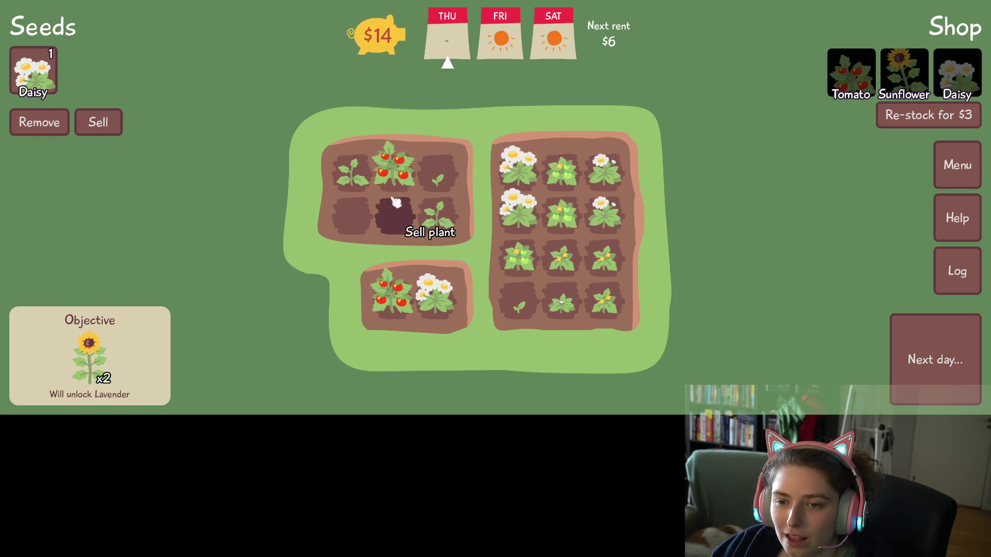
{"action": "left_click", "coordinate": [411, 182]}
{"action": "left_click", "coordinate": [407, 308]}
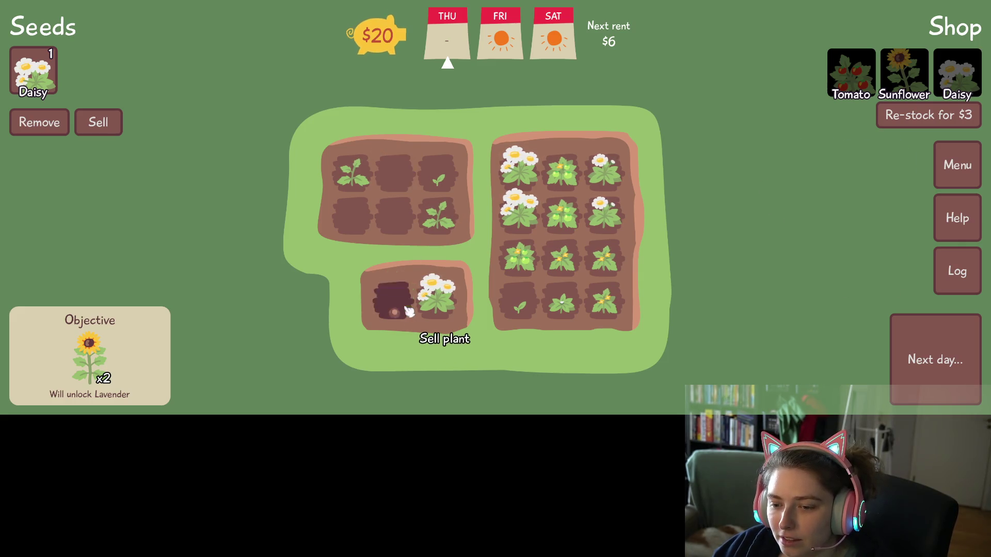
{"action": "left_click", "coordinate": [436, 307]}
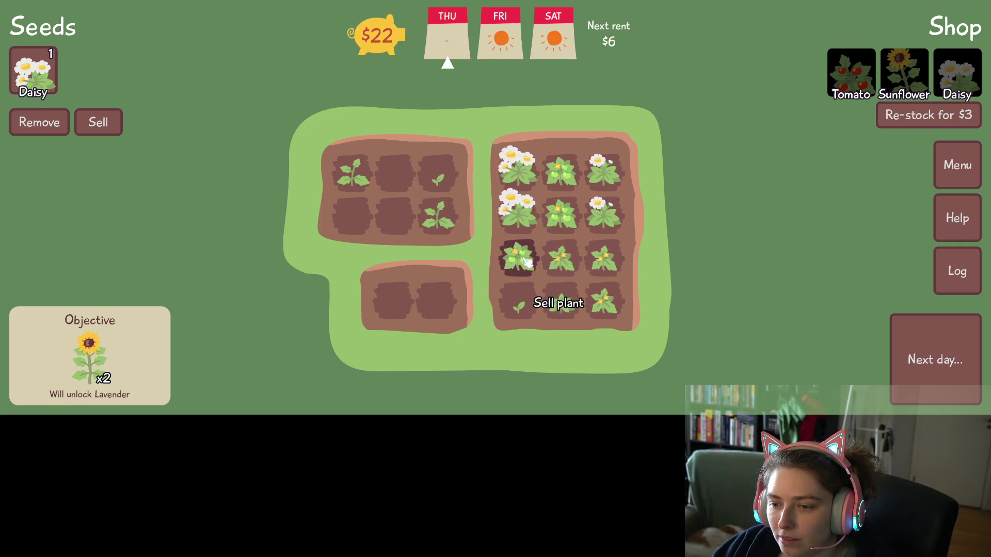
{"action": "left_click", "coordinate": [524, 217]}
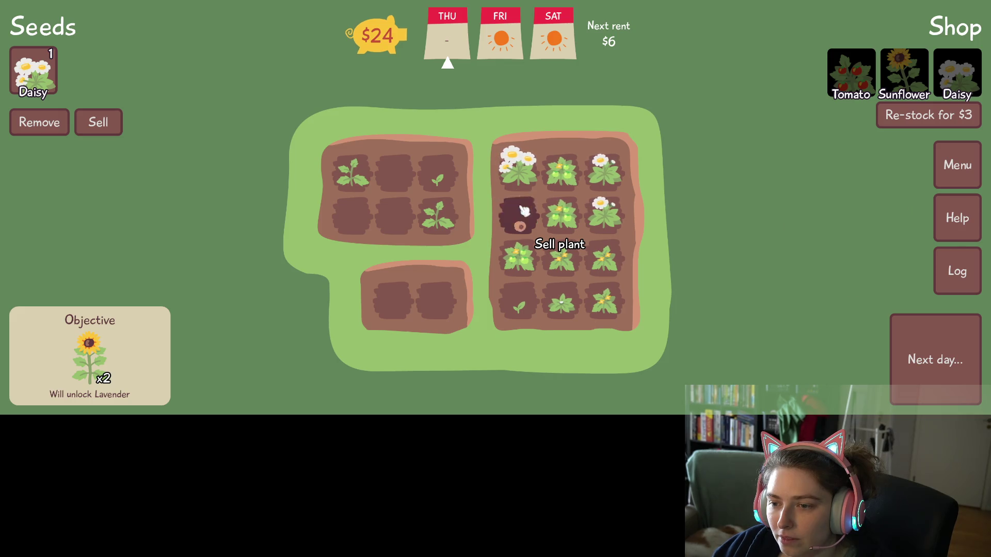
{"action": "left_click", "coordinate": [524, 175]}
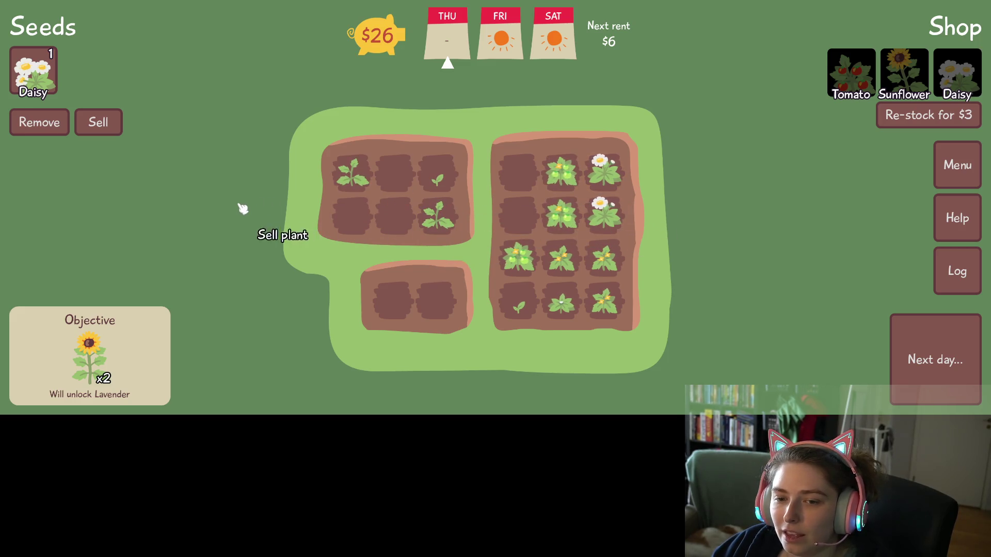
- Plant the last daisy in the bottom bed, then restock and plant three sunflowers in the left bed
{"action": "left_click", "coordinate": [37, 96]}
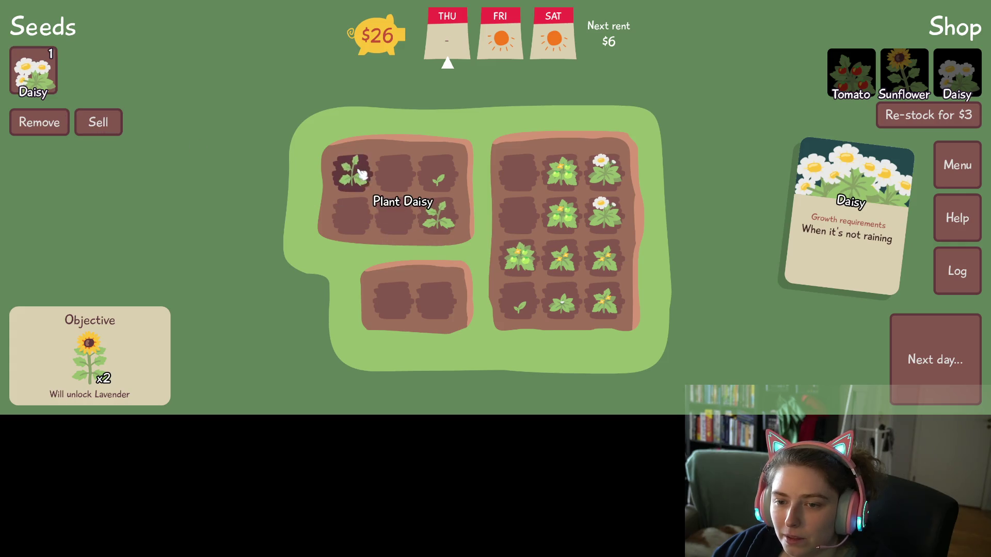
{"action": "left_click", "coordinate": [453, 312]}
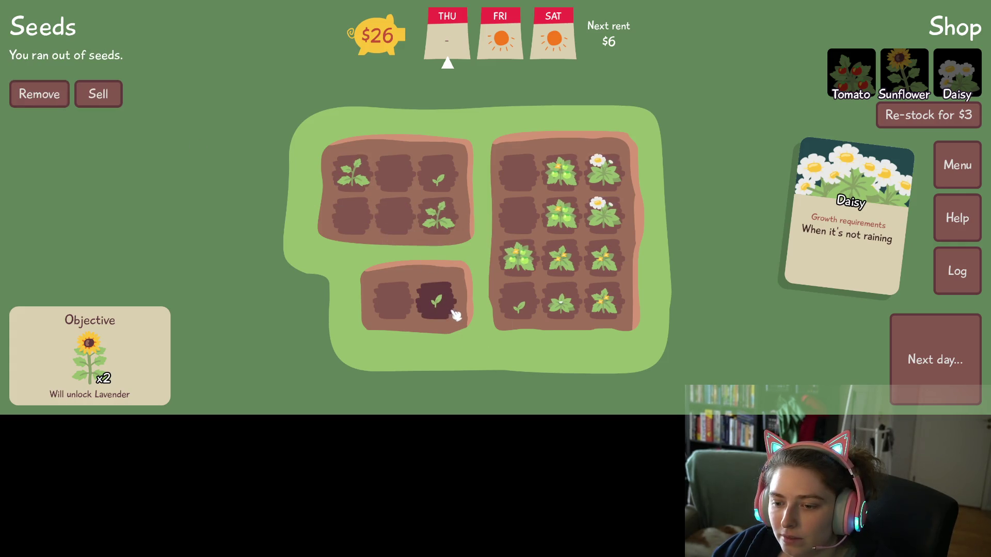
{"action": "left_click", "coordinate": [907, 118]}
{"action": "left_click", "coordinate": [850, 89]}
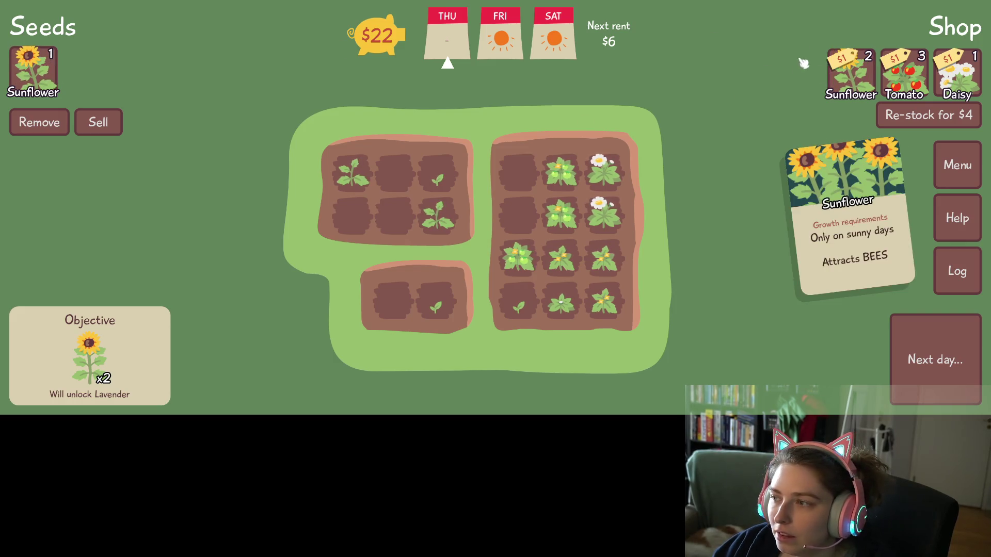
{"action": "left_click", "coordinate": [850, 78]}
{"action": "left_click", "coordinate": [849, 77]}
{"action": "left_click", "coordinate": [31, 69]}
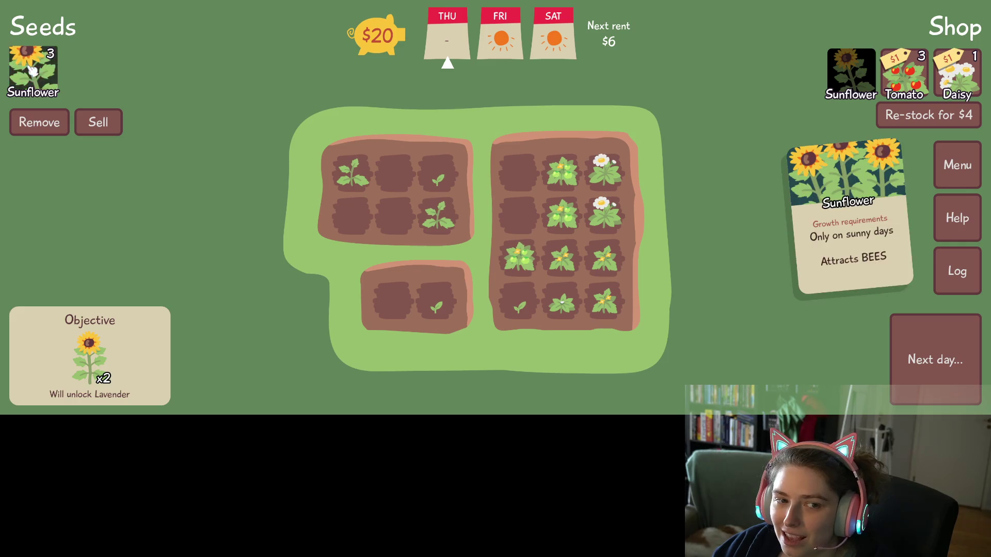
{"action": "left_click", "coordinate": [353, 219]}
{"action": "left_click", "coordinate": [395, 217]}
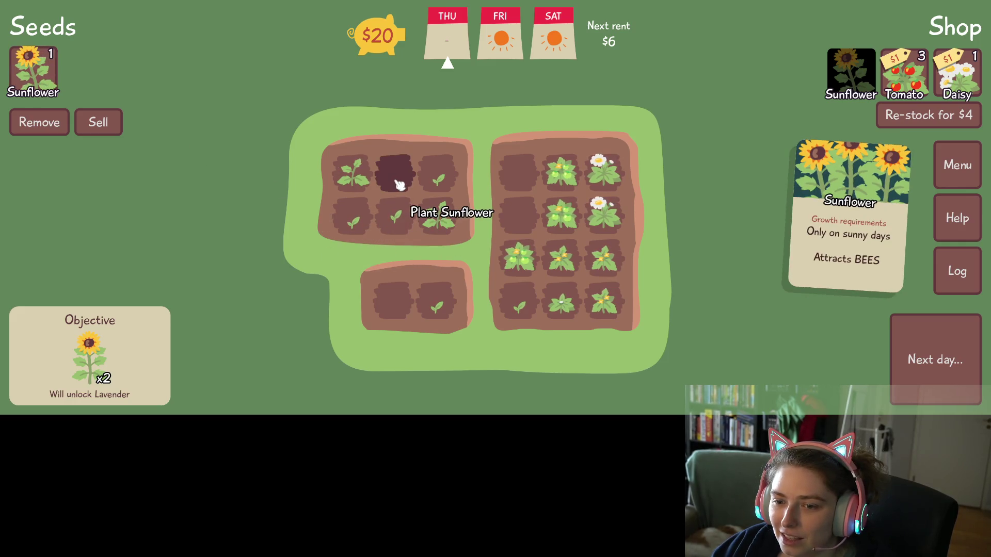
{"action": "left_click", "coordinate": [396, 173]}
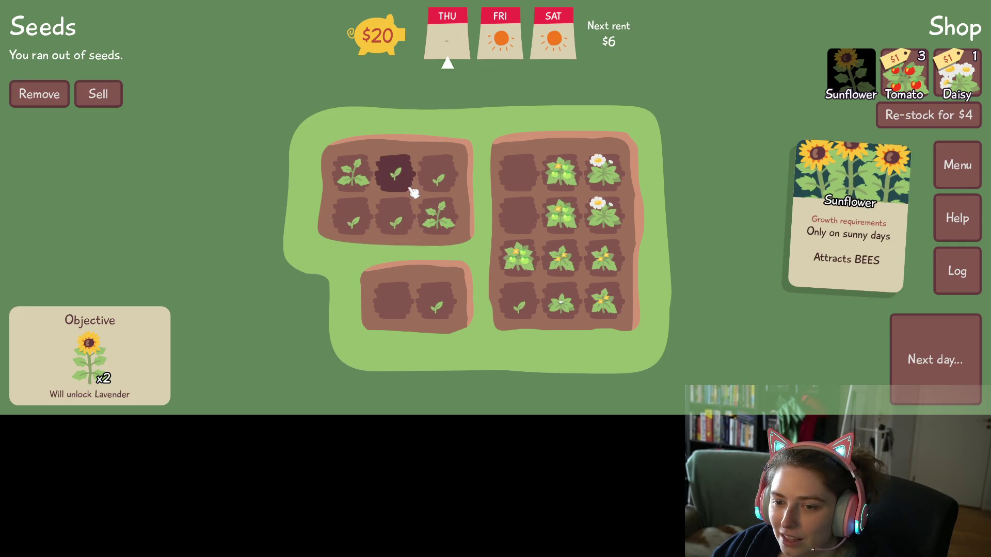
- Buy three Tomato seeds and a Daisy seed from the shop
{"action": "left_click", "coordinate": [918, 89]}
{"action": "left_click", "coordinate": [917, 88]}
{"action": "left_click", "coordinate": [918, 89]}
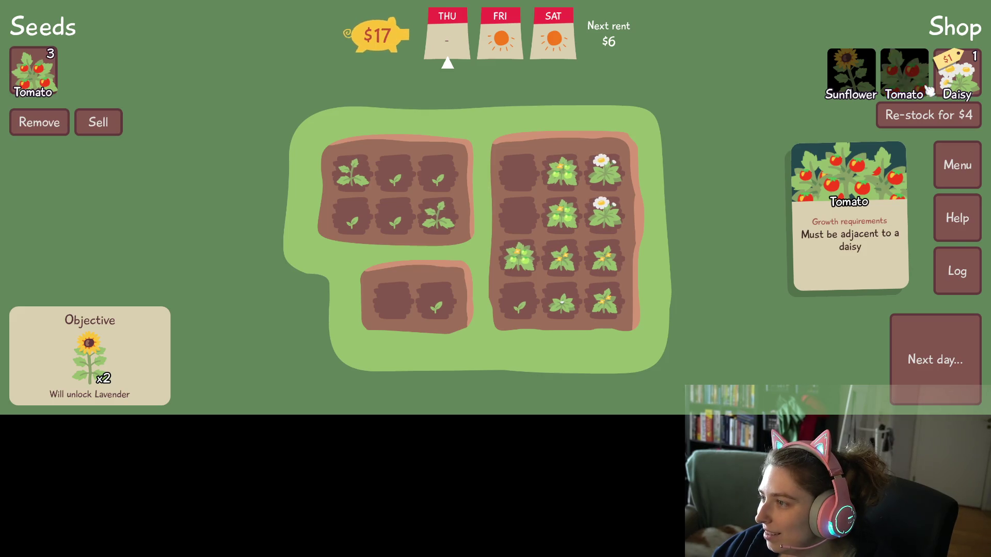
{"action": "left_click", "coordinate": [969, 86]}
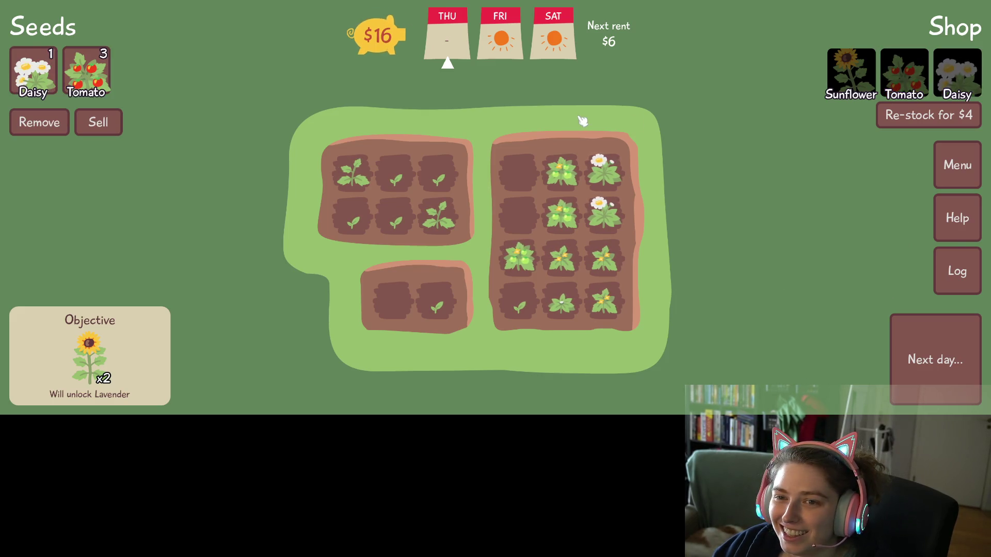
- Plant a tomato in the small bed and a daisy in the large bed's top-left plot, then advance a day
{"action": "mouse_move", "coordinate": [450, 311]}
{"action": "left_click", "coordinate": [72, 90]}
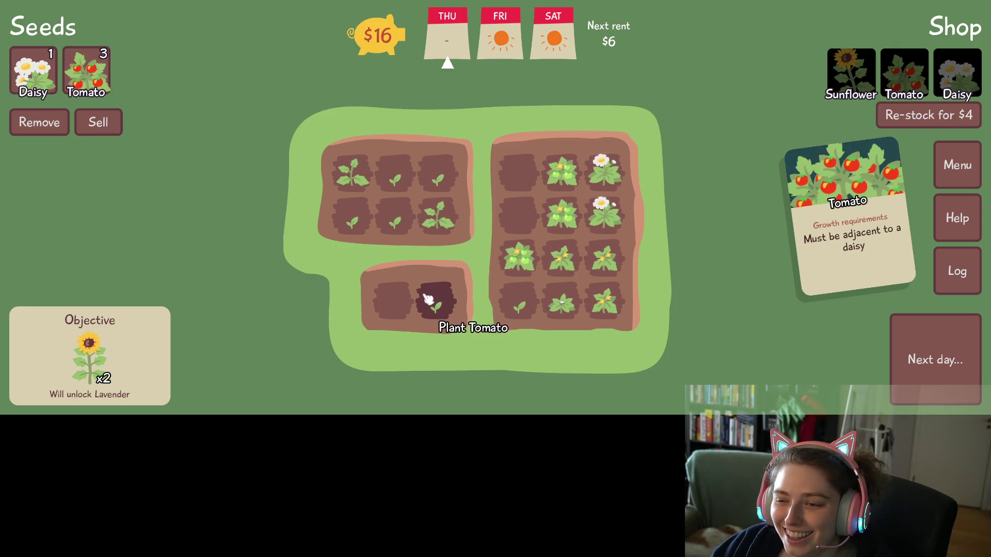
{"action": "left_click", "coordinate": [383, 299]}
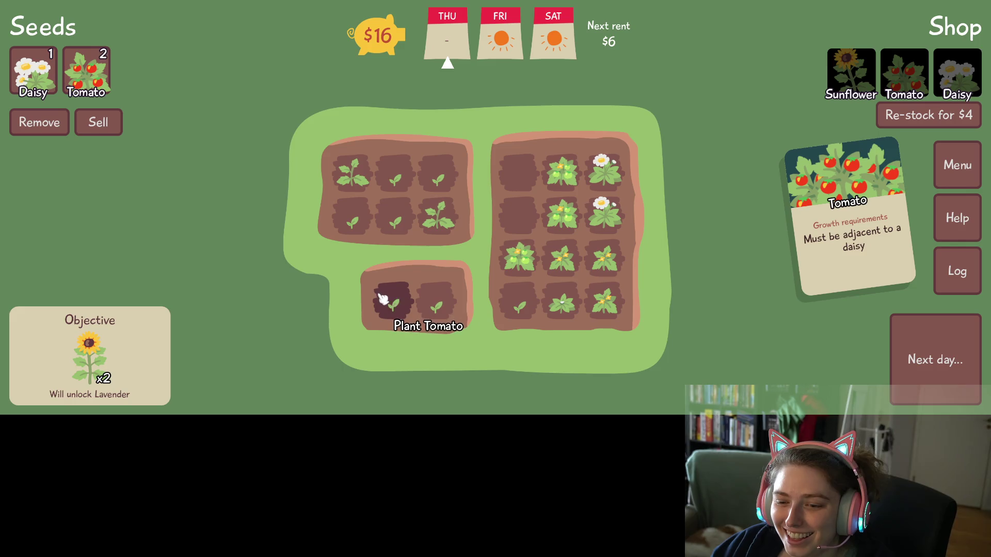
{"action": "right_click", "coordinate": [504, 211]}
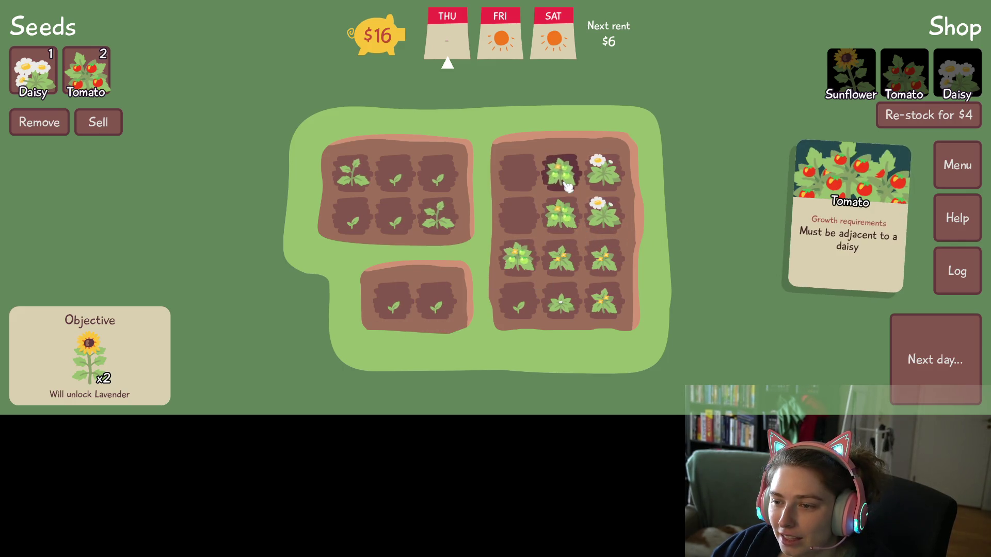
{"action": "left_click", "coordinate": [33, 72]}
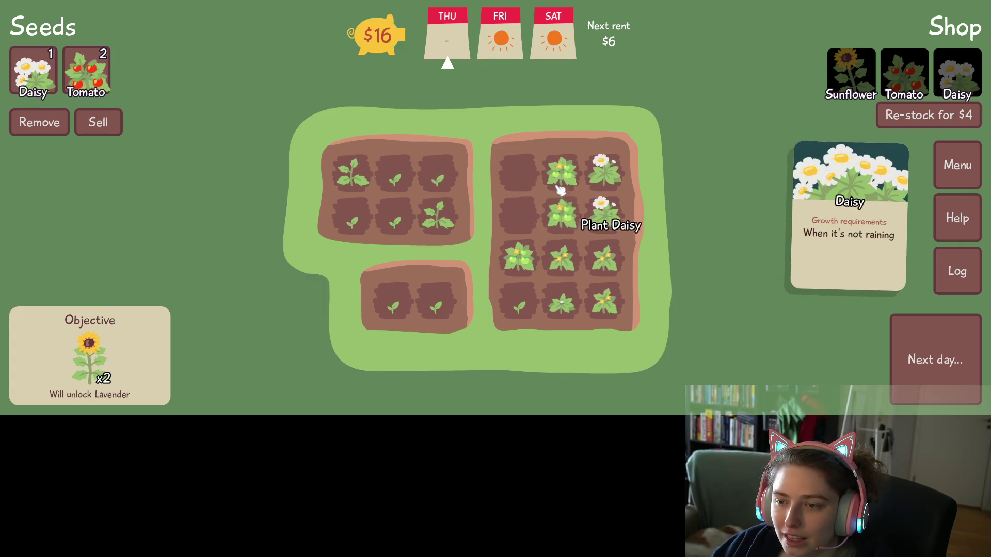
{"action": "left_click", "coordinate": [523, 174]}
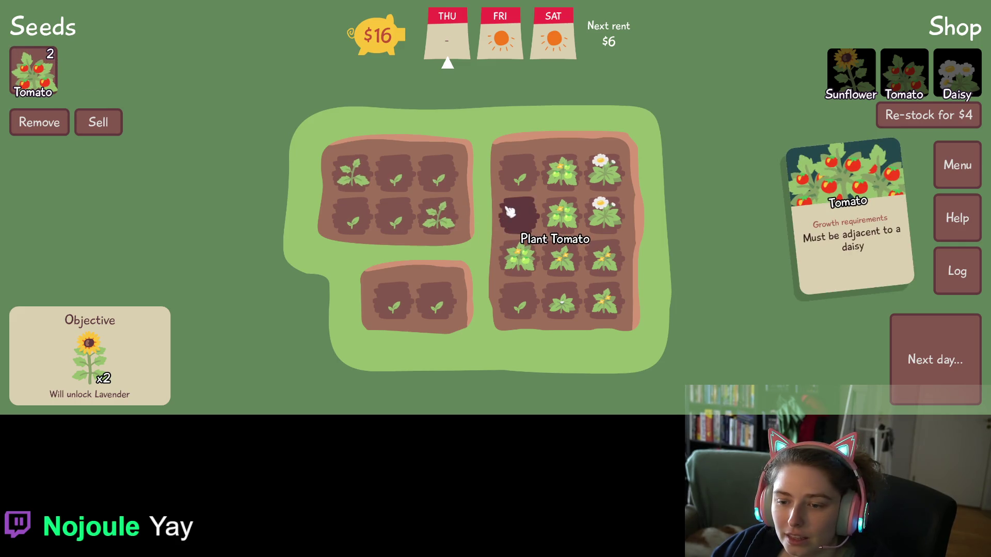
{"action": "left_click", "coordinate": [921, 360]}
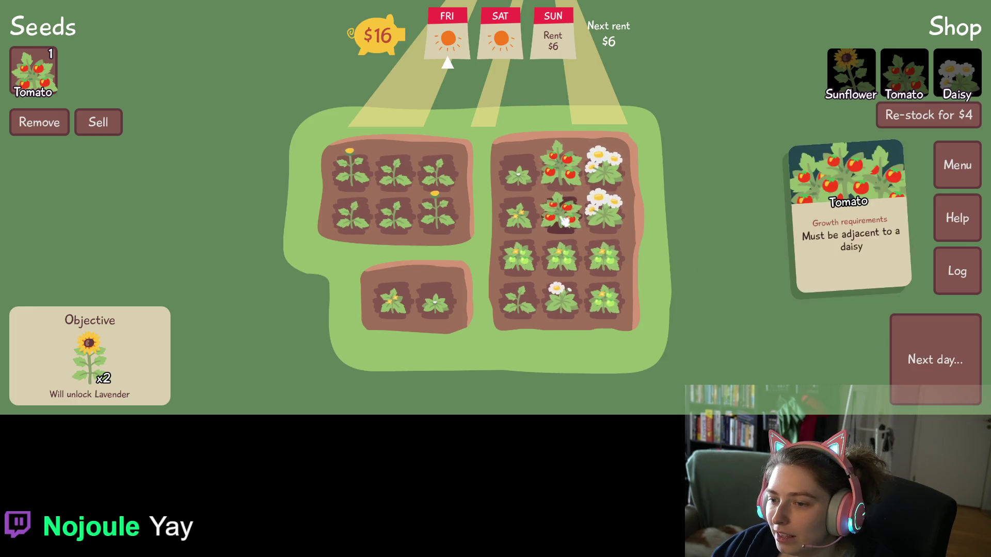
- Sell two ripe tomatoes and two daisies from the large bed and replant a tomato there
{"action": "left_click", "coordinate": [562, 162]}
{"action": "left_click", "coordinate": [614, 185]}
{"action": "left_click", "coordinate": [602, 212]}
{"action": "left_click", "coordinate": [567, 221]}
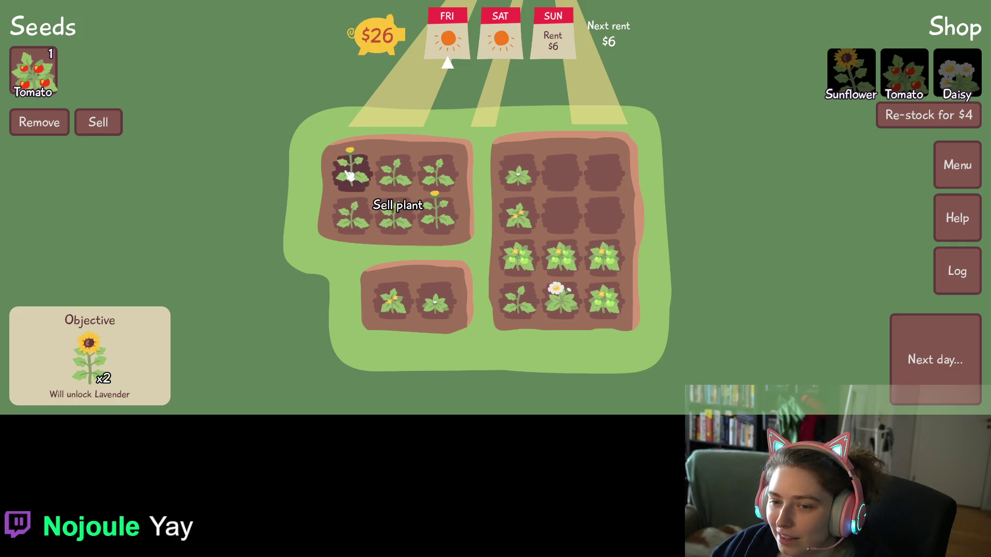
{"action": "left_click", "coordinate": [44, 73]}
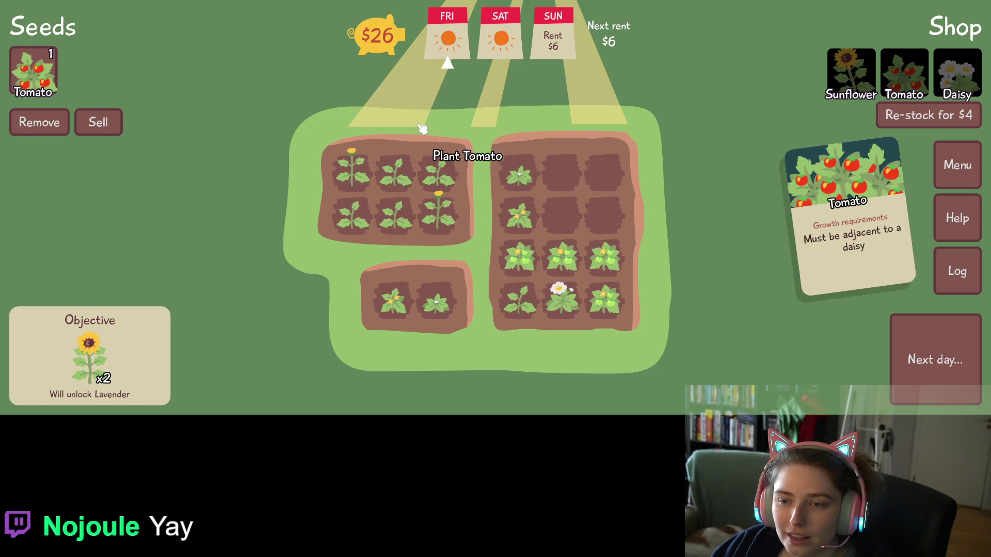
{"action": "left_click", "coordinate": [561, 225]}
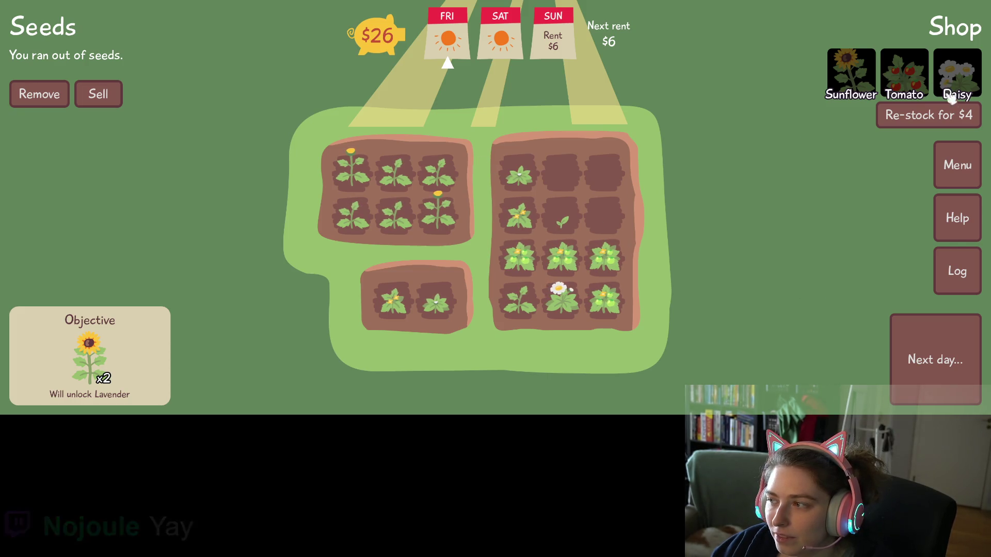
- Restock for $4, buy the Daisy seeds, plant them in the emptied right-bed plots, and advance a day
{"action": "left_click", "coordinate": [958, 114]}
{"action": "mouse_move", "coordinate": [961, 88]}
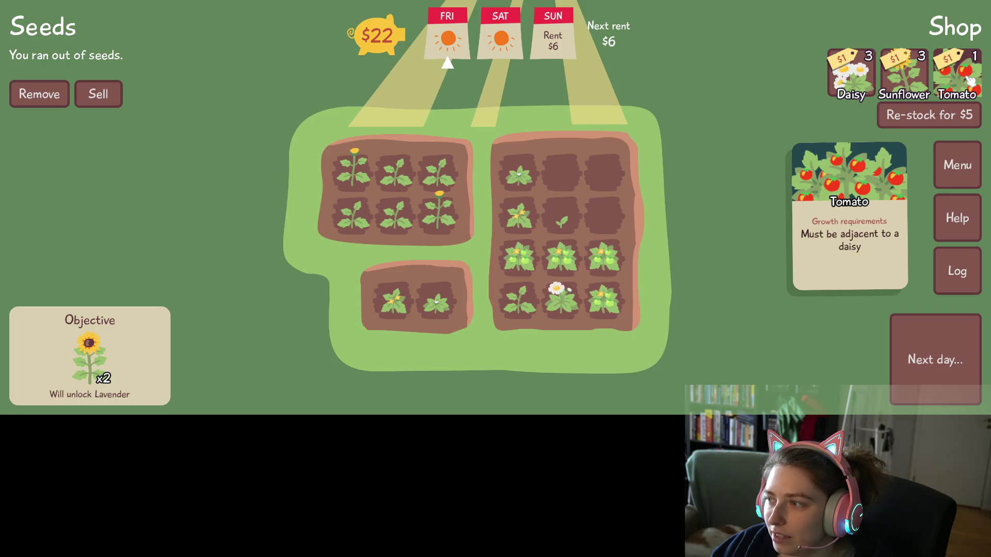
{"action": "left_click", "coordinate": [854, 80]}
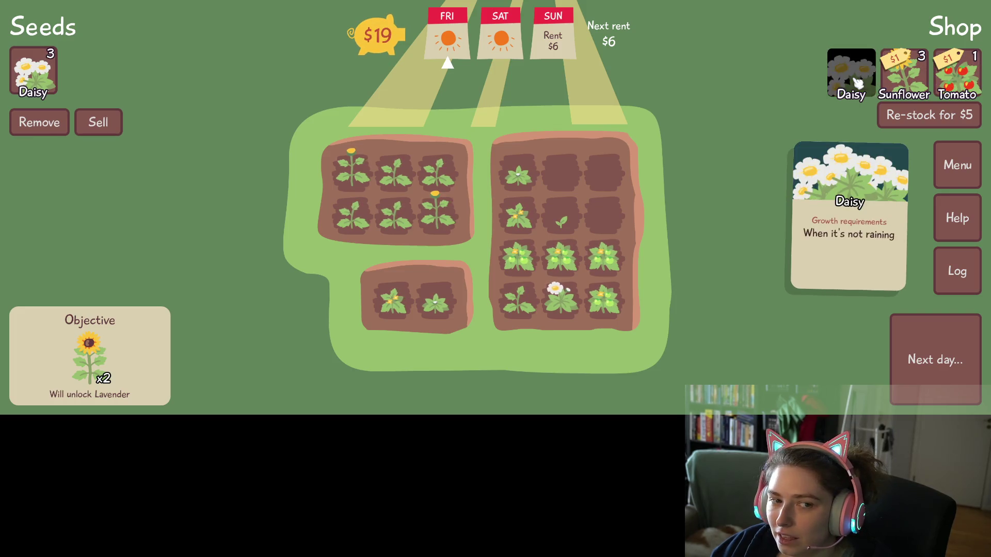
{"action": "left_click", "coordinate": [49, 85]}
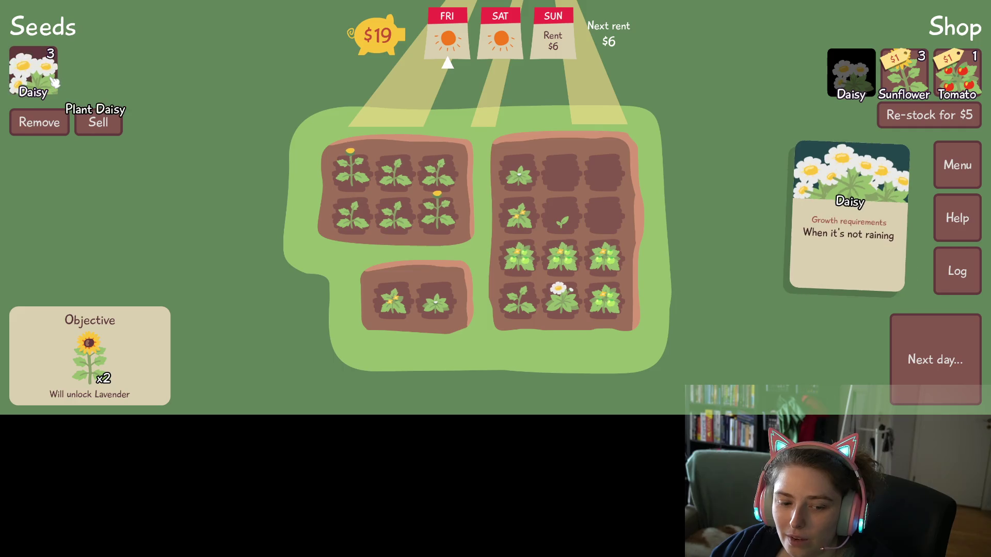
{"action": "left_click", "coordinate": [603, 175]}
{"action": "left_click", "coordinate": [604, 217]}
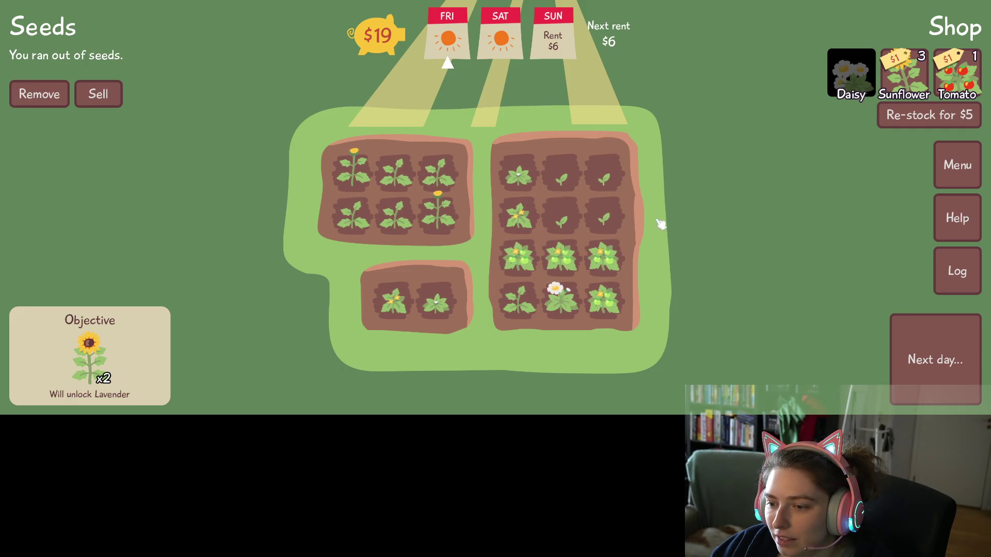
{"action": "left_click", "coordinate": [899, 349]}
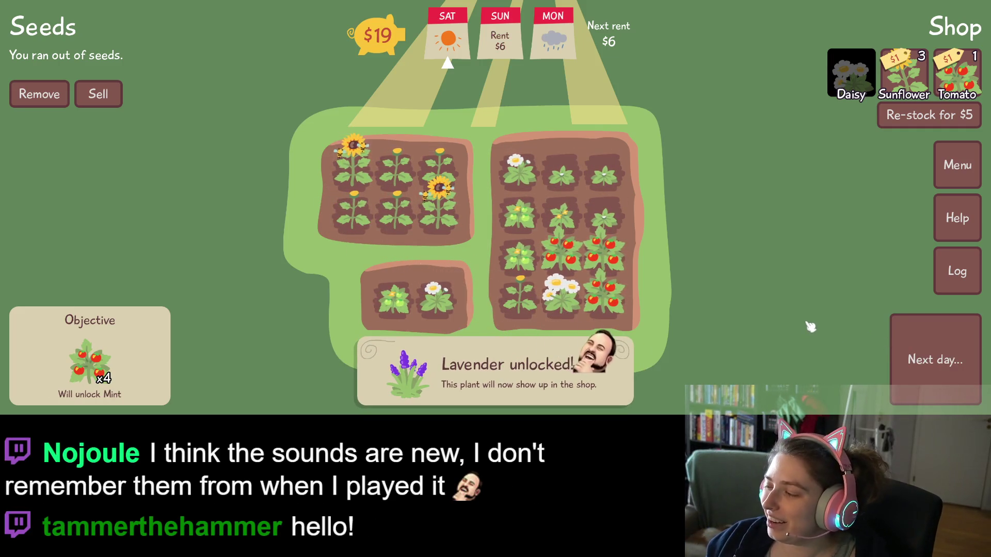
- Sell a daisy and three ripe tomatoes to reach $30, then restock the shop for $5 to get Lavender
{"action": "mouse_move", "coordinate": [619, 245]}
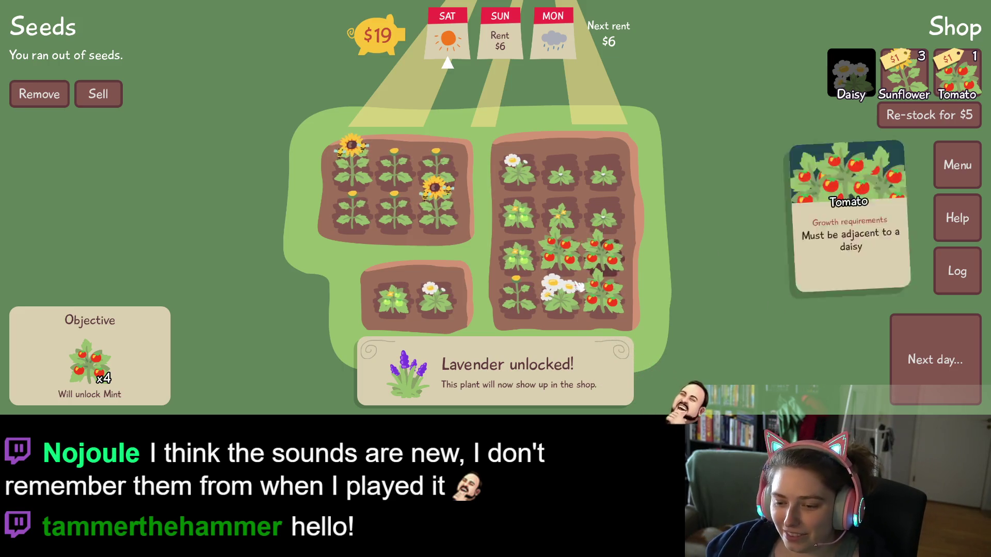
{"action": "mouse_move", "coordinate": [363, 165]}
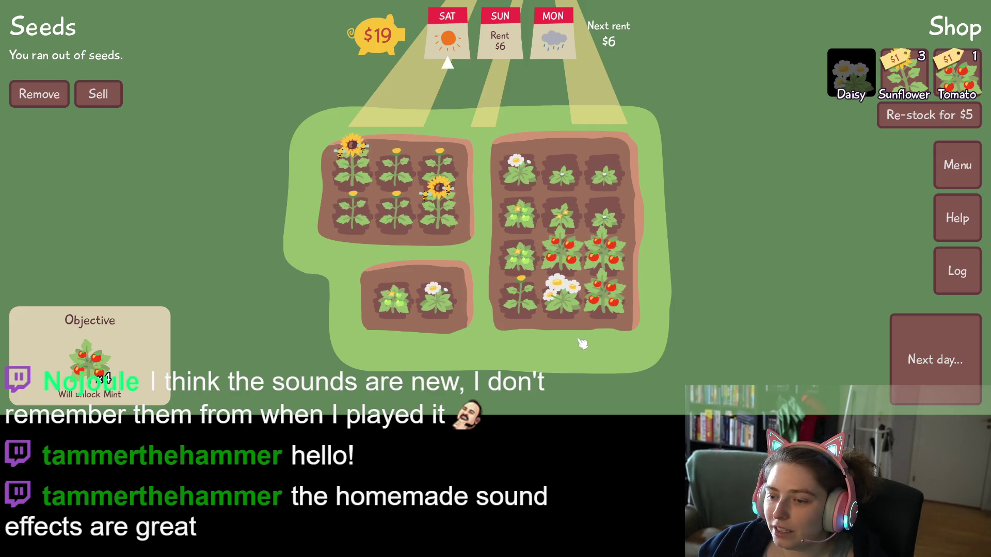
{"action": "left_click", "coordinate": [87, 98]}
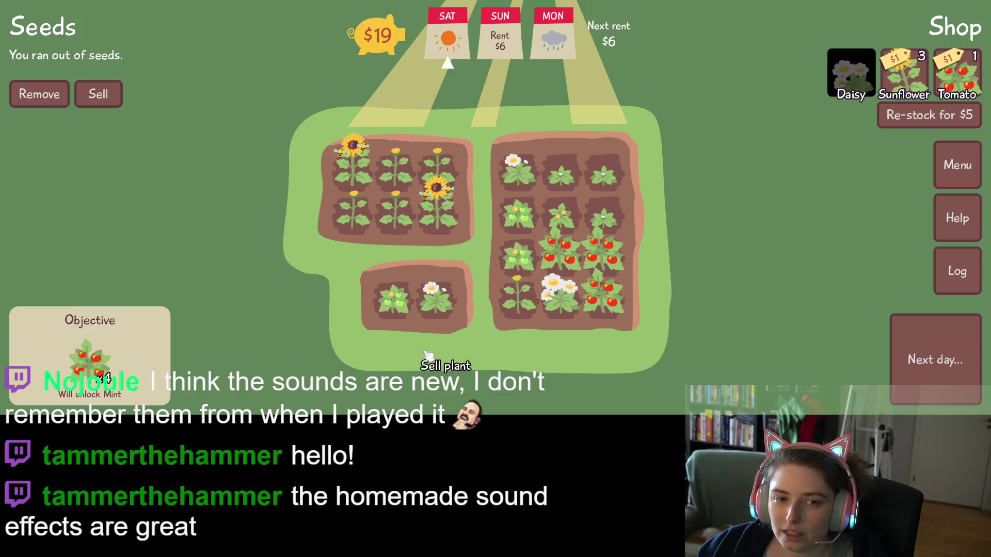
{"action": "left_click", "coordinate": [566, 303]}
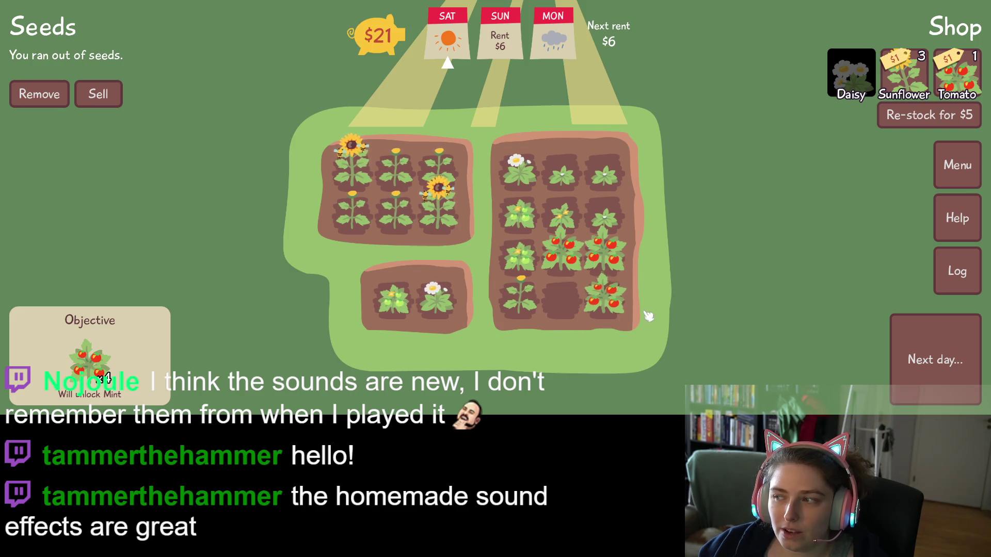
{"action": "mouse_move", "coordinate": [960, 95]}
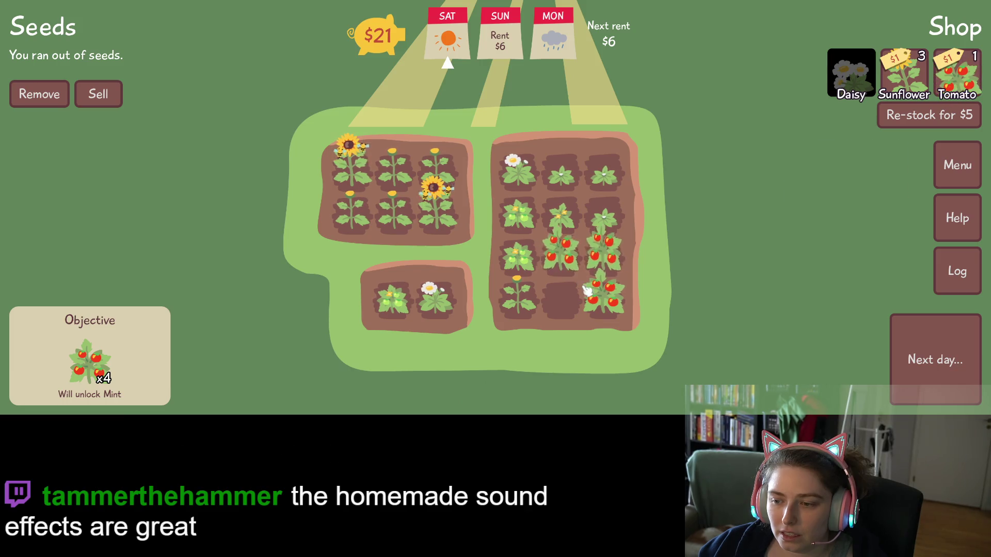
{"action": "left_click", "coordinate": [98, 94]}
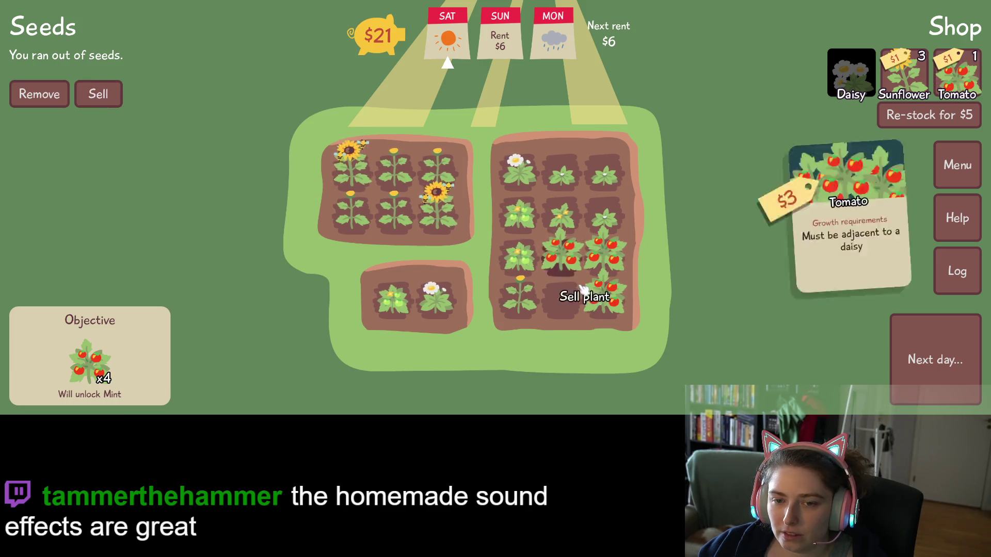
{"action": "left_click", "coordinate": [571, 260]}
{"action": "left_click", "coordinate": [605, 260]}
{"action": "left_click", "coordinate": [606, 300]}
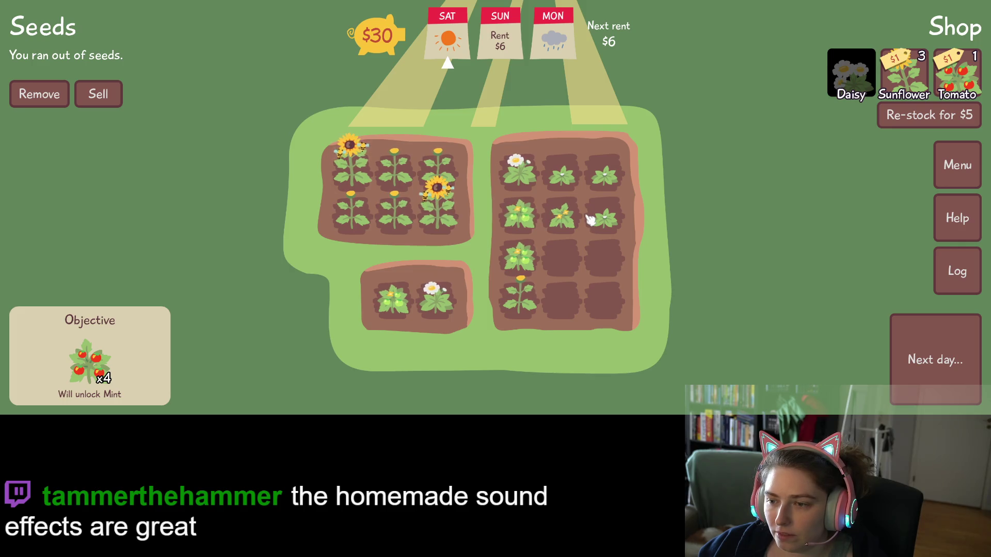
{"action": "mouse_move", "coordinate": [604, 223]}
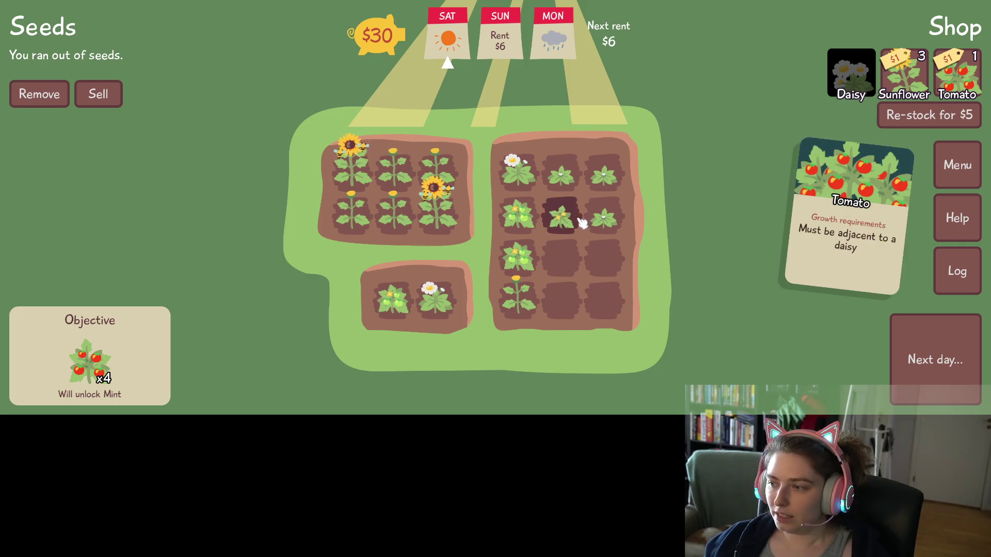
{"action": "left_click", "coordinate": [949, 116]}
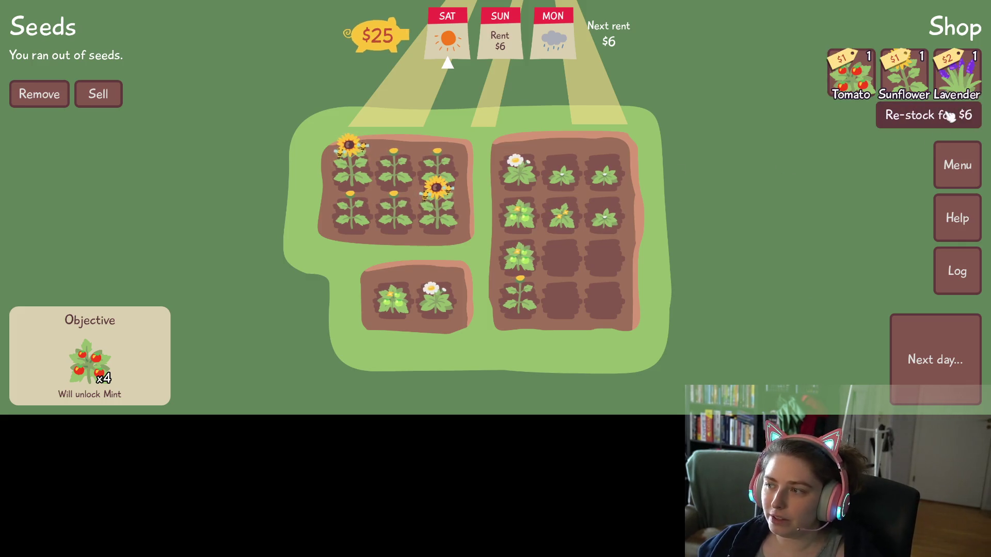
- Buy Lavender seeds across a restock and plant two in the large bed's empty plots
{"action": "left_click", "coordinate": [957, 72]}
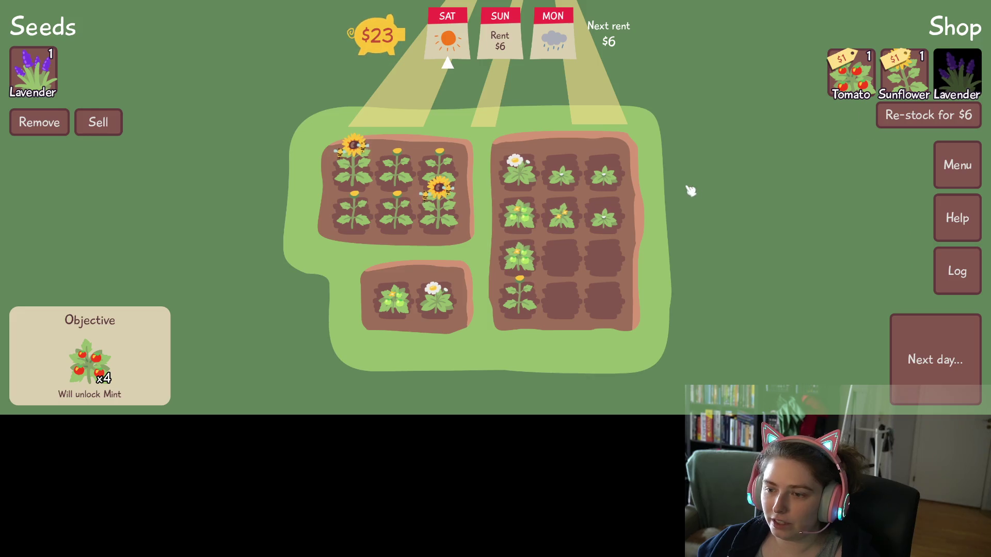
{"action": "left_click", "coordinate": [46, 77]}
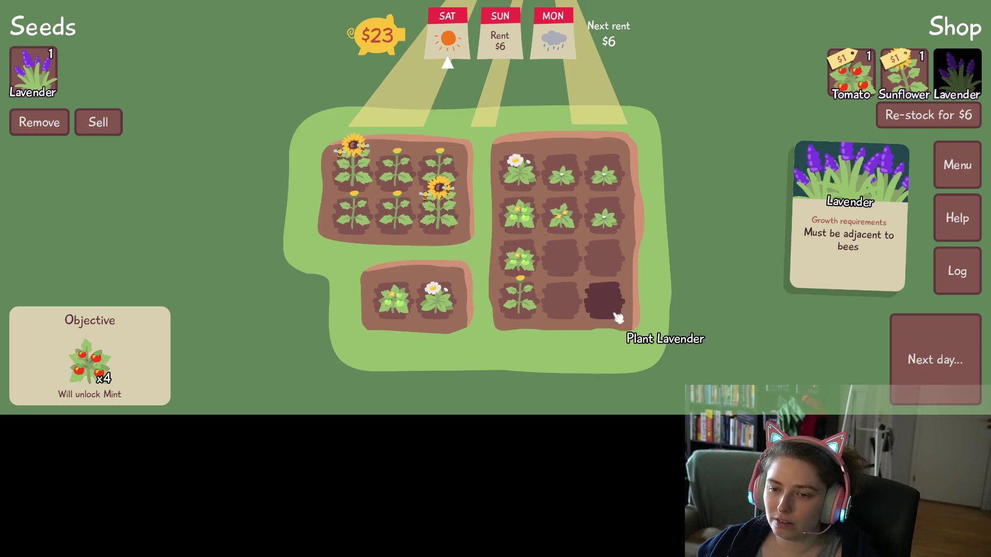
{"action": "left_click", "coordinate": [560, 304]}
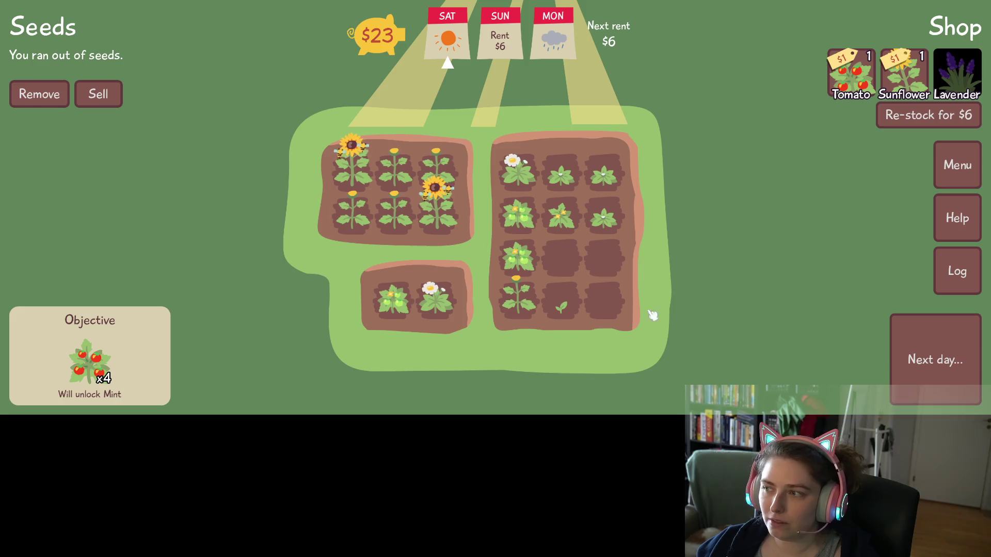
{"action": "left_click", "coordinate": [927, 126]}
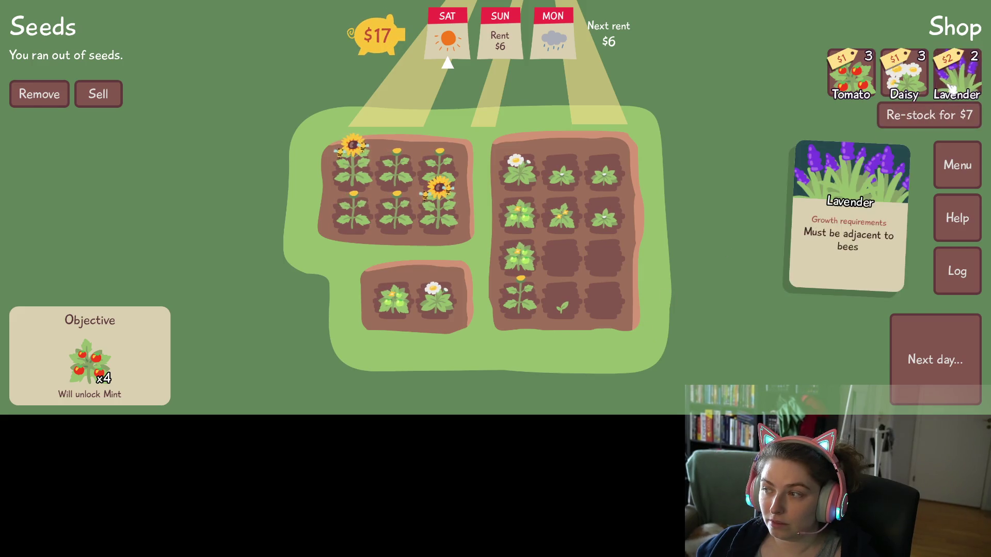
{"action": "left_click", "coordinate": [957, 72]}
{"action": "left_click", "coordinate": [957, 72]}
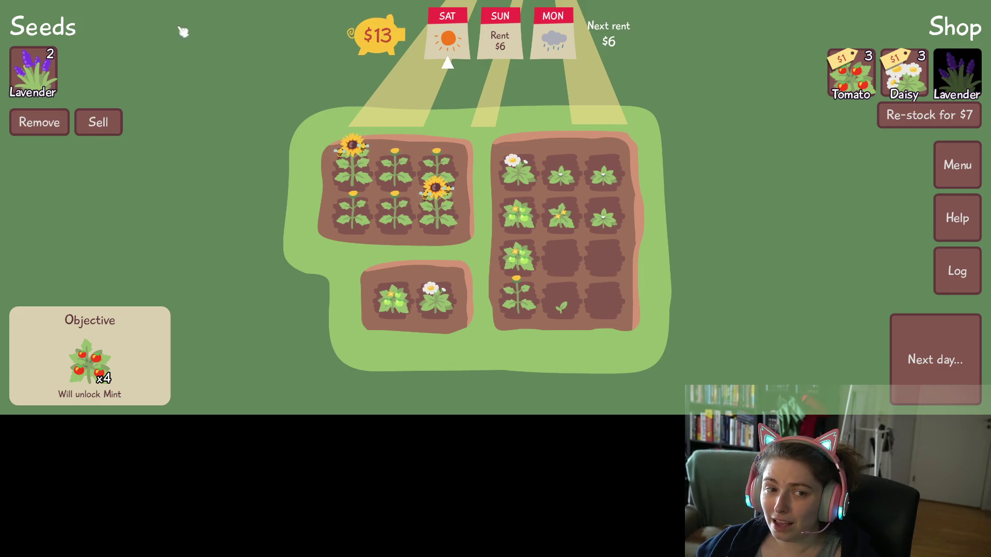
{"action": "left_click", "coordinate": [34, 72]}
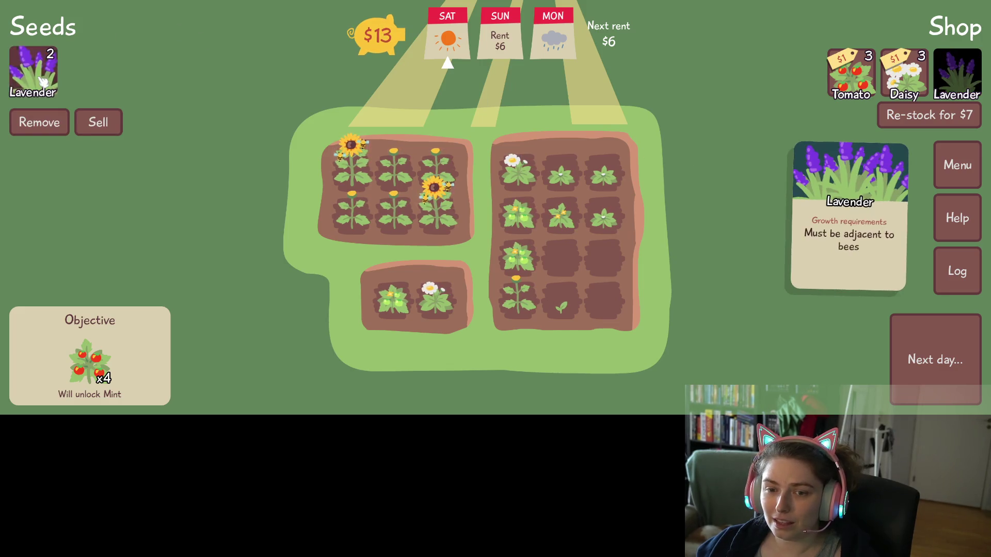
{"action": "left_click", "coordinate": [563, 254]}
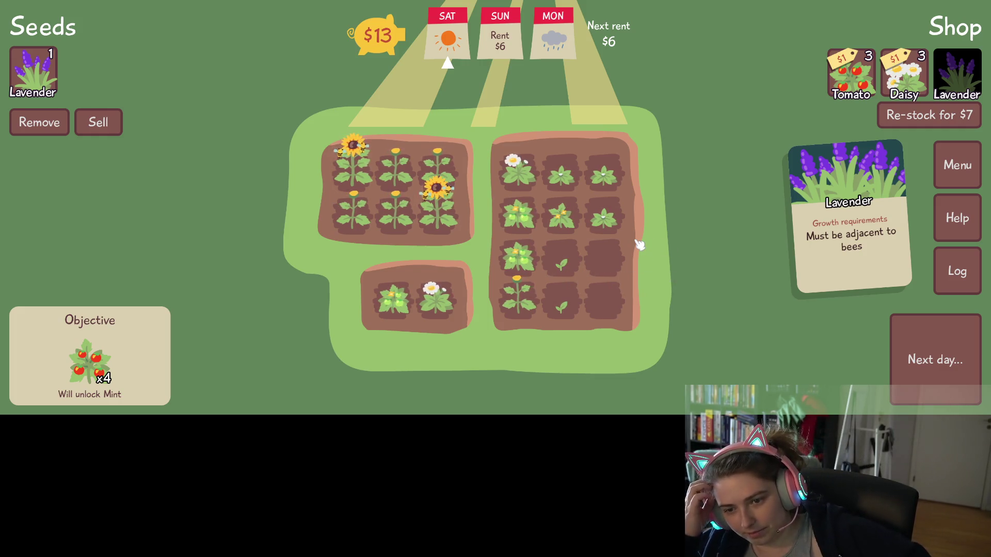
- Sell the two grown sunflowers and plant the last Lavender seed in the emptied sunflower-bed spot
{"action": "mouse_move", "coordinate": [345, 183]}
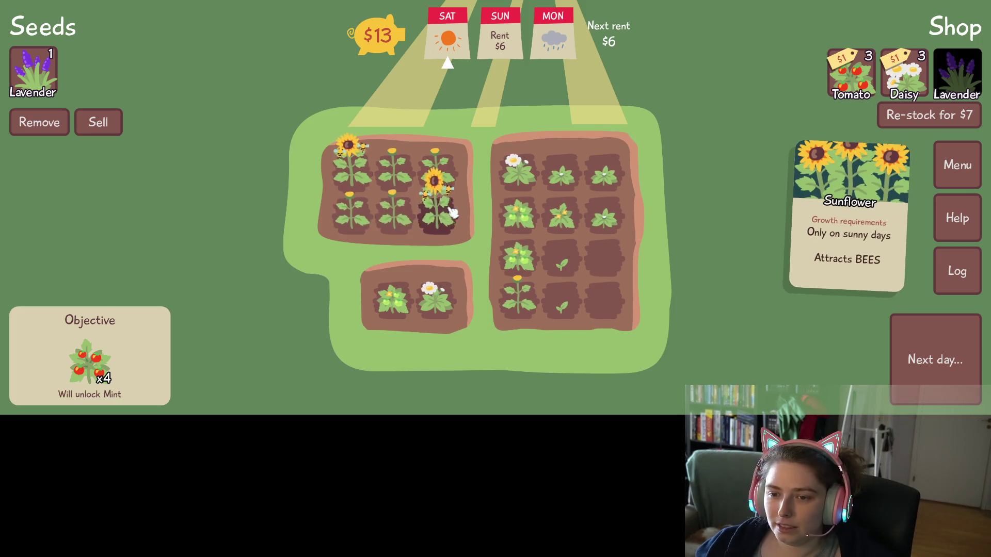
{"action": "left_click", "coordinate": [114, 126]}
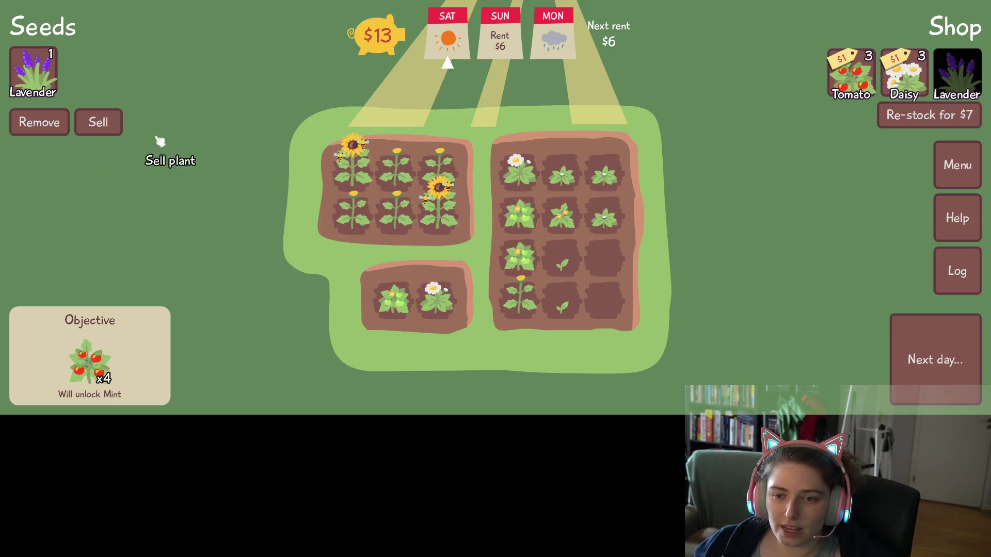
{"action": "left_click", "coordinate": [447, 220]}
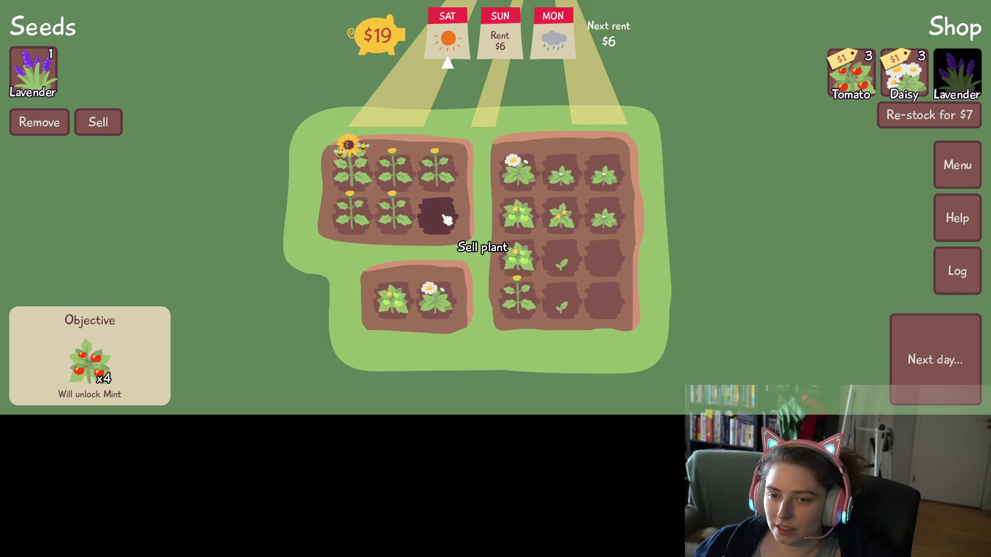
{"action": "left_click", "coordinate": [33, 72]}
{"action": "left_click", "coordinate": [438, 214]}
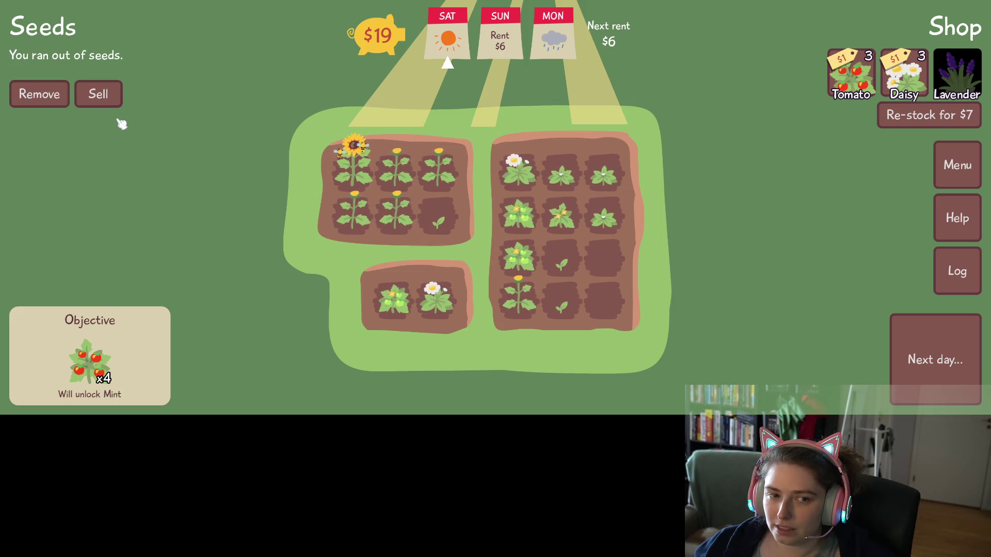
{"action": "left_click", "coordinate": [104, 94]}
{"action": "left_click", "coordinate": [364, 169]}
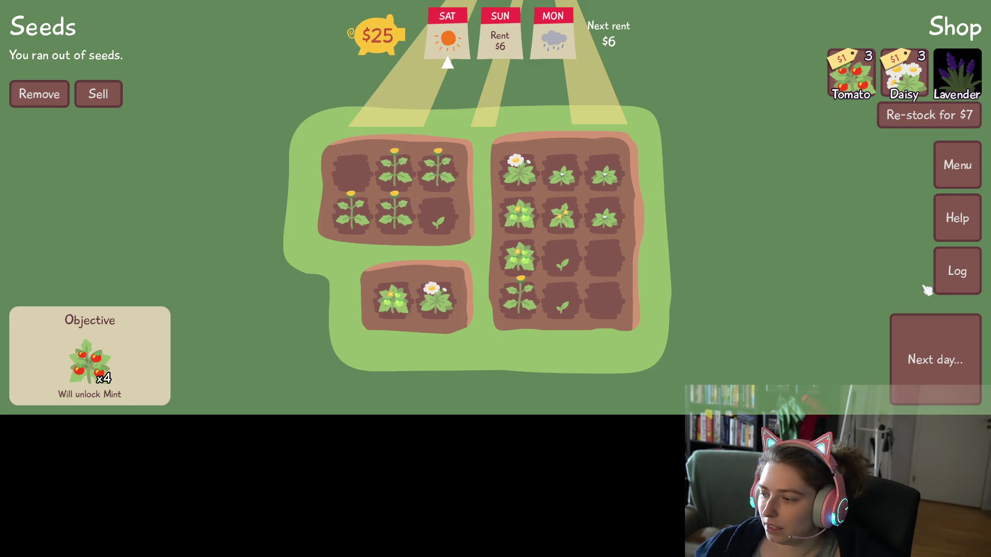
- Advance to Sunday and sell the ripe tomatoes and daisies in the right and bottom beds
{"action": "left_click", "coordinate": [934, 359]}
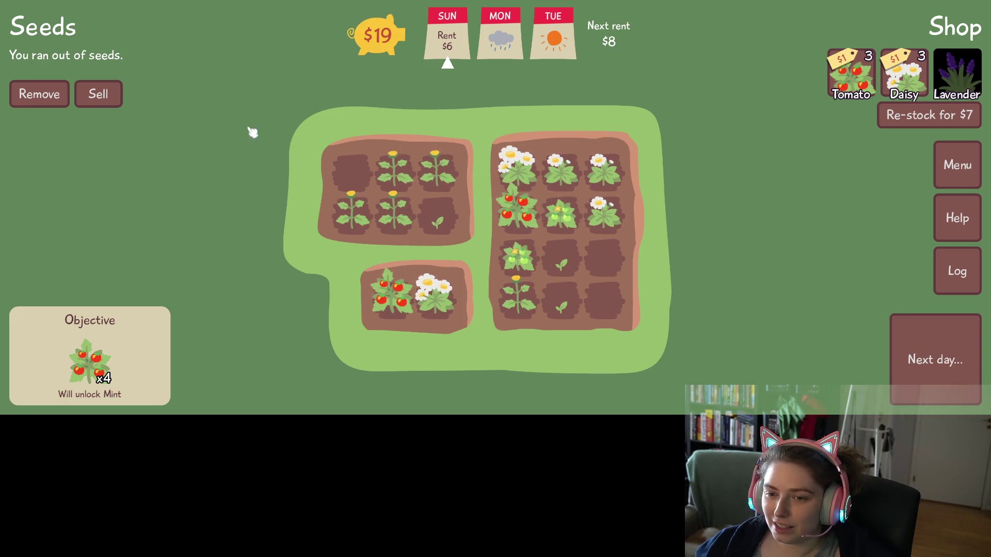
{"action": "left_click", "coordinate": [98, 94]}
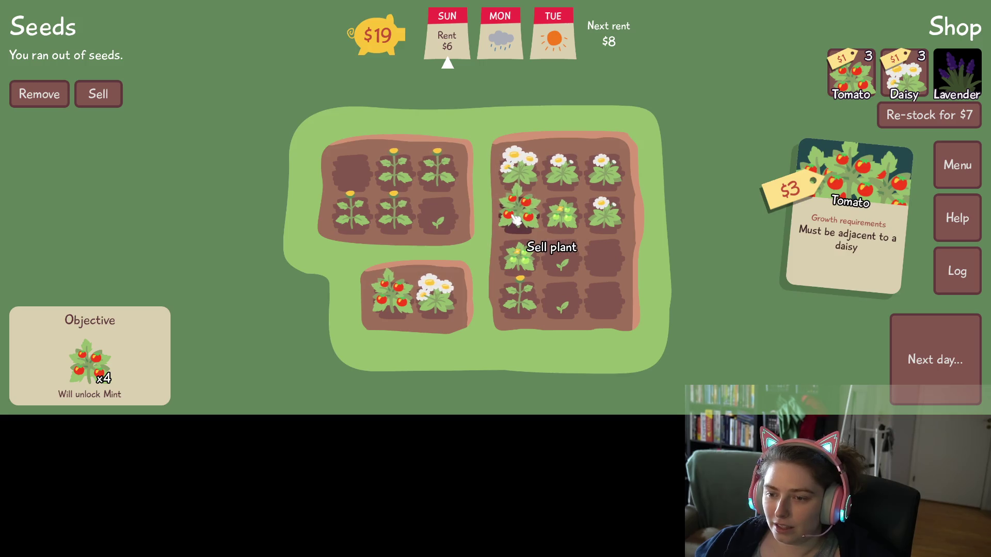
{"action": "left_click", "coordinate": [517, 219]}
{"action": "left_click", "coordinate": [518, 173]}
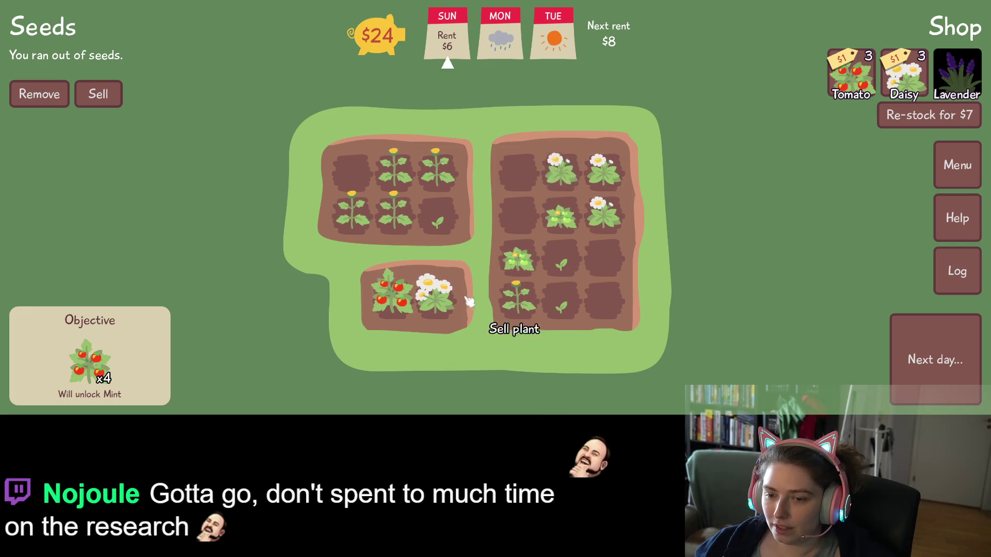
{"action": "left_click", "coordinate": [447, 304]}
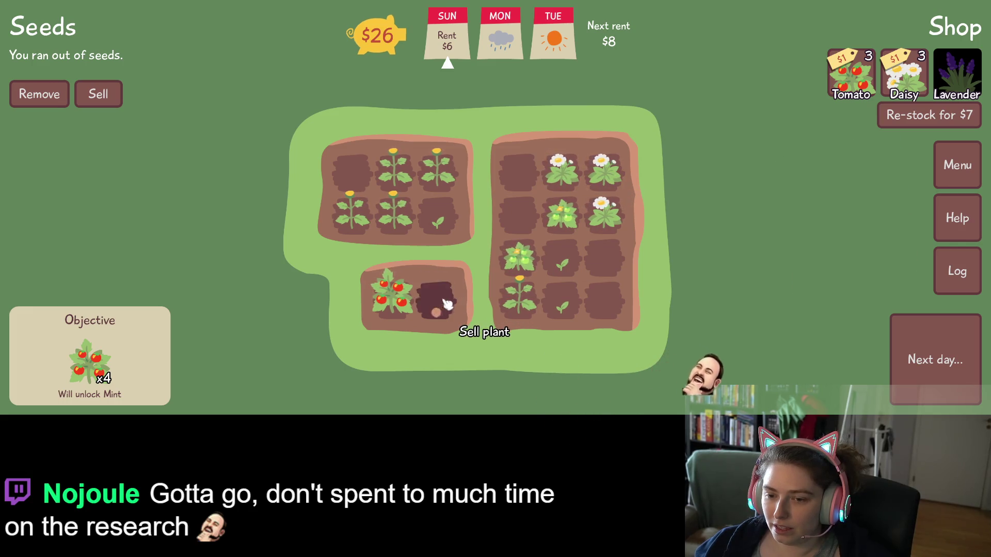
{"action": "left_click", "coordinate": [392, 293]}
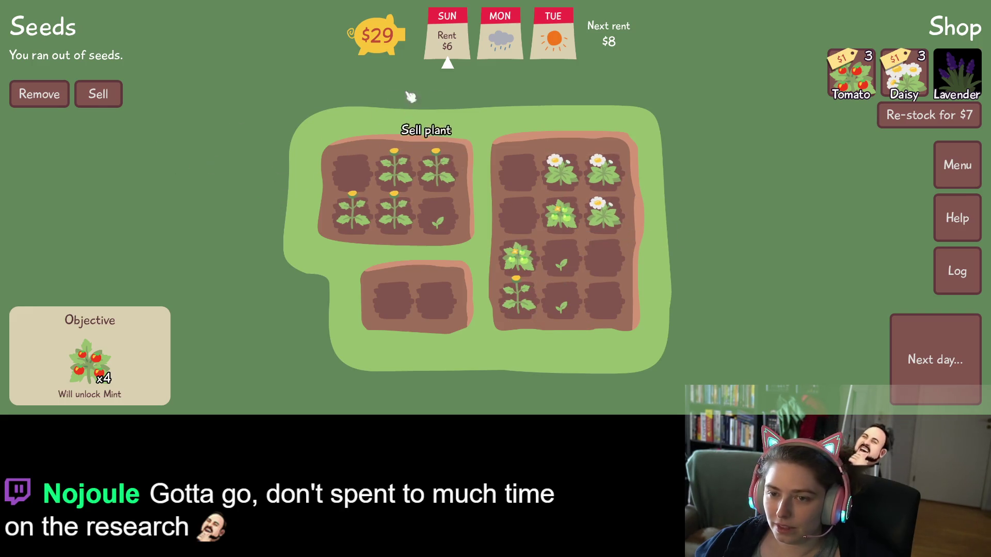
- Buy a Tomato and a Daisy seed and plant them in the bottom bed's left and right spots
{"action": "left_click", "coordinate": [852, 82]}
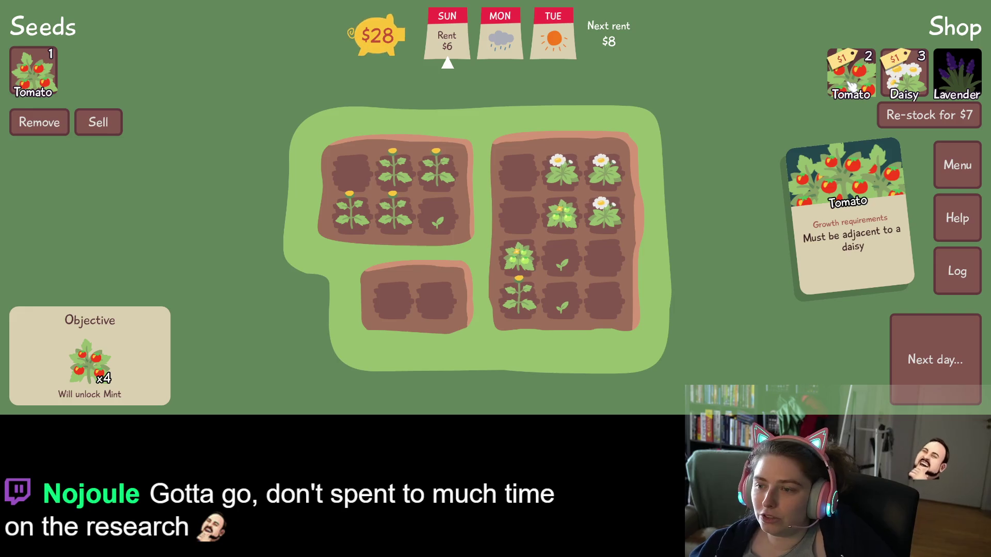
{"action": "left_click", "coordinate": [905, 77]}
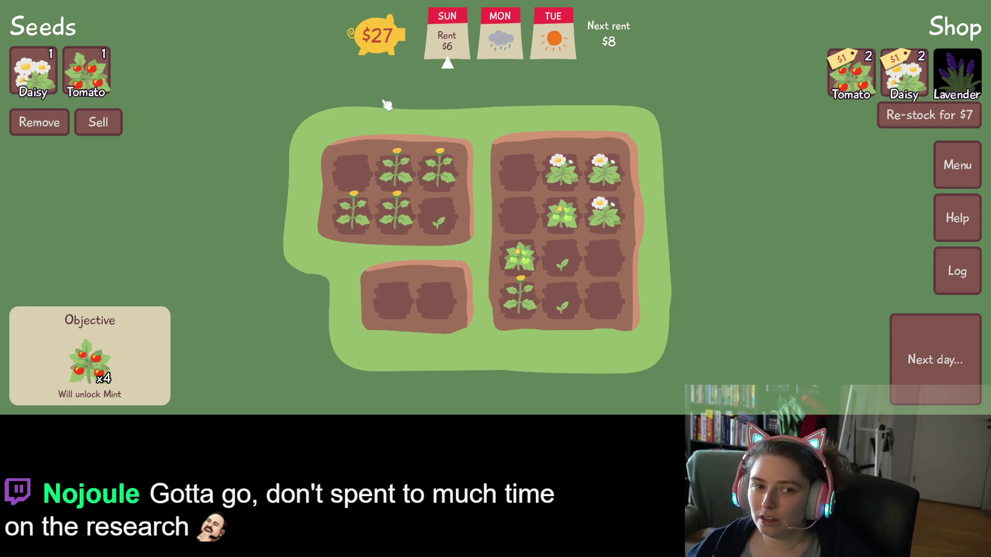
{"action": "left_click", "coordinate": [91, 72]}
{"action": "left_click", "coordinate": [394, 297]}
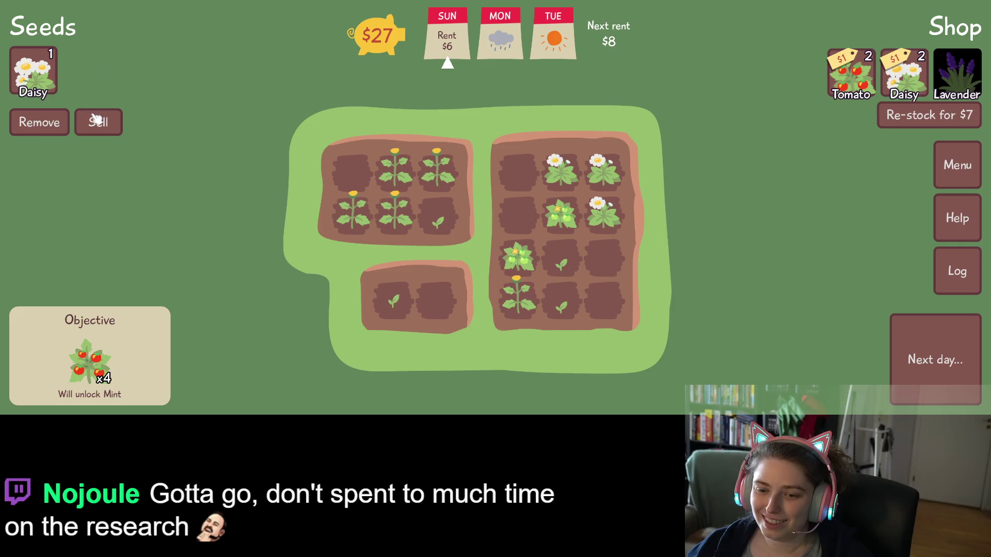
{"action": "left_click", "coordinate": [31, 56]}
{"action": "left_click", "coordinate": [439, 303]}
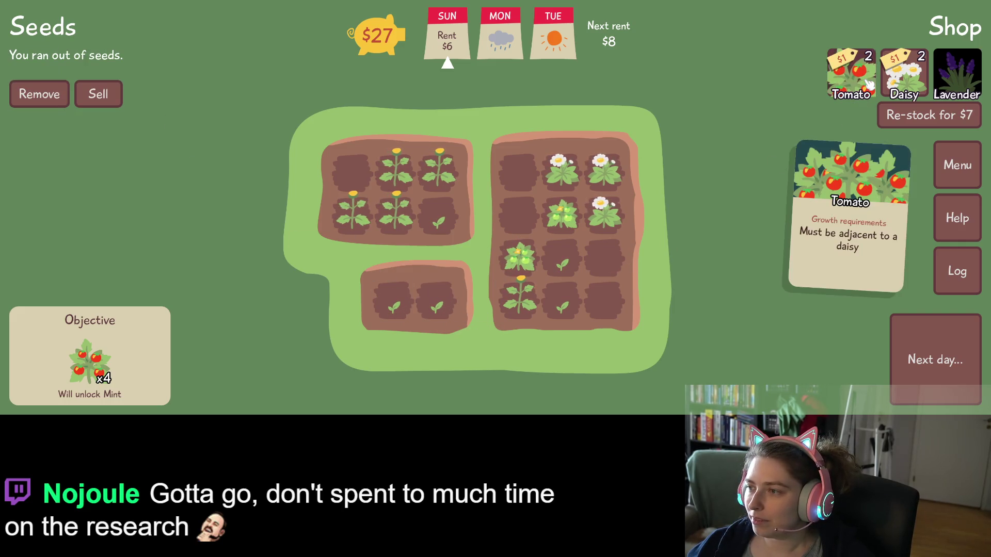
- Buy the remaining Tomato and Daisy seeds, plant them in the right bed, and advance to Monday
{"action": "left_click", "coordinate": [853, 75]}
{"action": "left_click", "coordinate": [904, 75]}
{"action": "left_click", "coordinate": [855, 73]}
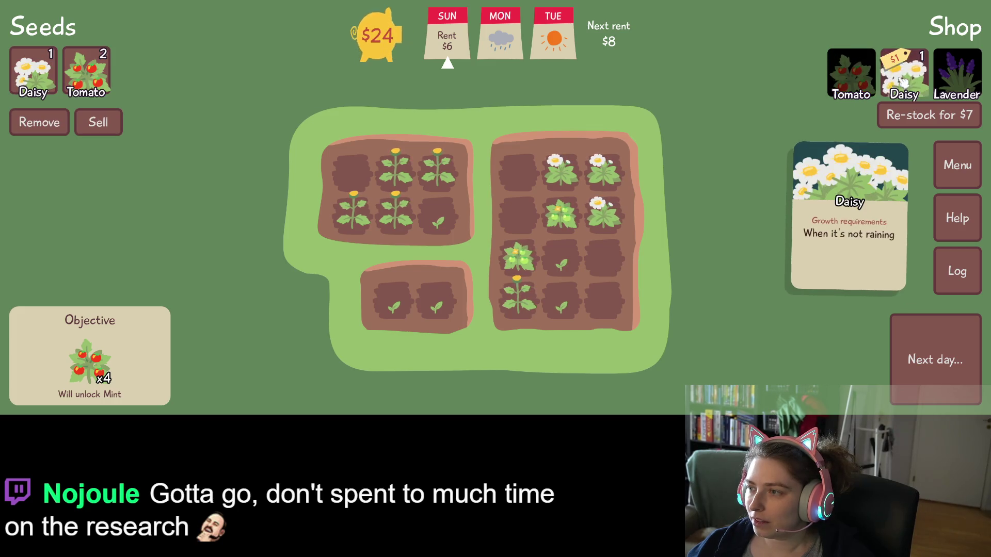
{"action": "left_click", "coordinate": [903, 75]}
{"action": "left_click", "coordinate": [50, 77]}
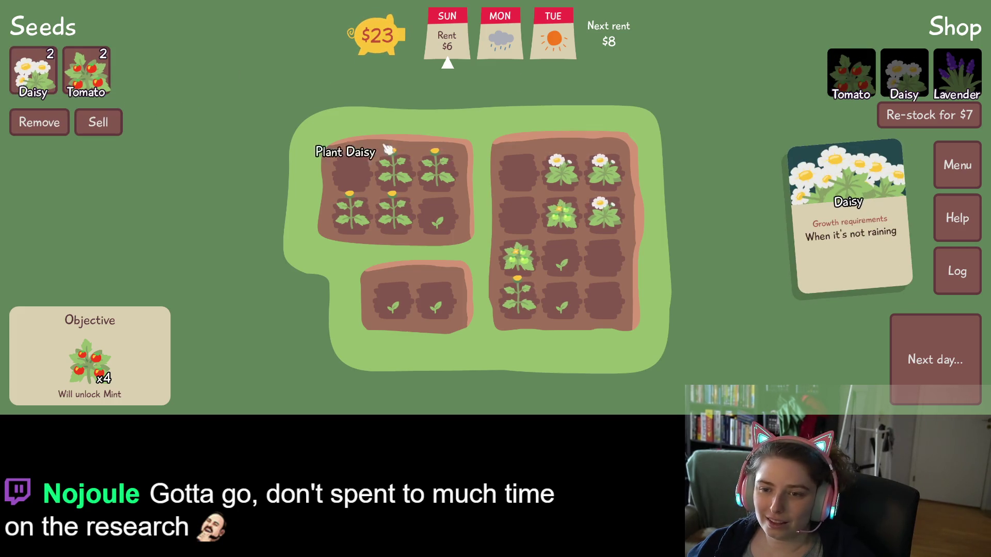
{"action": "left_click", "coordinate": [604, 299]}
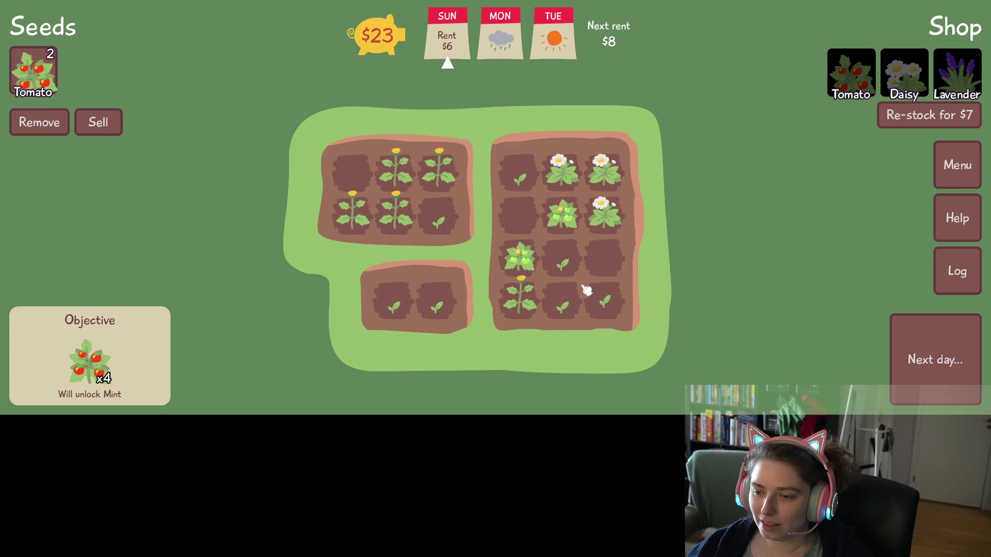
{"action": "left_click", "coordinate": [52, 82]}
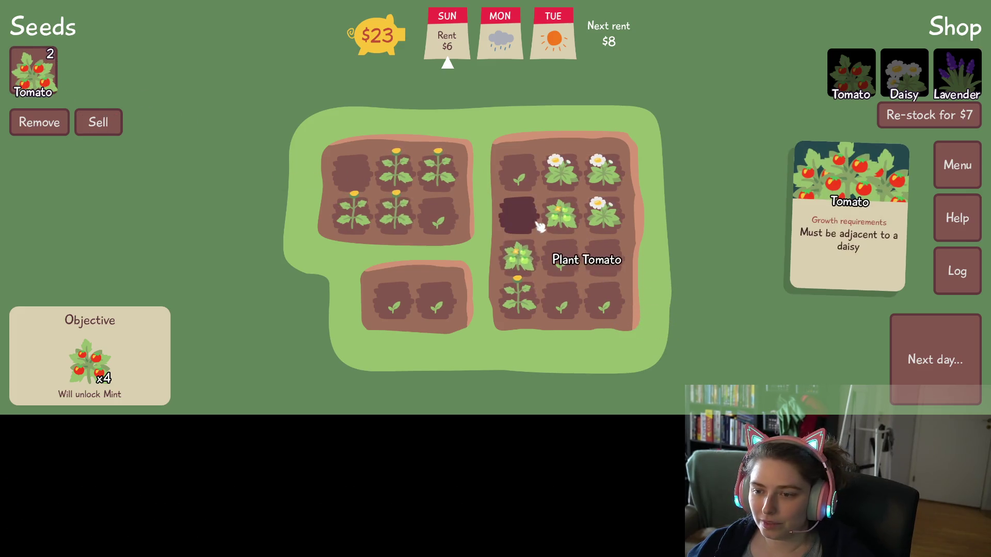
{"action": "left_click", "coordinate": [604, 258]}
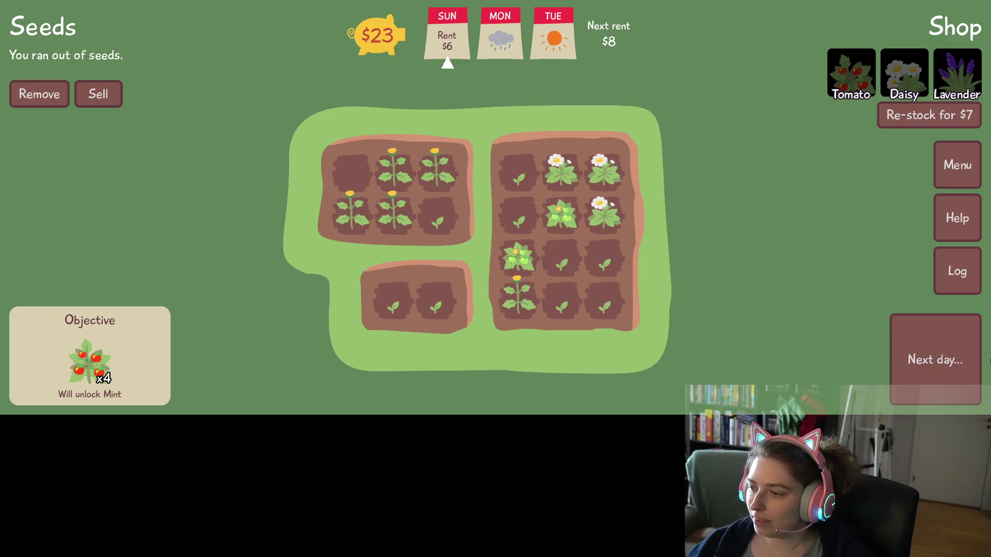
{"action": "left_click", "coordinate": [962, 365]}
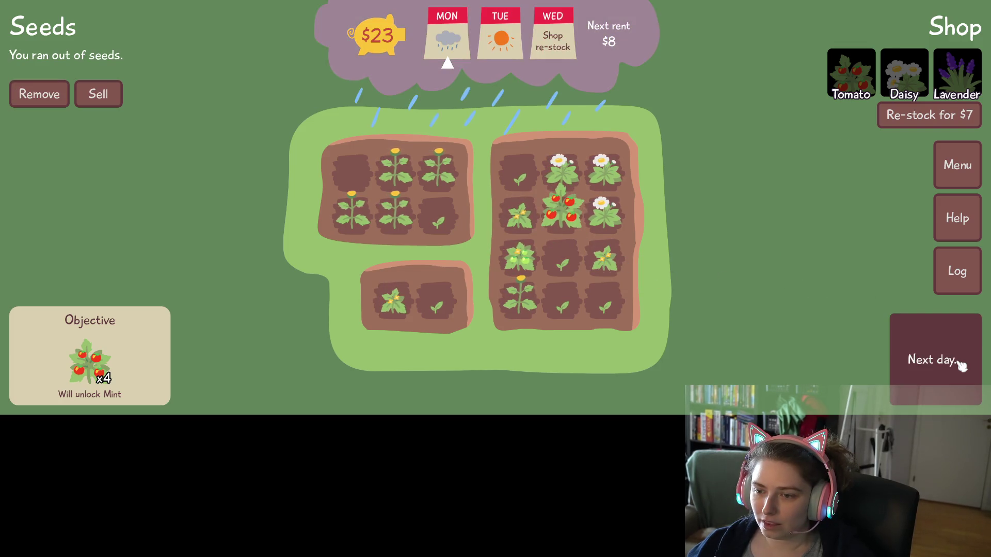
- Sell Monday's ripe tomato and Tuesday's three blooming daisies, reaching $32, then advance to Wednesday
{"action": "left_click", "coordinate": [101, 94]}
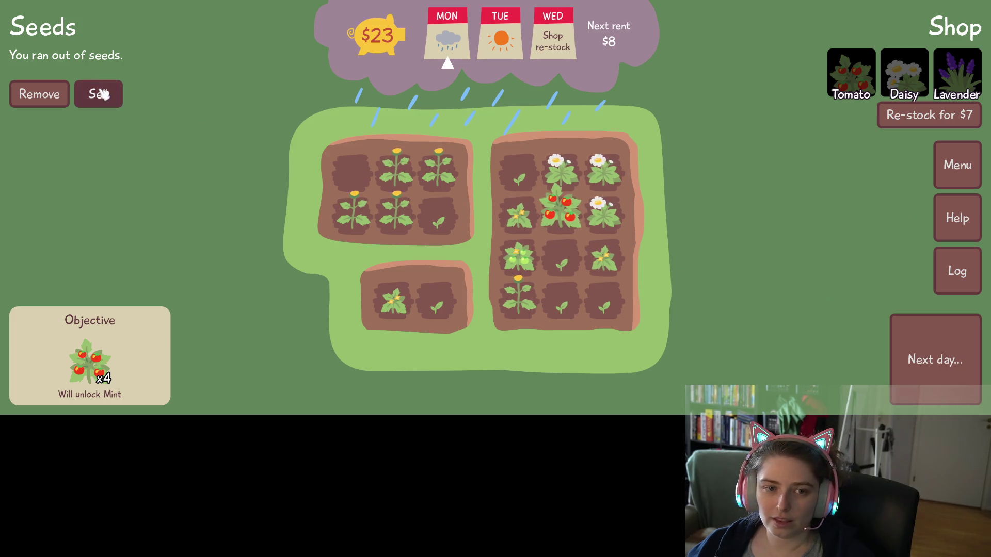
{"action": "left_click", "coordinate": [565, 220]}
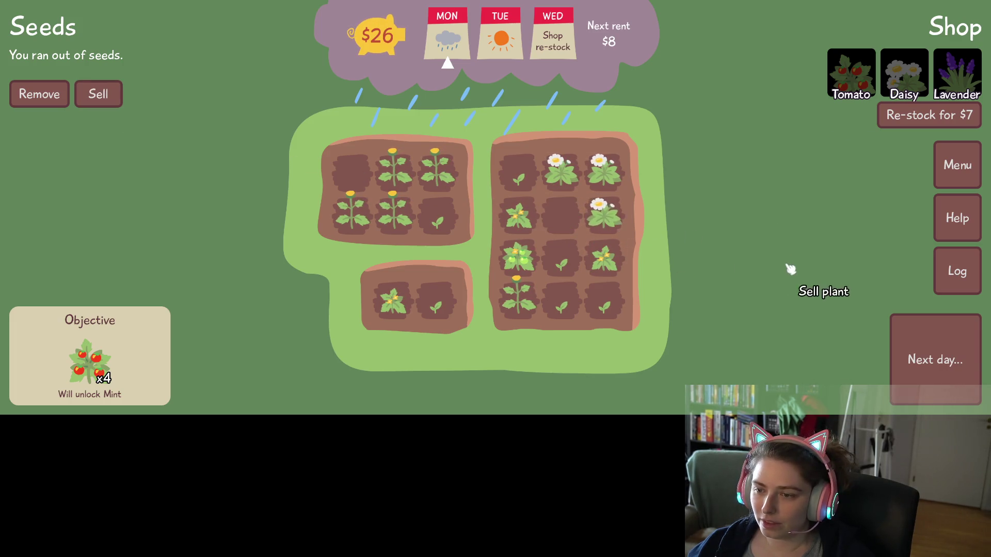
{"action": "left_click", "coordinate": [935, 363]}
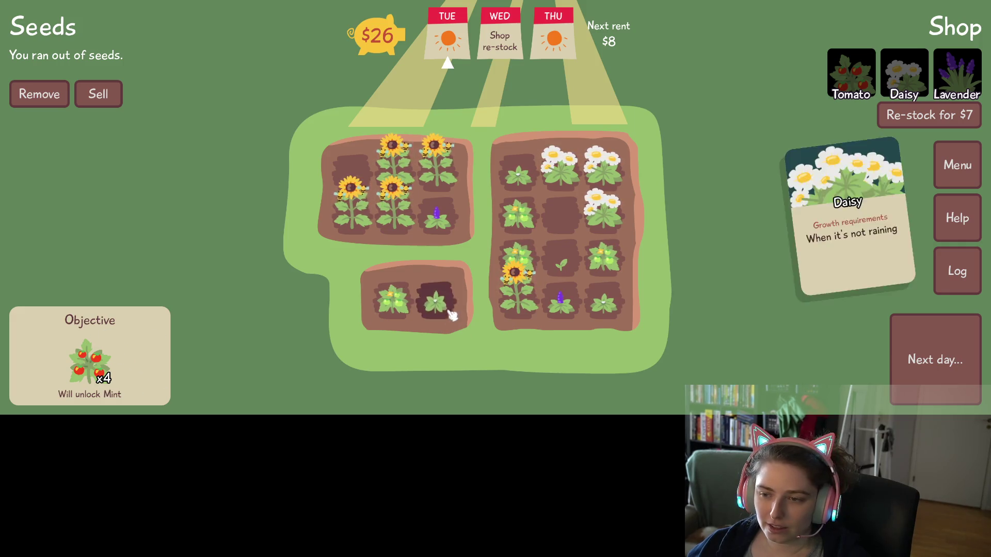
{"action": "mouse_move", "coordinate": [538, 293]}
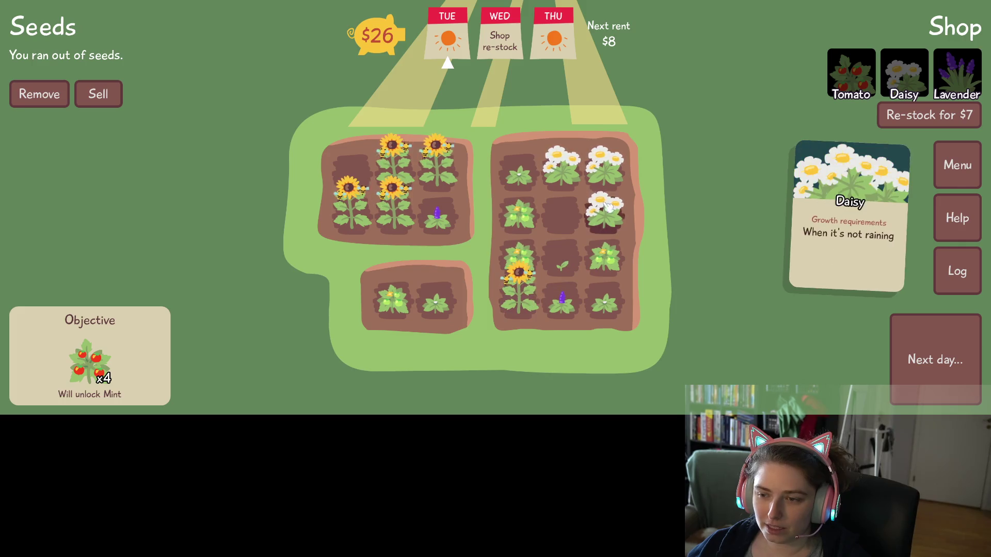
{"action": "left_click", "coordinate": [98, 94]}
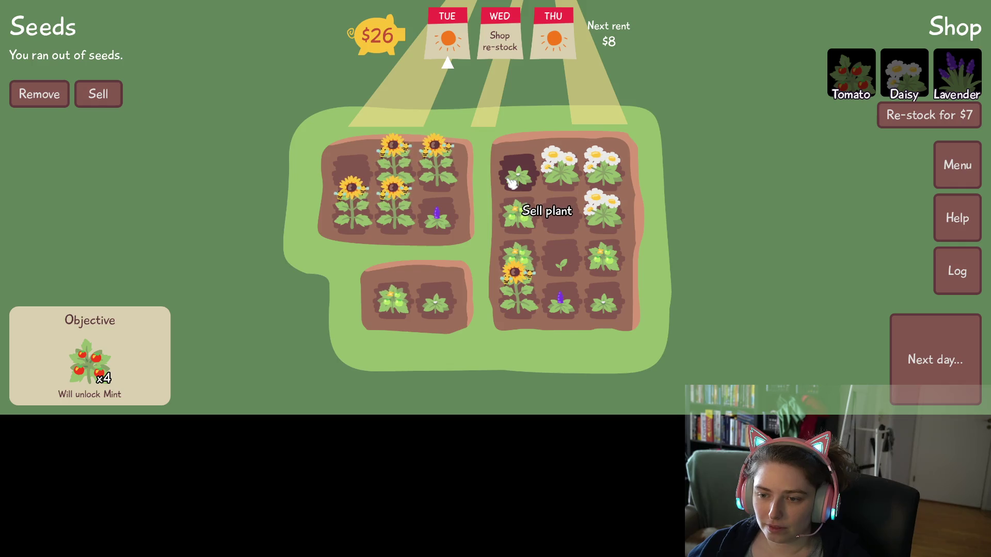
{"action": "left_click", "coordinate": [602, 209]}
{"action": "left_click", "coordinate": [599, 166]}
{"action": "left_click", "coordinate": [558, 166]}
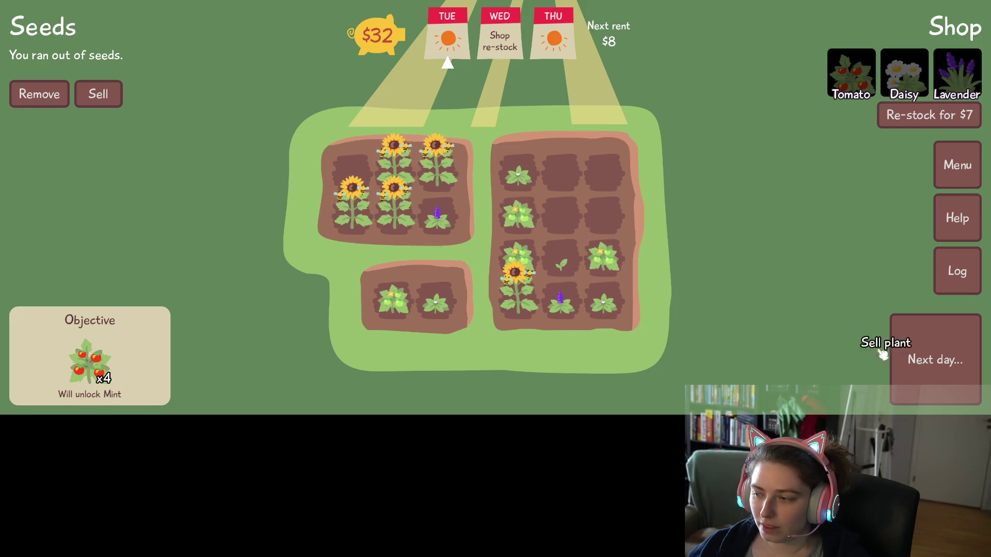
{"action": "left_click", "coordinate": [942, 363]}
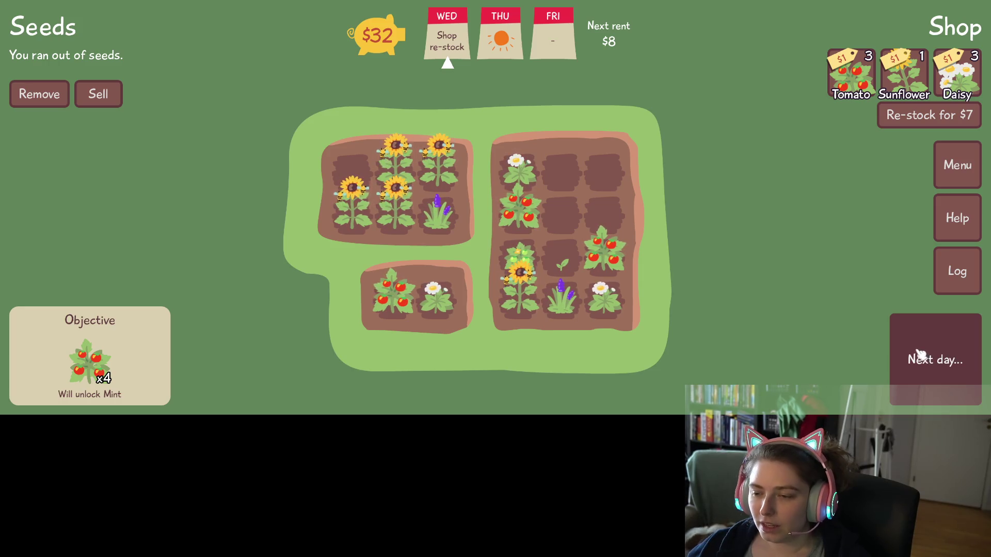
- Sell the two ripe tomatoes in the right bed and the tomato in the bottom bed
{"action": "mouse_move", "coordinate": [622, 262]}
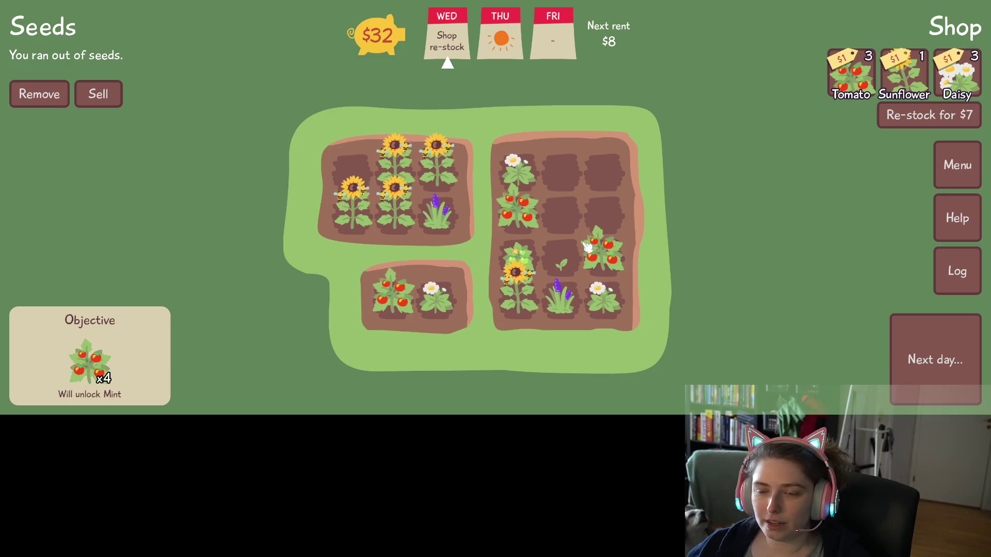
{"action": "left_click", "coordinate": [601, 246]}
{"action": "left_click", "coordinate": [518, 209]}
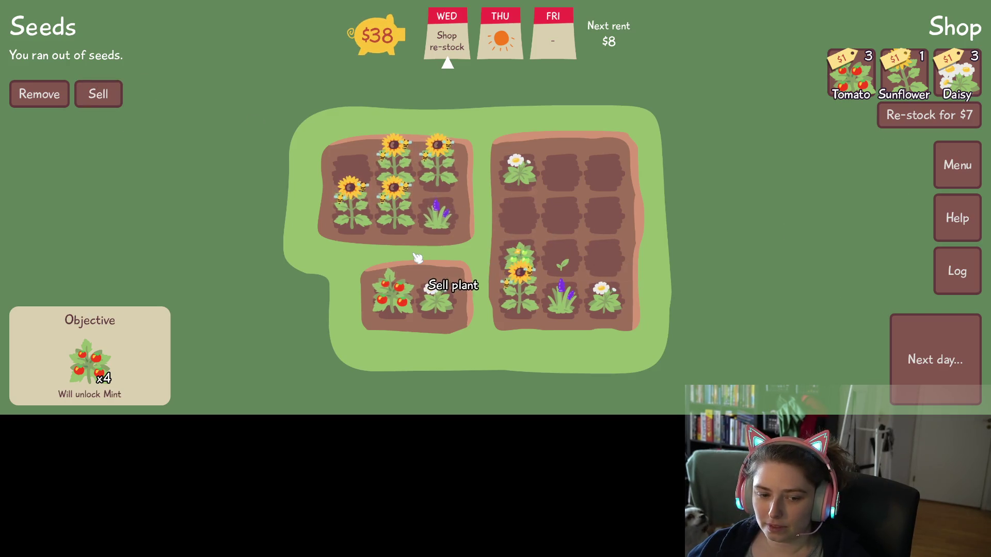
{"action": "left_click", "coordinate": [392, 295]}
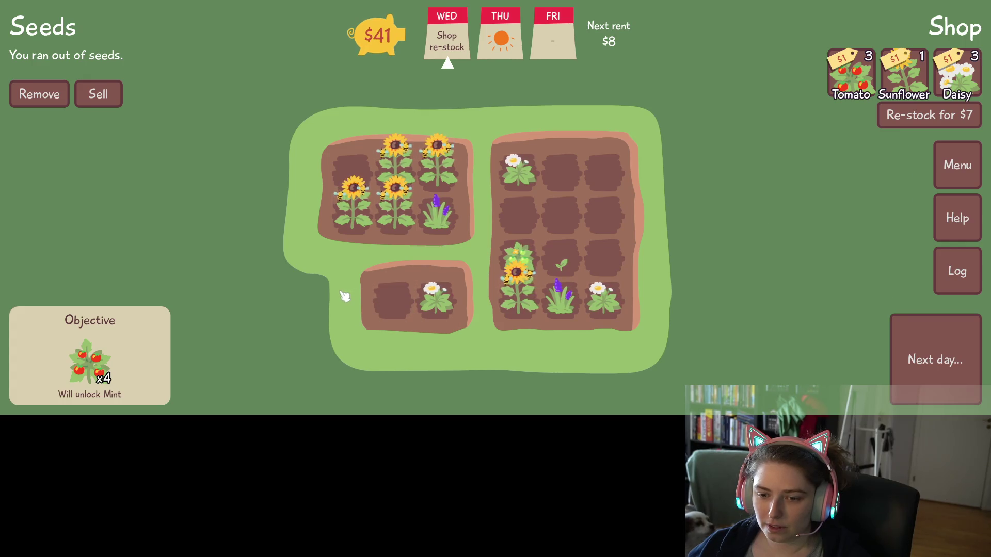
{"action": "mouse_move", "coordinate": [427, 225]}
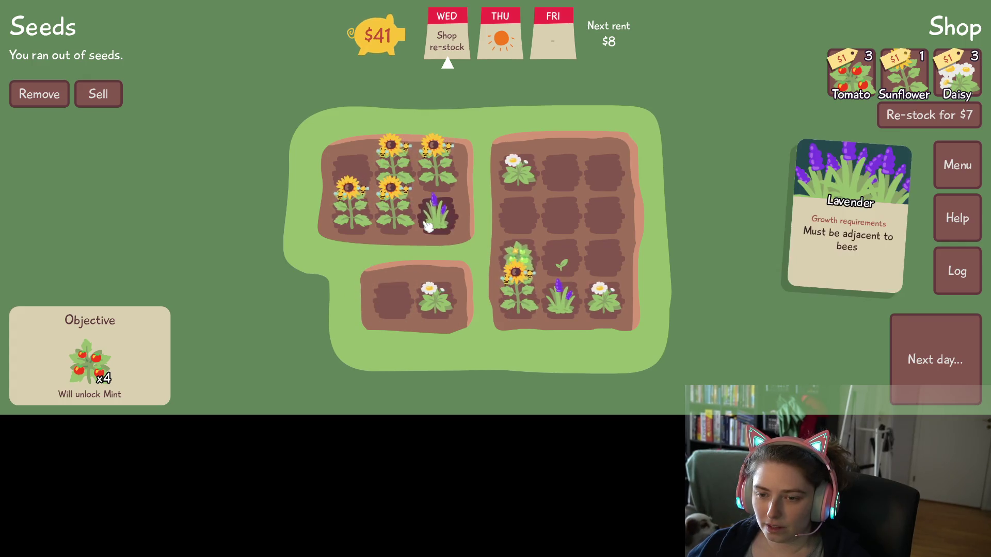
{"action": "left_click", "coordinate": [111, 92]}
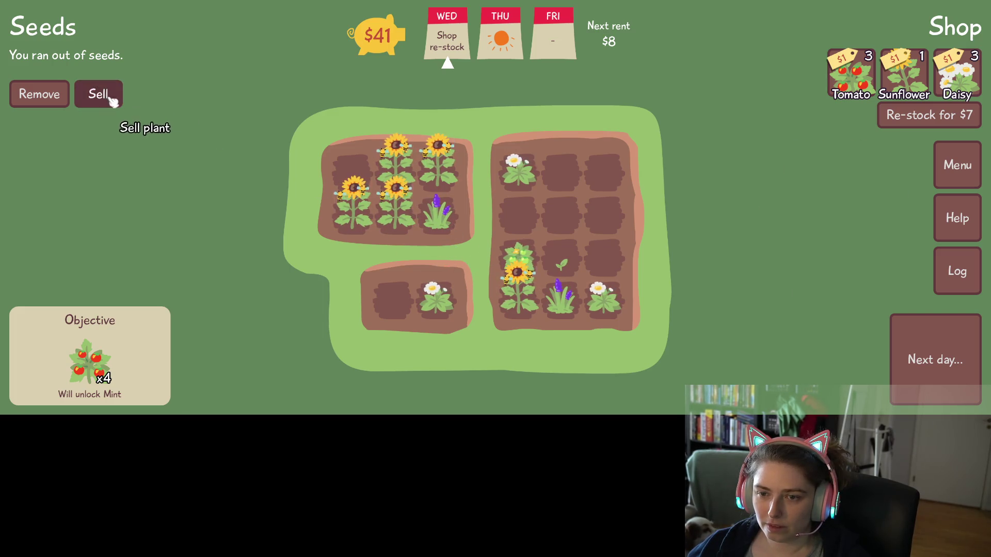
- Buy three Tomato seeds, three Daisy seeds and one Sunflower seed from the shop
{"action": "left_click", "coordinate": [857, 68]}
{"action": "left_click", "coordinate": [859, 75]}
{"action": "left_click", "coordinate": [861, 78]}
{"action": "left_click", "coordinate": [950, 81]}
{"action": "left_click", "coordinate": [950, 83]}
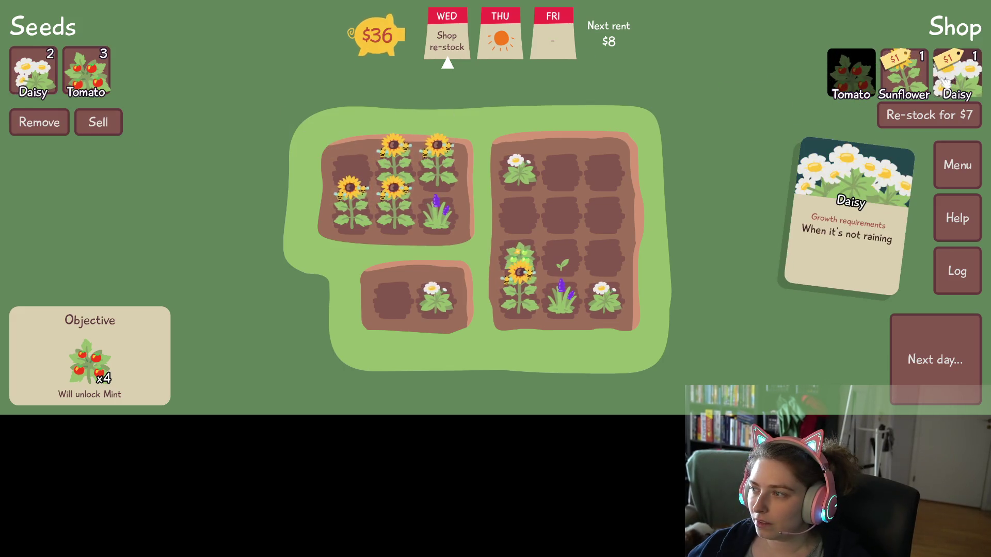
{"action": "left_click", "coordinate": [950, 83]}
{"action": "left_click", "coordinate": [910, 83]}
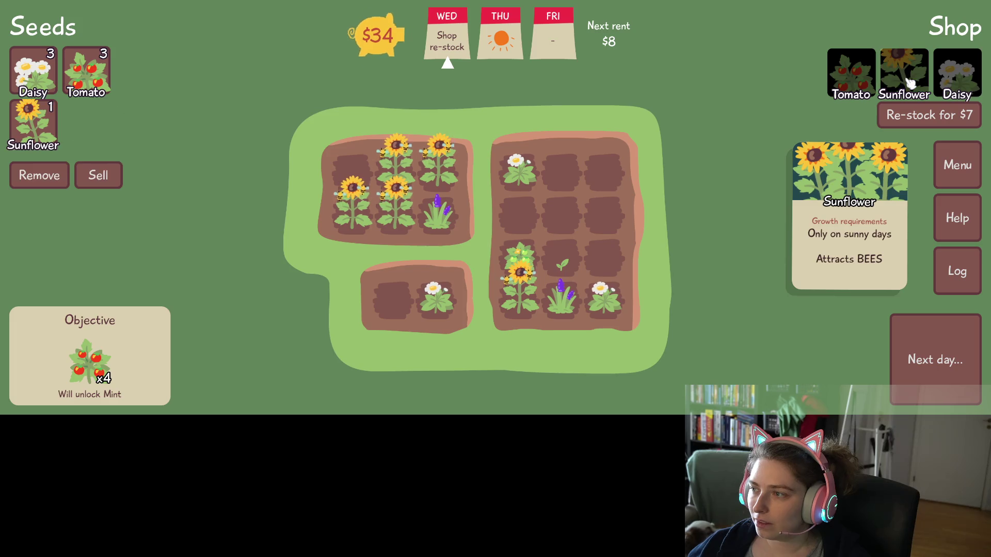
- Plant three tomatoes and three daisies in the right bed's empty plots
{"action": "left_click", "coordinate": [33, 126]}
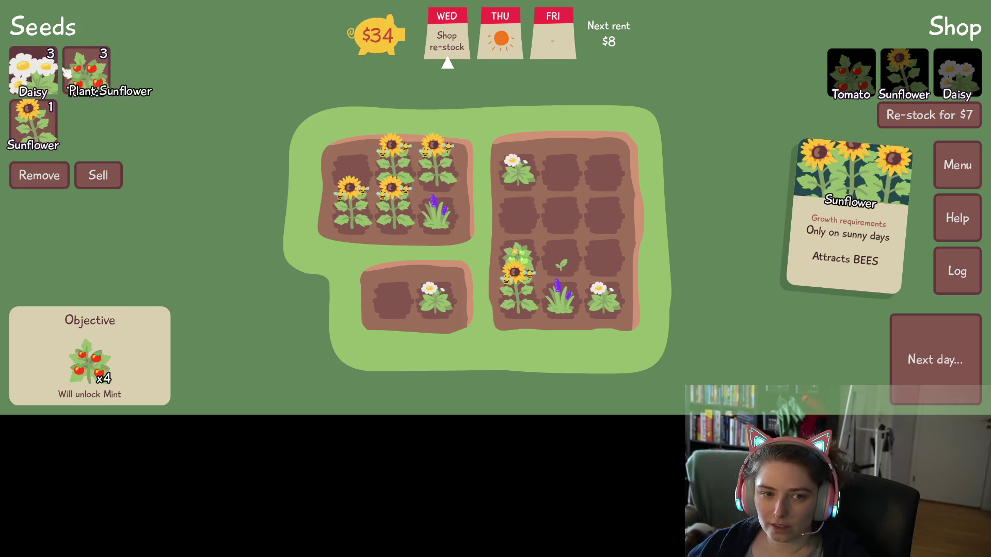
{"action": "left_click", "coordinate": [86, 72]}
{"action": "left_click", "coordinate": [565, 178]}
{"action": "left_click", "coordinate": [561, 219]}
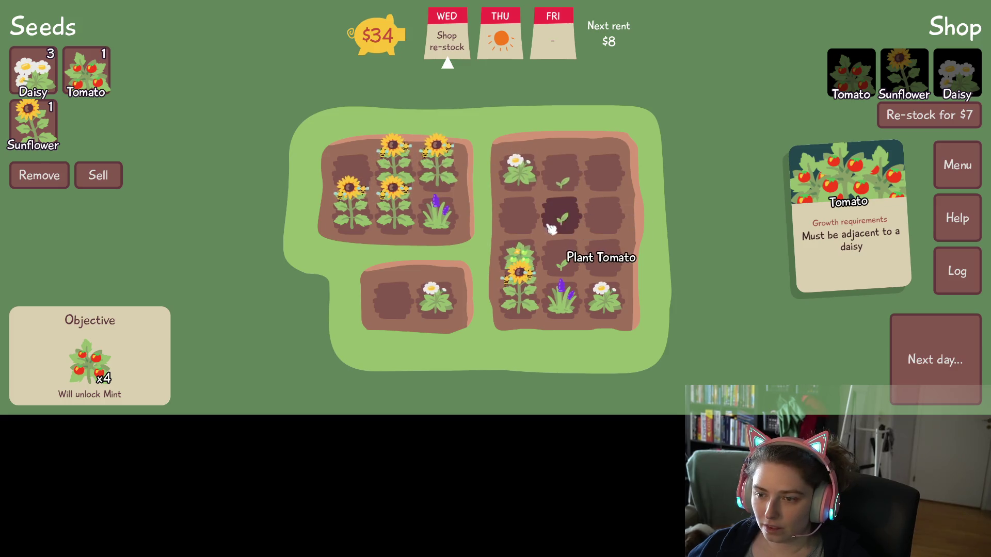
{"action": "left_click", "coordinate": [522, 221]}
{"action": "left_click", "coordinate": [46, 69]}
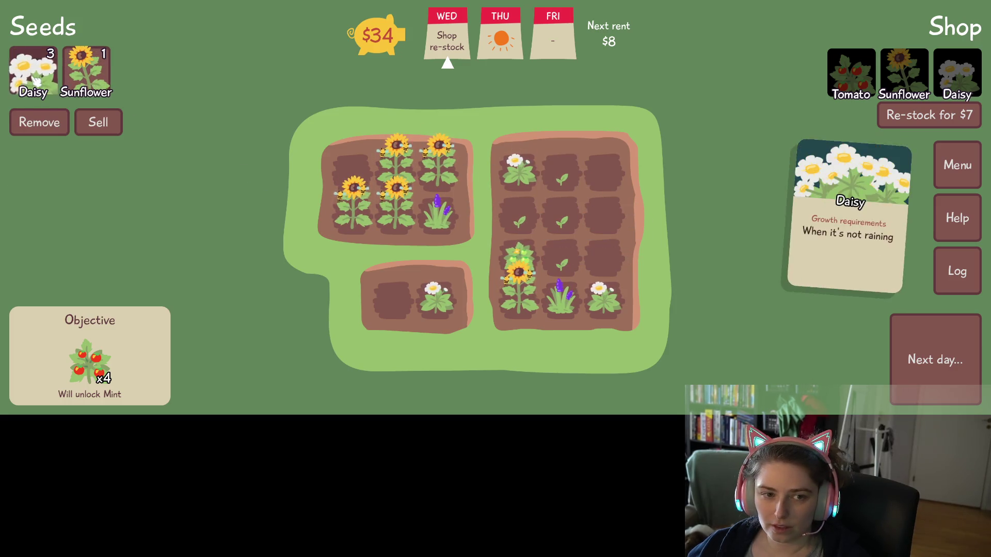
{"action": "left_click", "coordinate": [606, 174]}
{"action": "left_click", "coordinate": [610, 223]}
{"action": "left_click", "coordinate": [604, 258]}
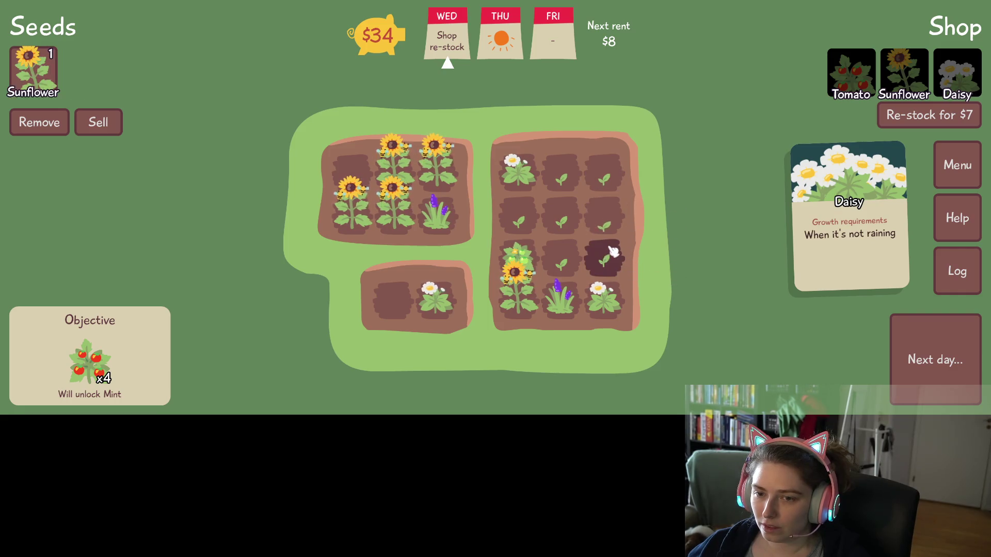
- Plant the sunflower in the left bed's top-left plot and advance to Thursday
{"action": "left_click", "coordinate": [58, 89]}
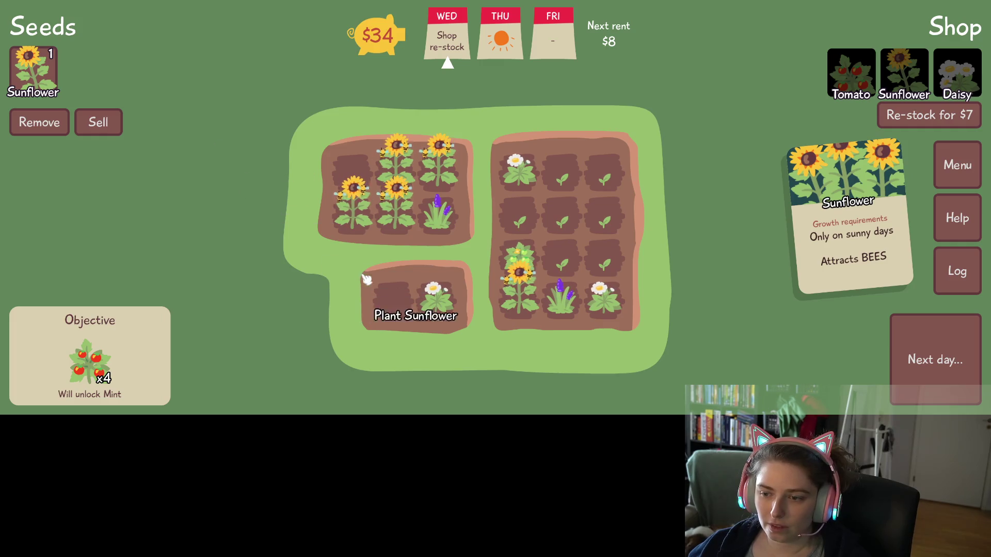
{"action": "left_click", "coordinate": [364, 175]}
{"action": "left_click", "coordinate": [955, 381]}
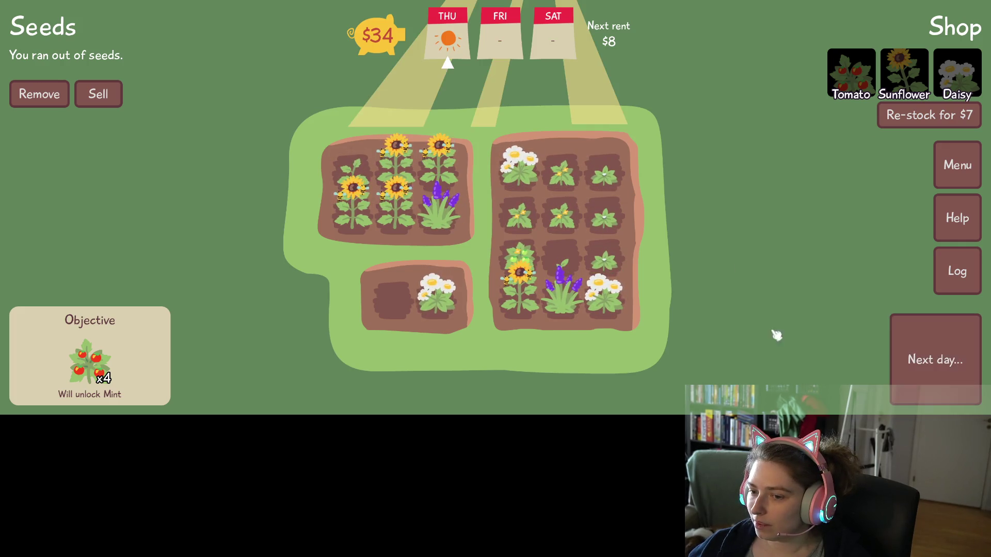
- Sell both lavenders, three daisies and two left-bed sunflowers, raising cash from $34 to $66
{"action": "mouse_move", "coordinate": [573, 311]}
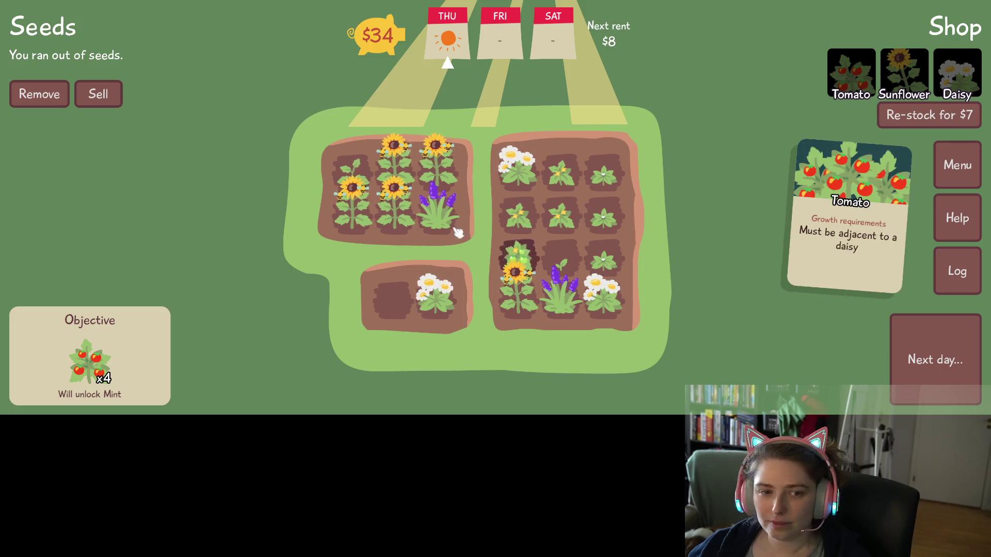
{"action": "left_click", "coordinate": [110, 96]}
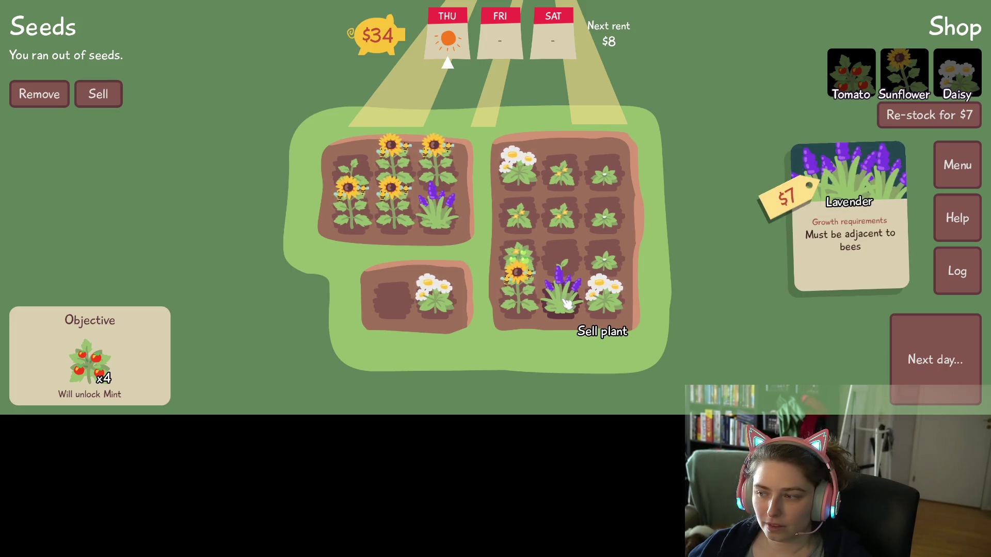
{"action": "left_click", "coordinate": [566, 304]}
{"action": "left_click", "coordinate": [437, 215]}
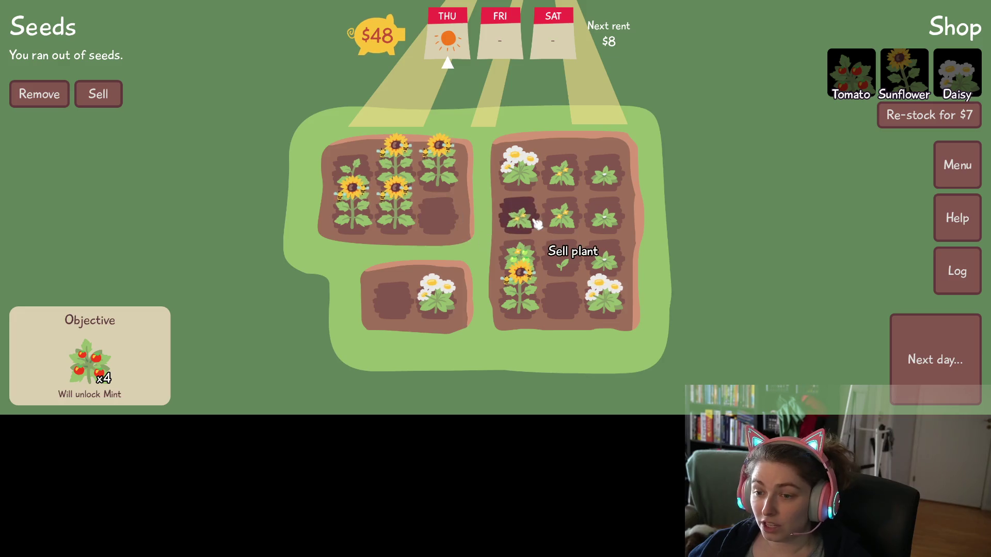
{"action": "mouse_move", "coordinate": [620, 307]}
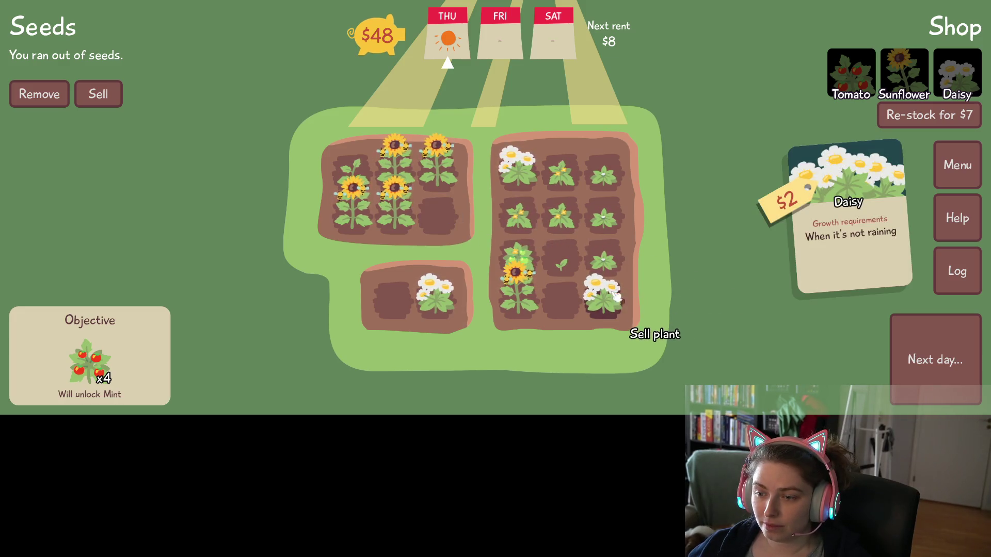
{"action": "left_click", "coordinate": [607, 306]}
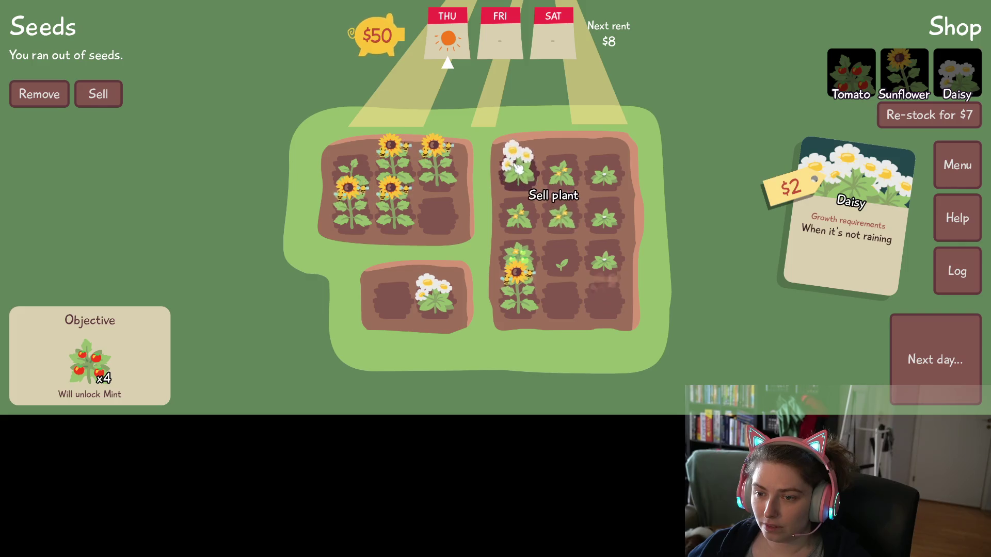
{"action": "left_click", "coordinate": [518, 168]}
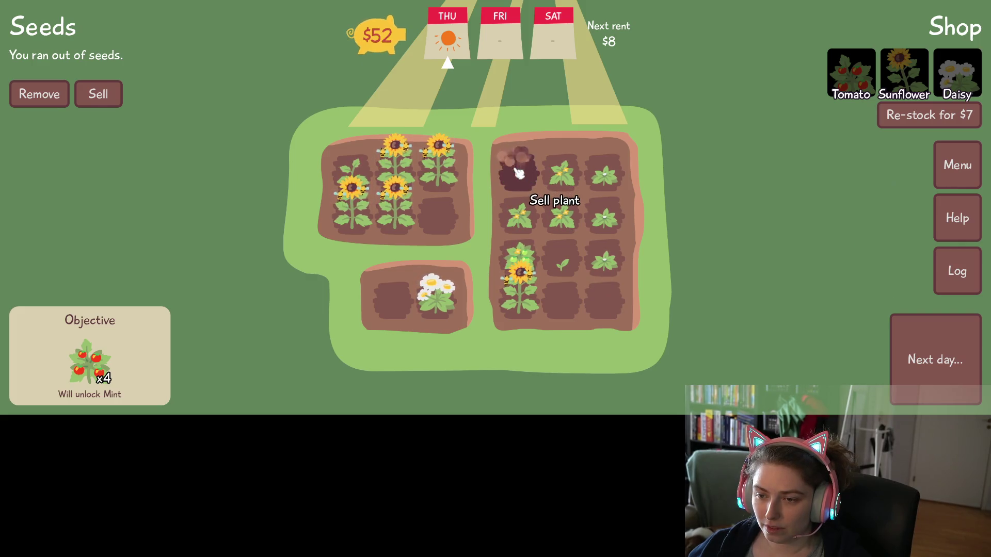
{"action": "left_click", "coordinate": [439, 303]}
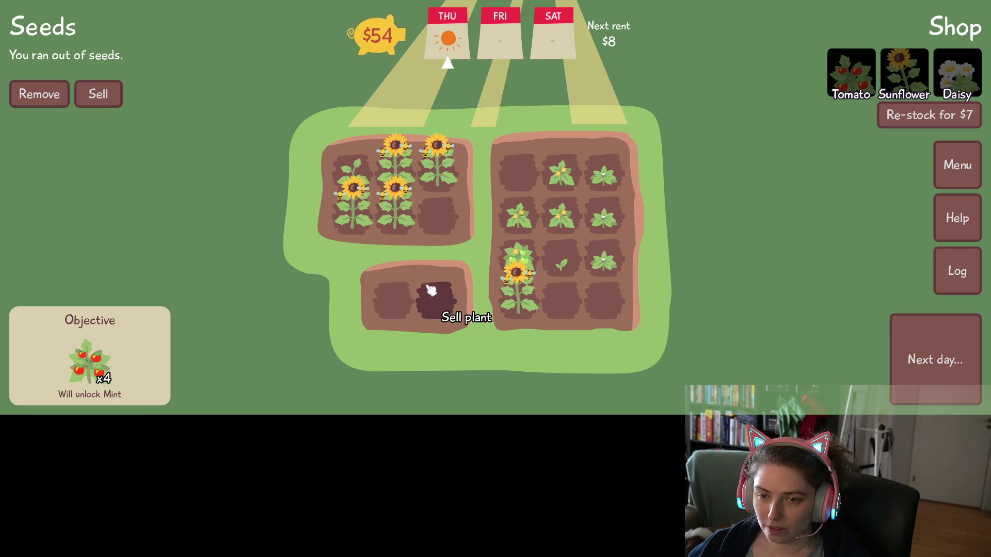
{"action": "left_click", "coordinate": [398, 222]}
{"action": "left_click", "coordinate": [371, 225]}
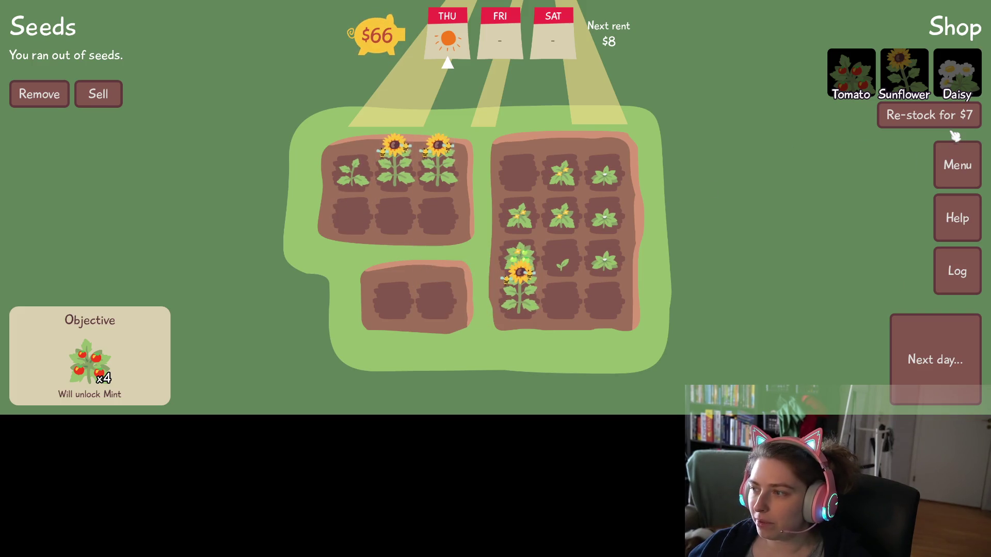
- Re-stock the shop, buy Lavender seeds and plant three lavender in the left bed
{"action": "left_click", "coordinate": [918, 120]}
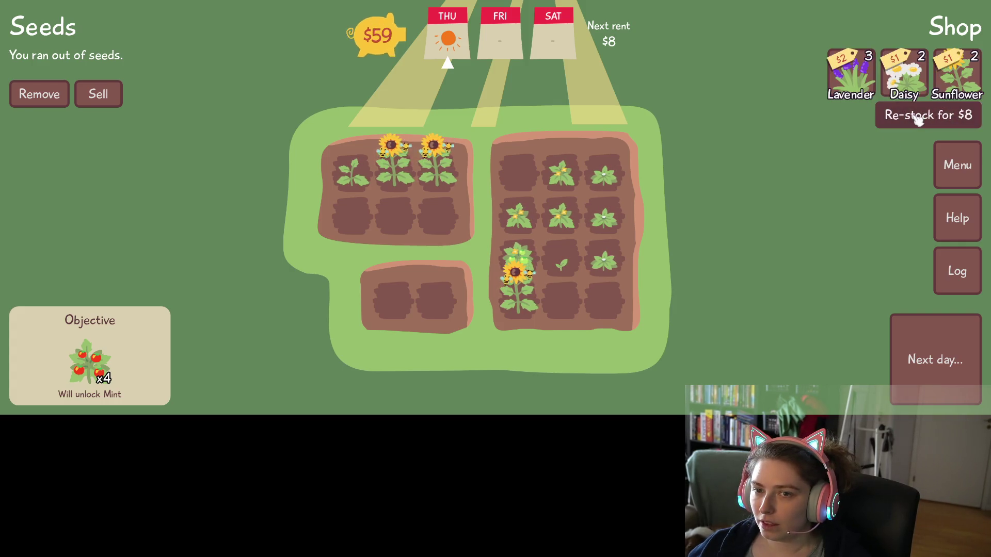
{"action": "left_click", "coordinate": [851, 72]}
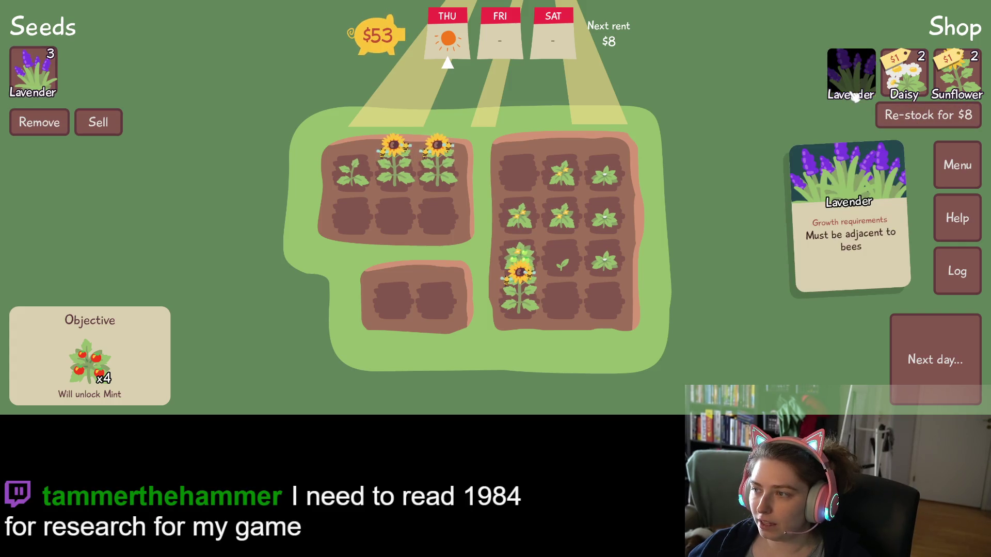
{"action": "left_click", "coordinate": [33, 73]}
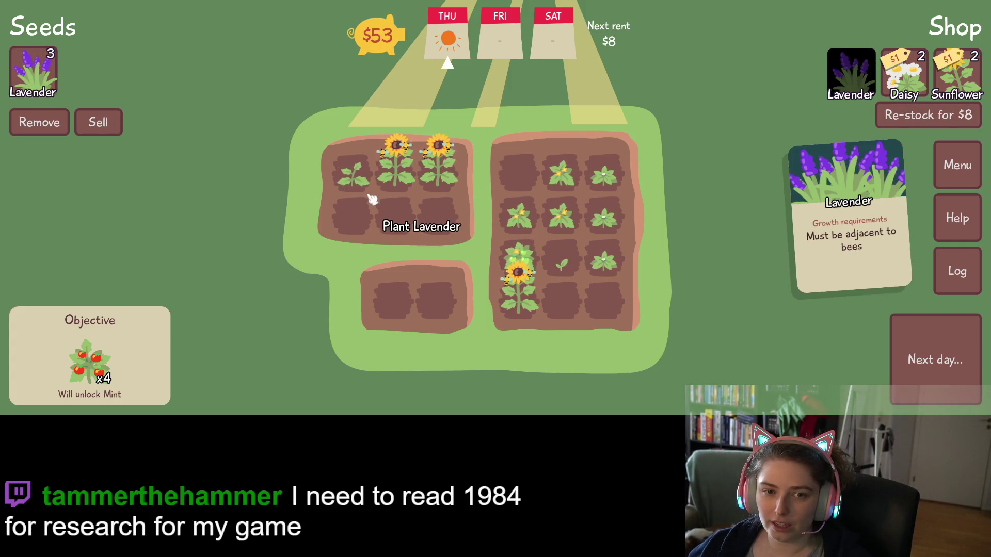
{"action": "left_click", "coordinate": [353, 216]}
{"action": "left_click", "coordinate": [404, 229]}
{"action": "left_click", "coordinate": [438, 222]}
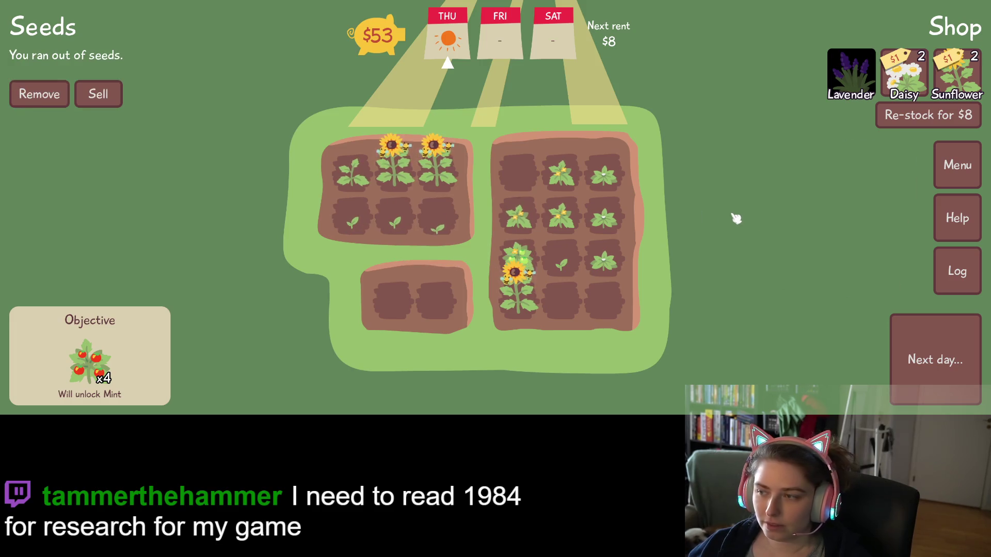
- Buy two Sunflower seeds and two Daisy seeds
{"action": "left_click", "coordinate": [956, 89]}
{"action": "left_click", "coordinate": [956, 89]}
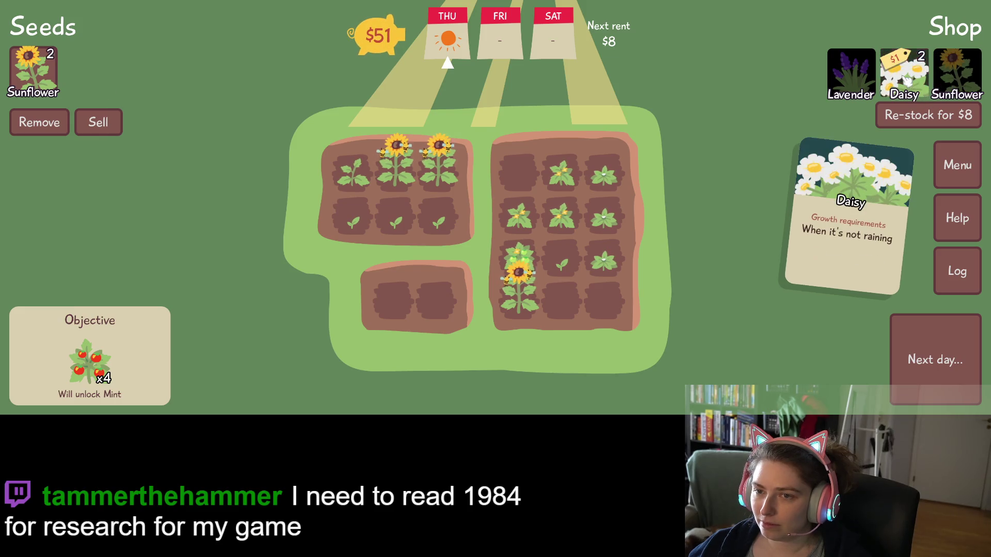
{"action": "left_click", "coordinate": [907, 81]}
{"action": "left_click", "coordinate": [907, 81]}
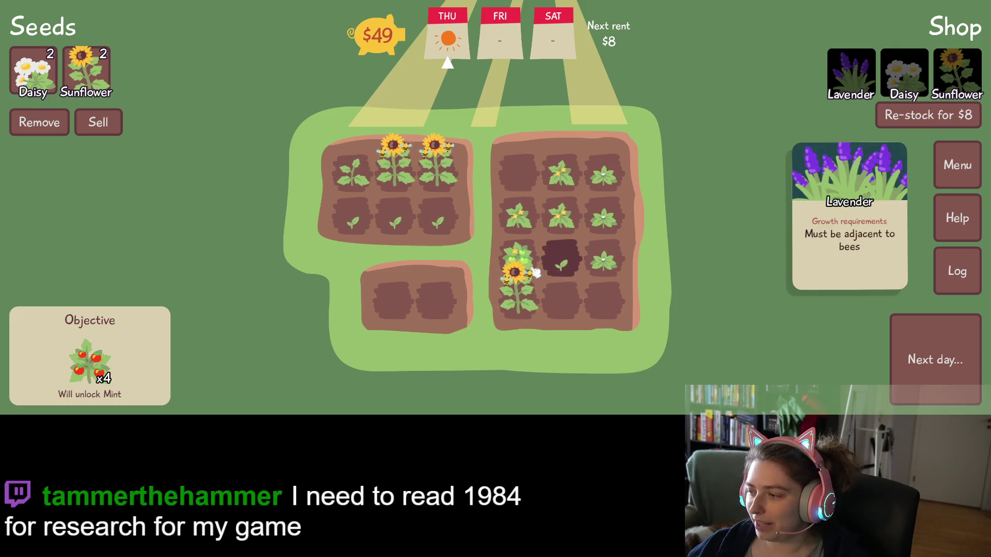
- Plant daisies at the right bed's top-left and in the small bottom bed
{"action": "mouse_move", "coordinate": [44, 67]}
{"action": "mouse_move", "coordinate": [80, 77]}
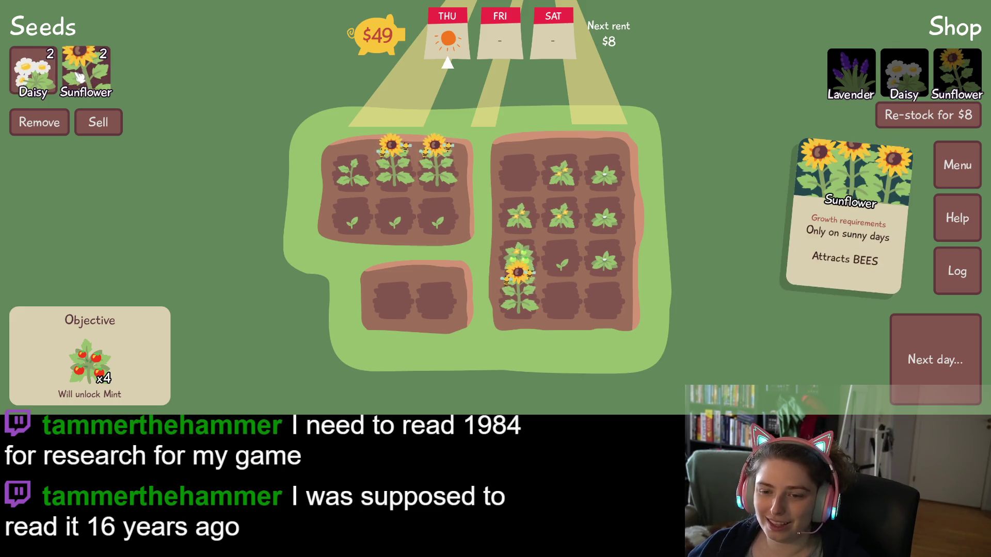
{"action": "left_click", "coordinate": [34, 72]}
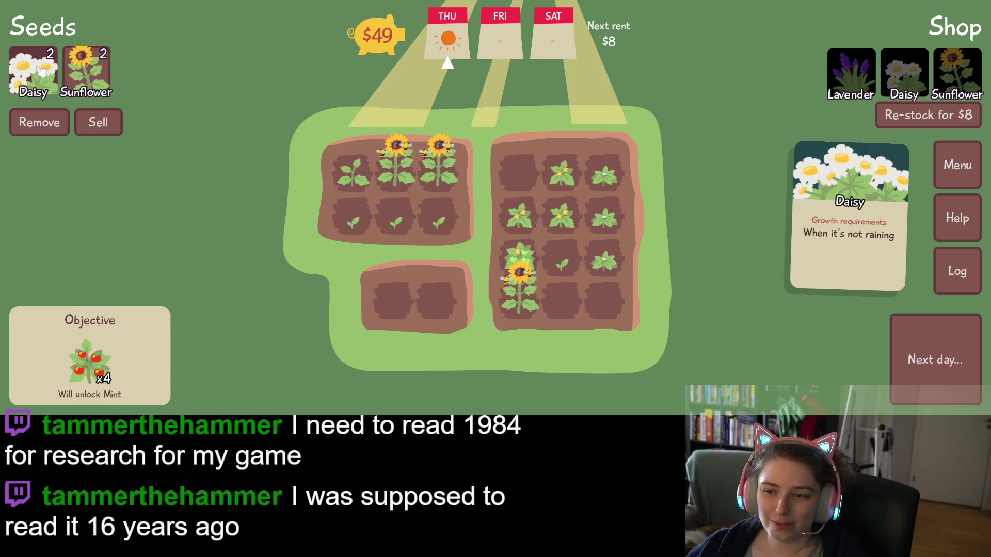
{"action": "left_click", "coordinate": [519, 173]}
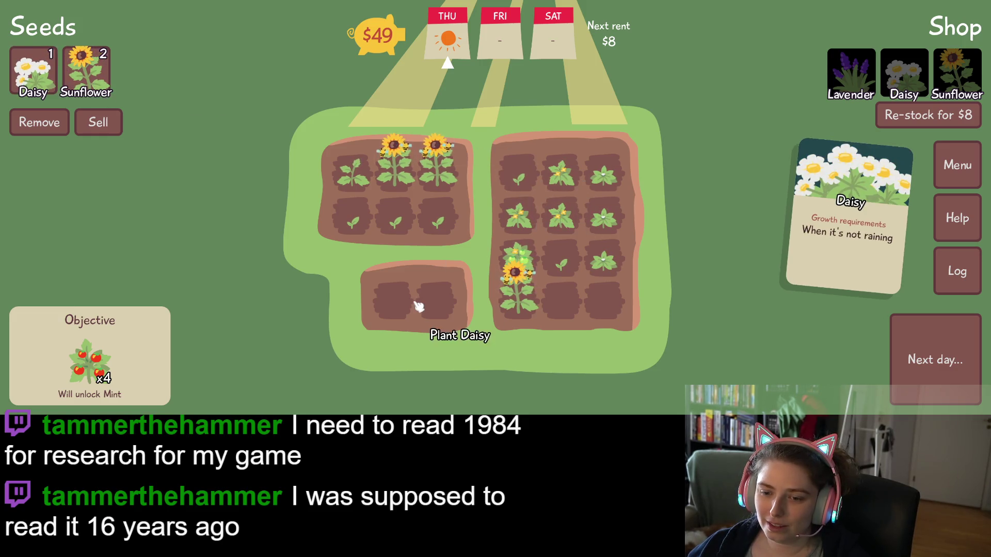
{"action": "left_click", "coordinate": [392, 299]}
- Plant two sunflowers in the bottom row and advance to Friday
{"action": "left_click", "coordinate": [34, 72]}
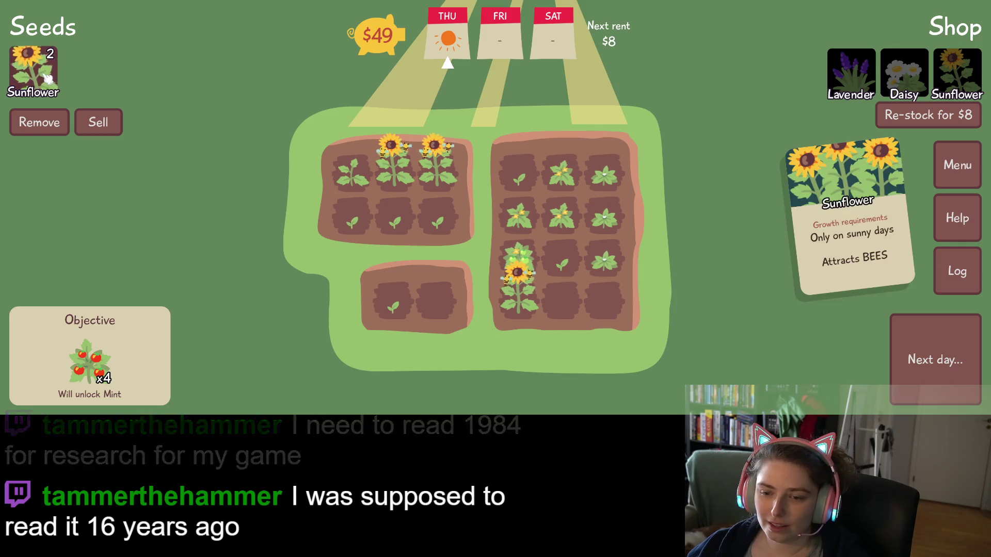
{"action": "left_click", "coordinate": [603, 300]}
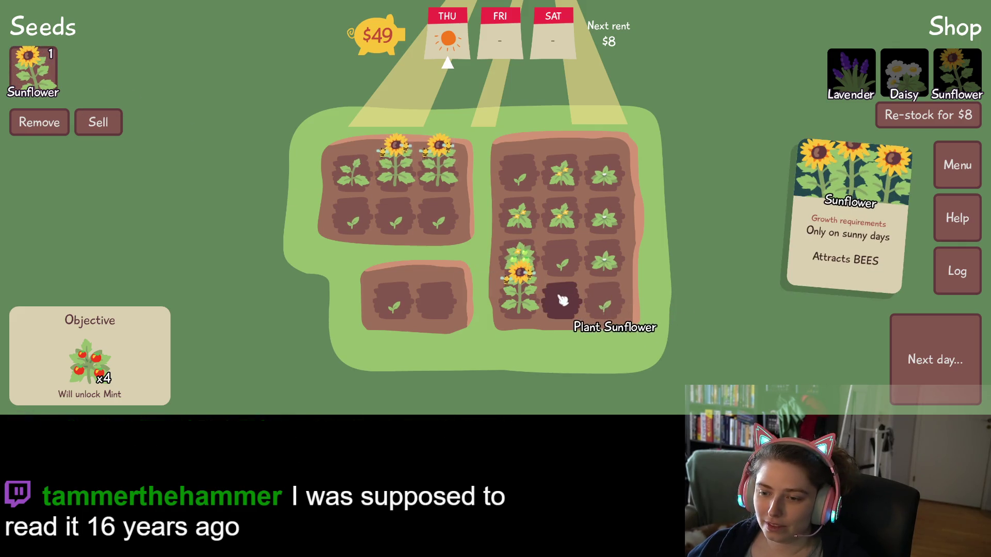
{"action": "left_click", "coordinate": [561, 298]}
{"action": "left_click", "coordinate": [941, 354]}
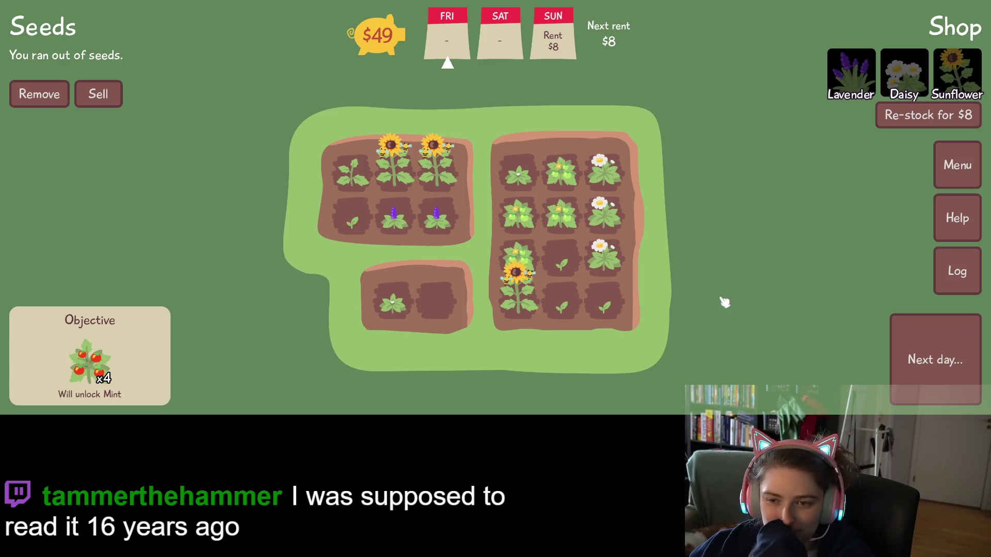
- Advance through Saturday and Sunday to Monday, glancing at the plant log on the way
{"action": "left_click", "coordinate": [911, 365]}
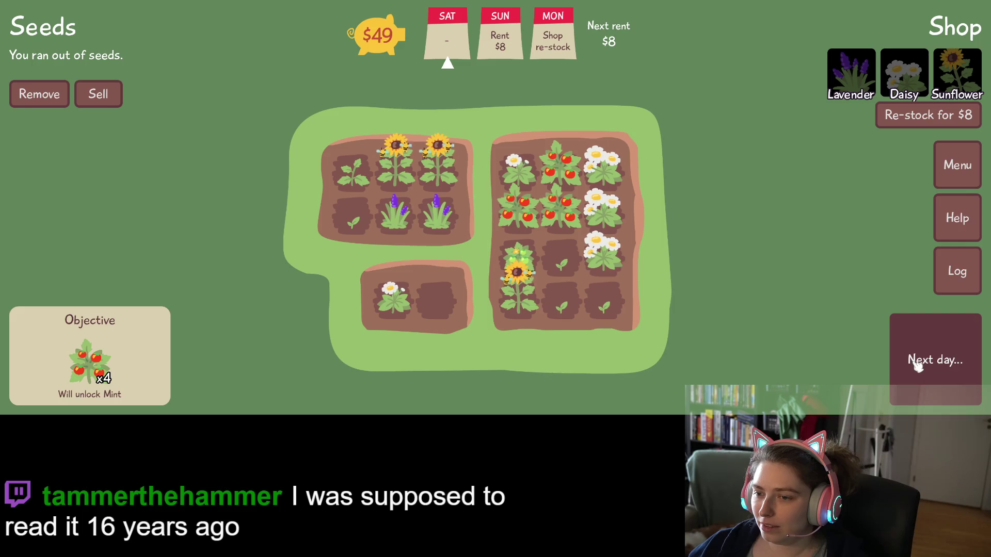
{"action": "left_click", "coordinate": [98, 96]}
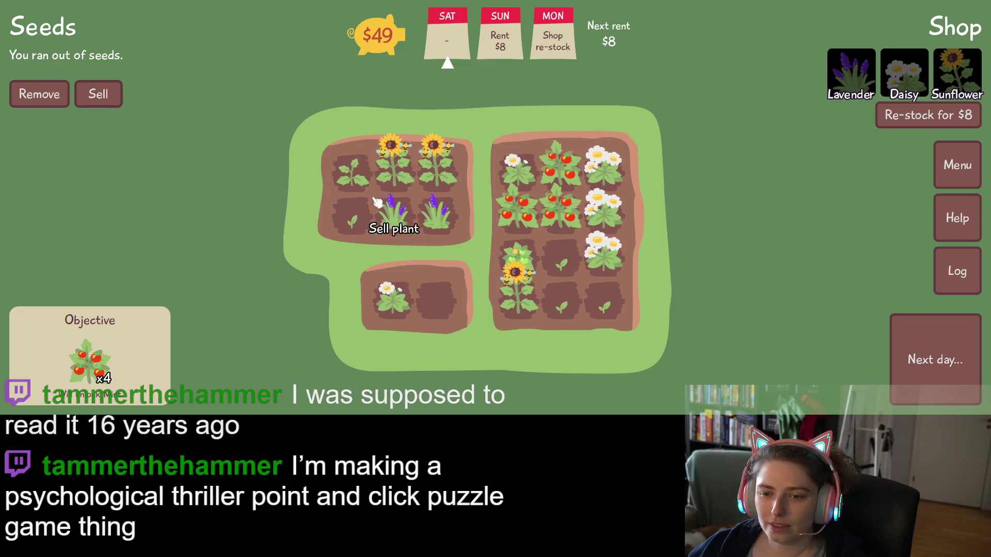
{"action": "mouse_move", "coordinate": [522, 215]}
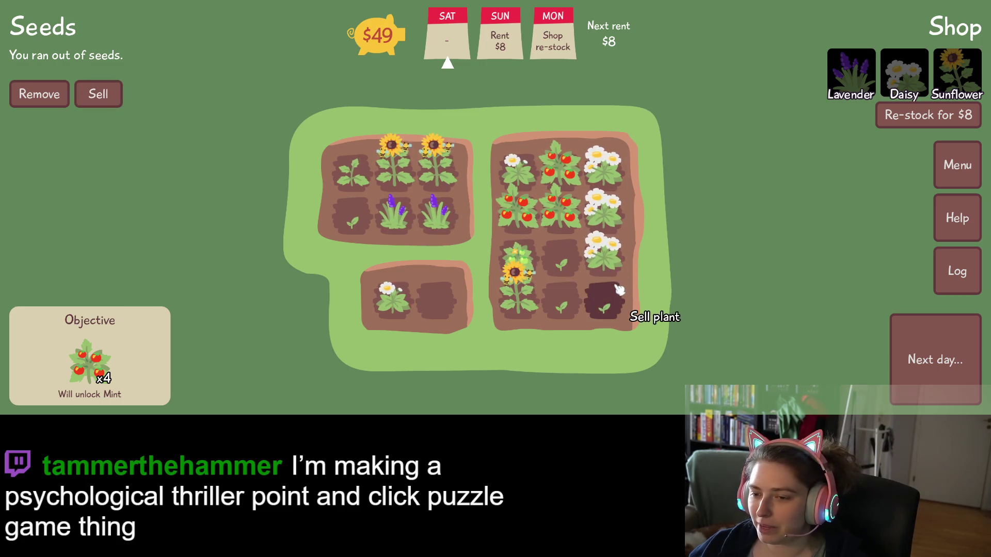
{"action": "left_click", "coordinate": [928, 366]}
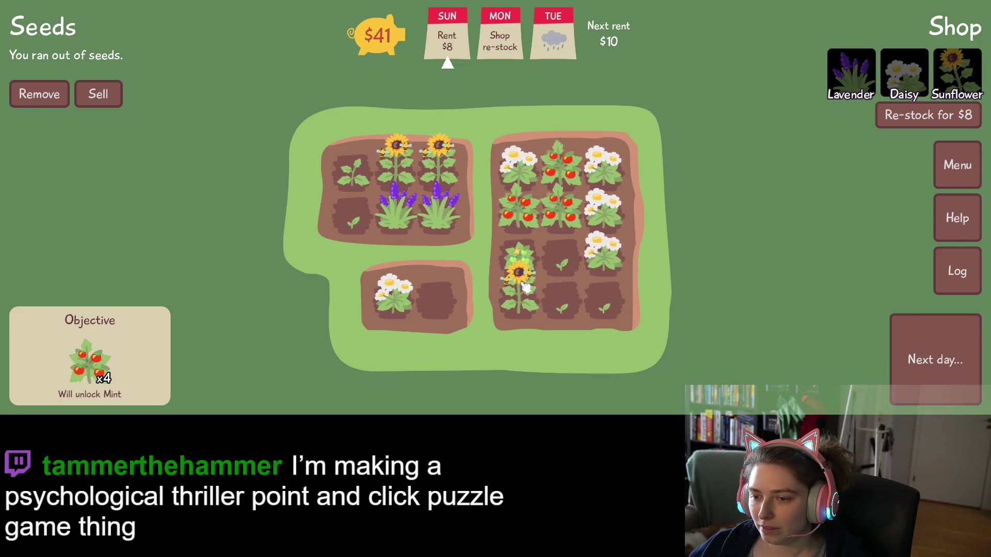
{"action": "mouse_move", "coordinate": [582, 276]}
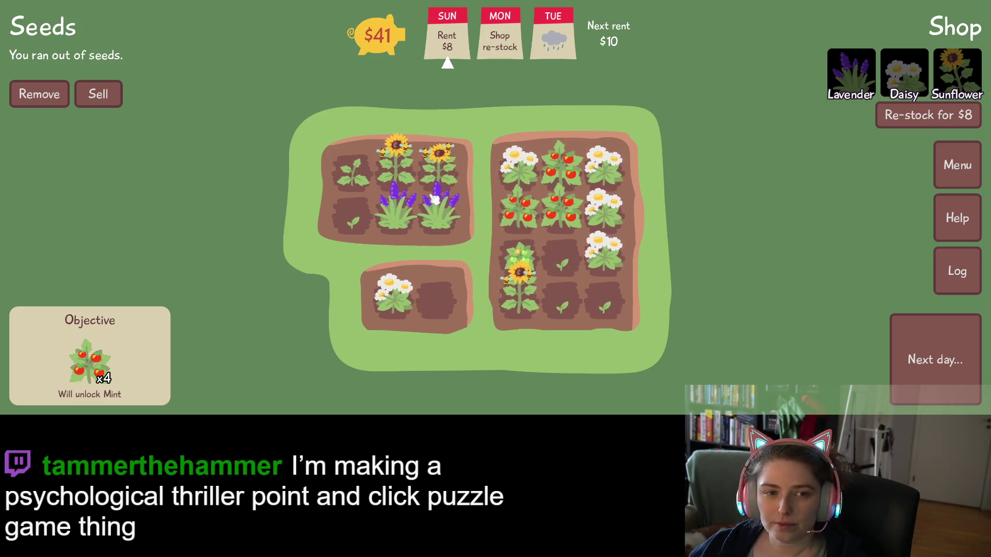
{"action": "left_click", "coordinate": [98, 94]}
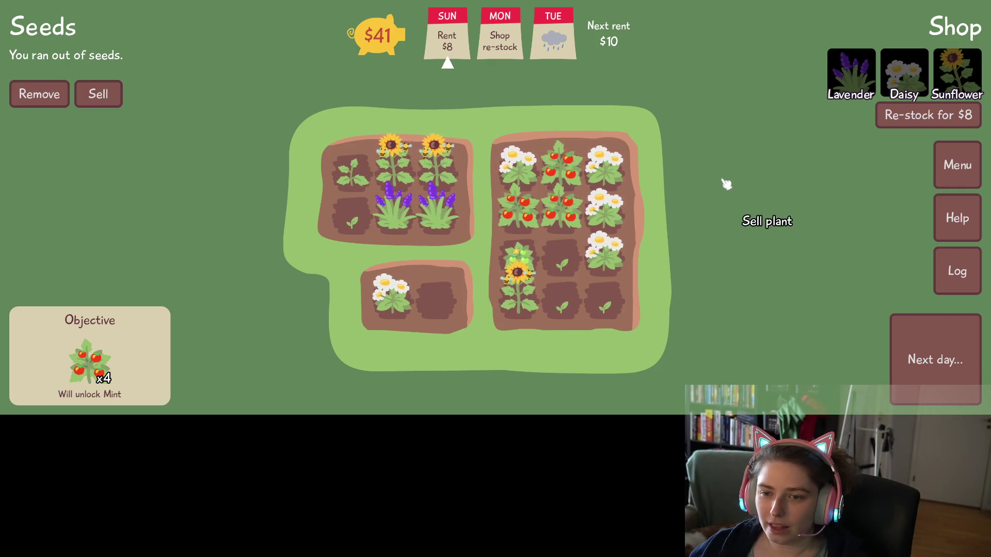
{"action": "left_click", "coordinate": [956, 286]}
{"action": "left_click", "coordinate": [947, 333]}
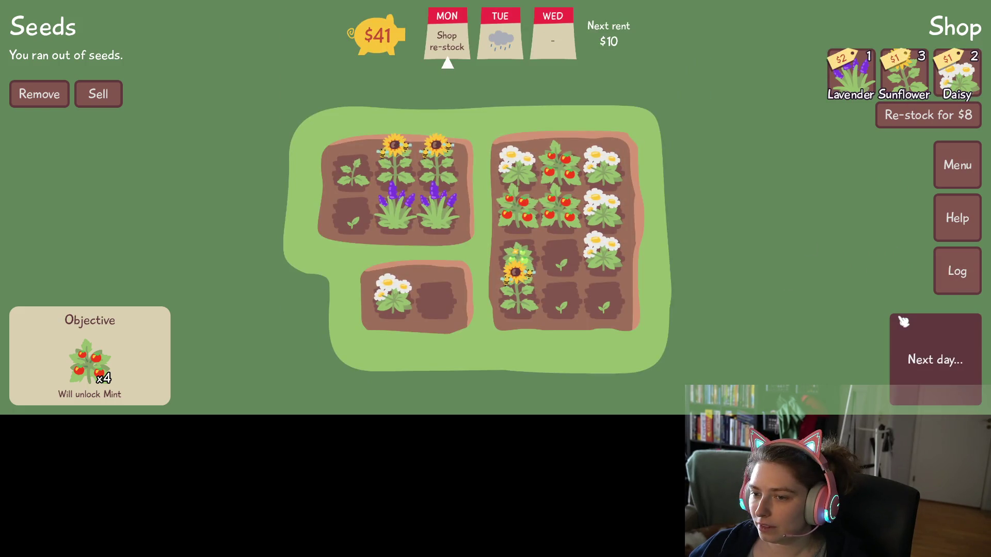
- Buy two Daisy, three Sunflower and one Lavender seed from the shop
{"action": "left_click", "coordinate": [957, 83]}
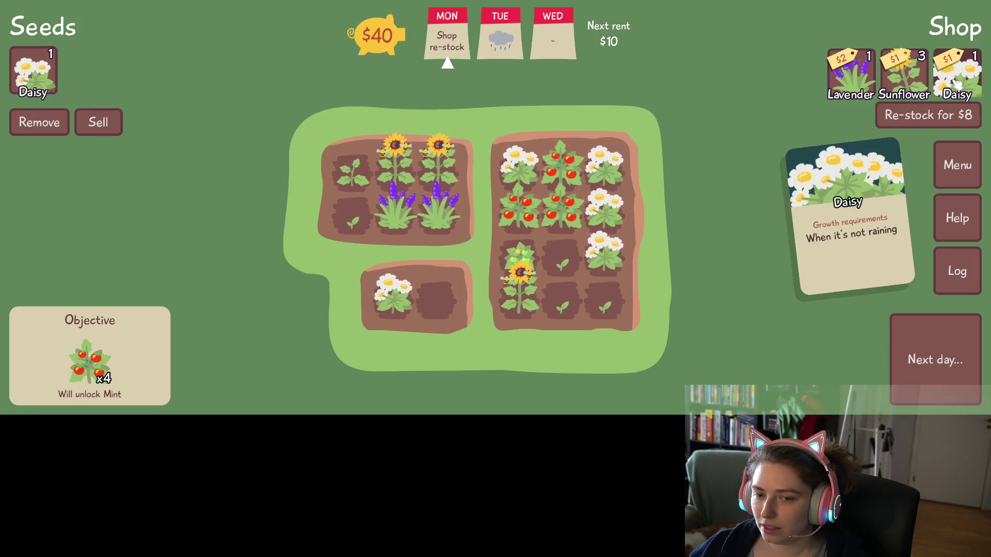
{"action": "left_click", "coordinate": [957, 83]}
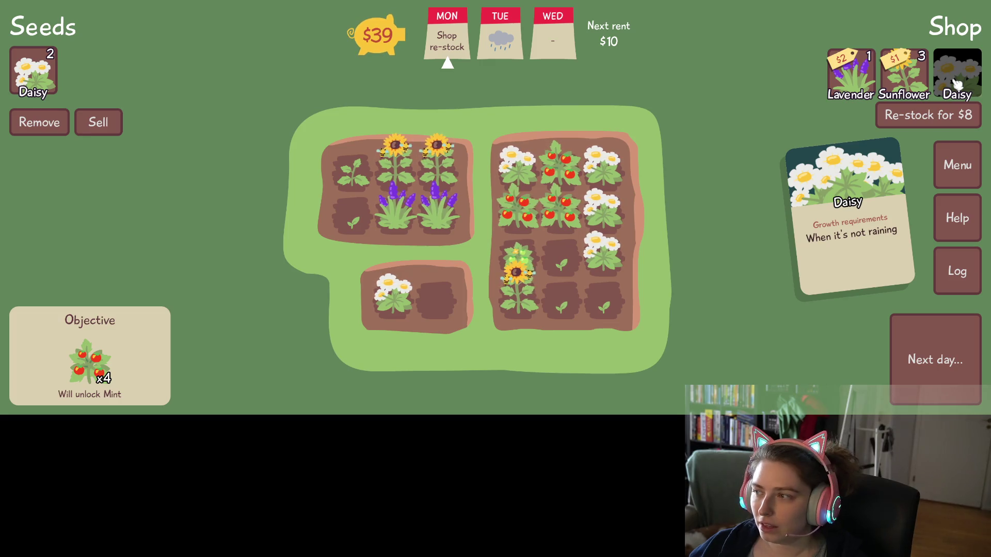
{"action": "left_click", "coordinate": [905, 78]}
{"action": "left_click", "coordinate": [905, 77]}
{"action": "left_click", "coordinate": [905, 77]}
{"action": "left_click", "coordinate": [852, 77]}
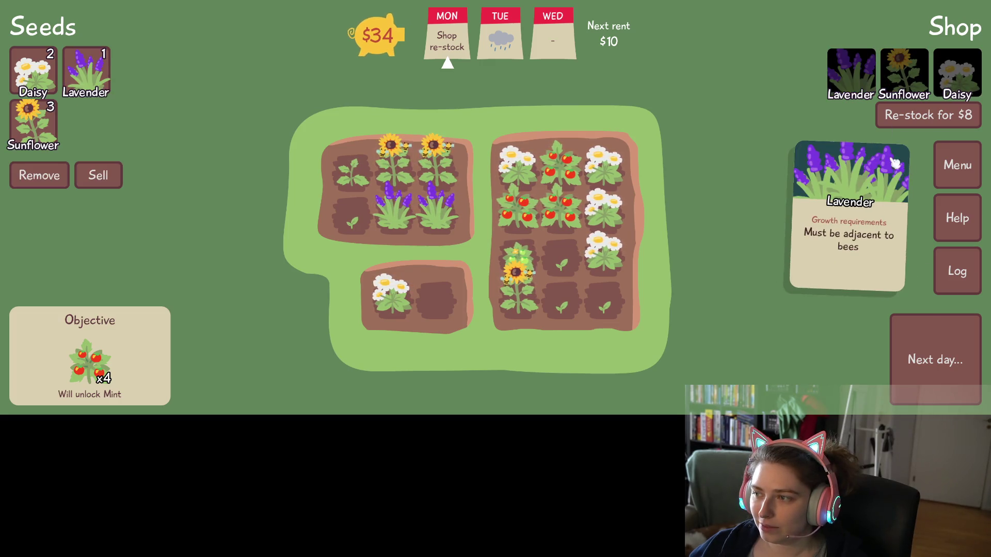
- Advance to Wednesday and sell the sunflower in the large bed
{"action": "left_click", "coordinate": [939, 338]}
{"action": "left_click", "coordinate": [939, 339]}
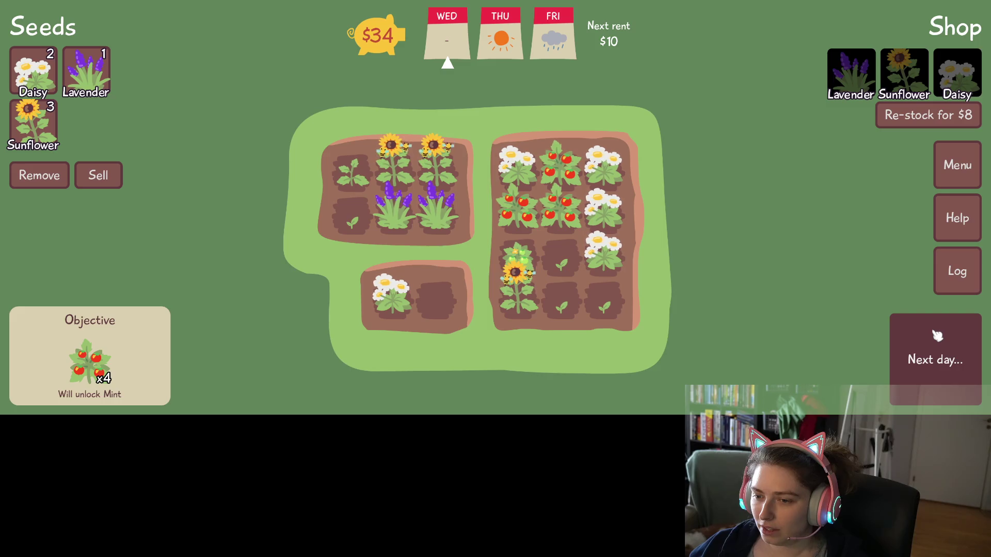
{"action": "left_click", "coordinate": [103, 173]}
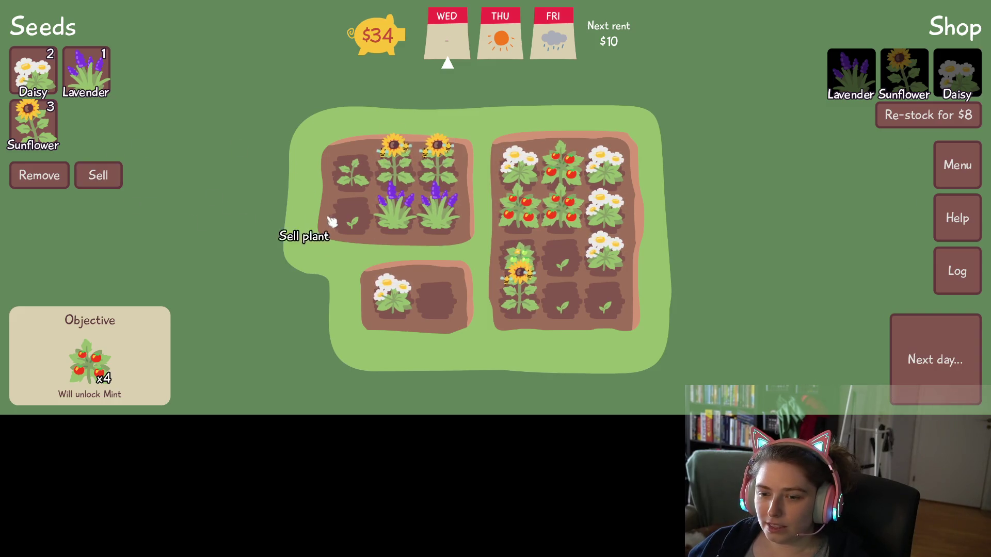
{"action": "left_click", "coordinate": [518, 277]}
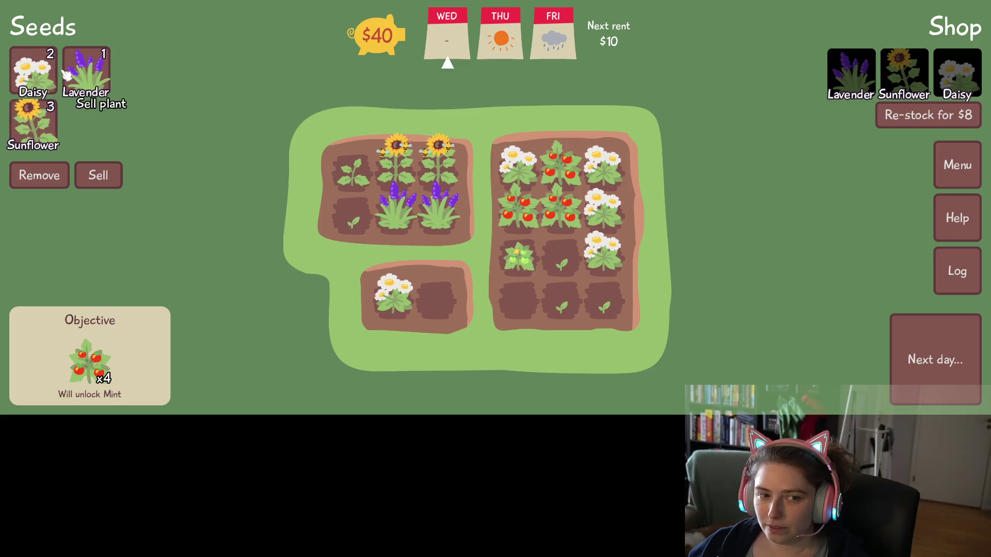
- Plant a daisy in the large bed's bottom-left plot and advance to Thursday
{"action": "left_click", "coordinate": [34, 72]}
{"action": "left_click", "coordinate": [520, 303]}
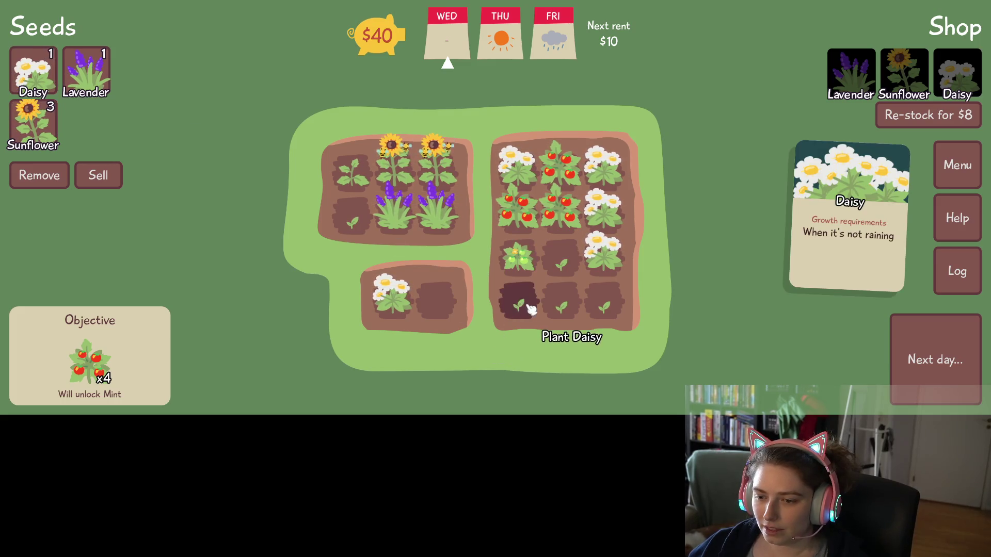
{"action": "left_click", "coordinate": [944, 366]}
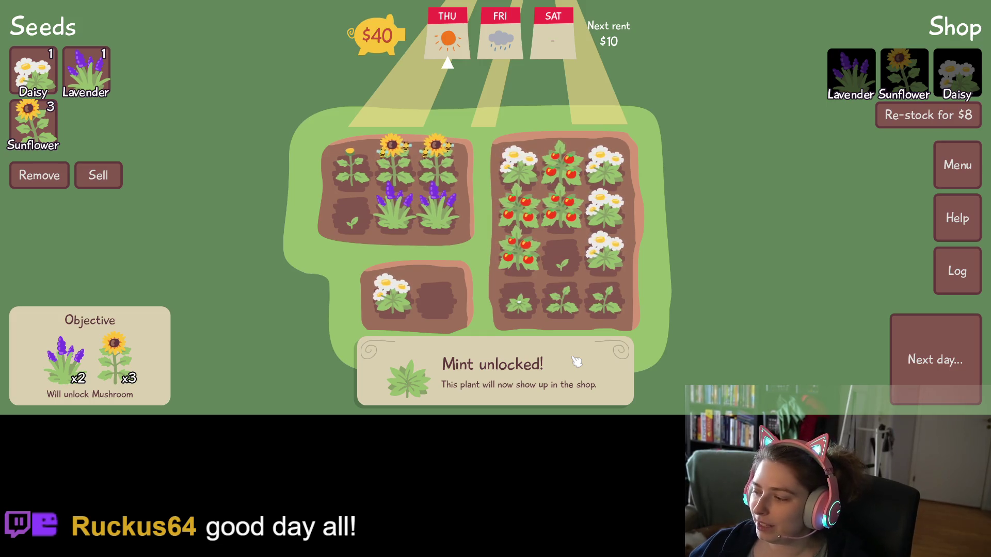
- Dismiss the Mint notice, sell two lavender plants and replant one lavender
{"action": "left_click", "coordinate": [536, 345]}
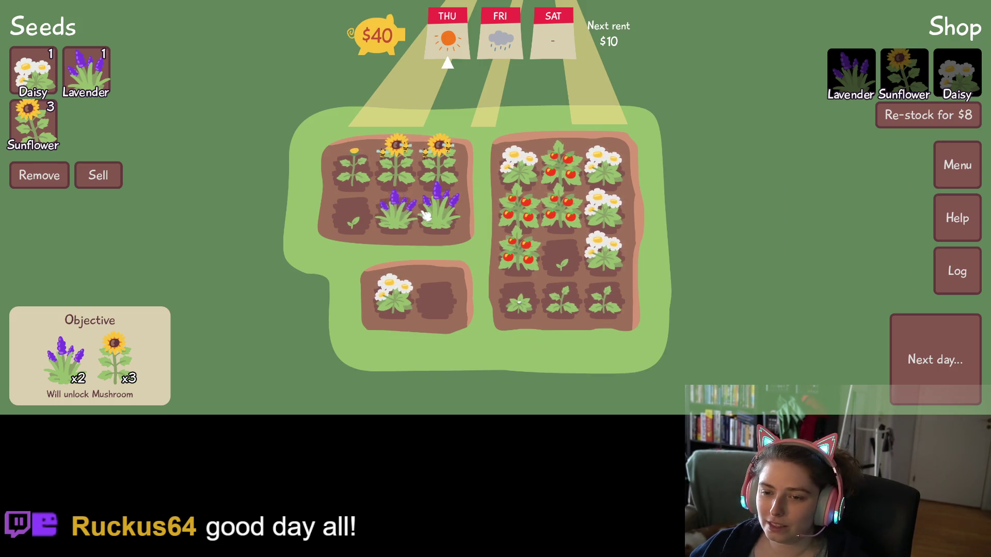
{"action": "mouse_move", "coordinate": [394, 217]}
{"action": "left_click", "coordinate": [105, 173]}
{"action": "left_click", "coordinate": [394, 211]}
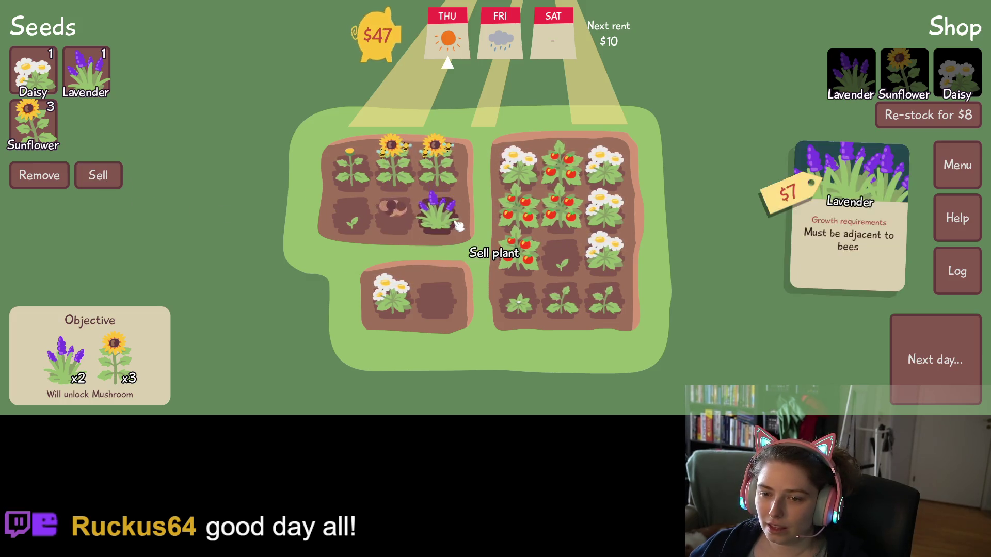
{"action": "left_click", "coordinate": [438, 211]}
{"action": "left_click", "coordinate": [86, 73]}
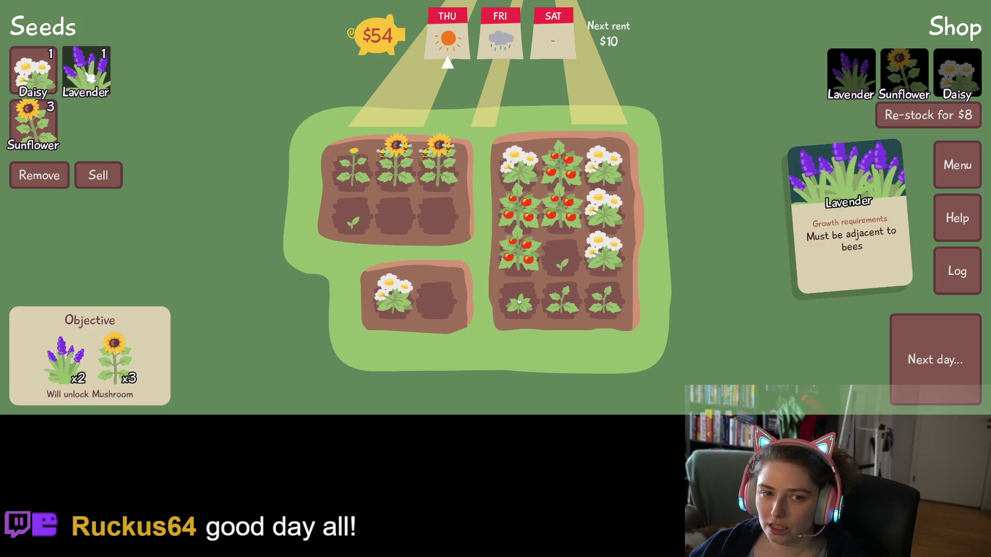
{"action": "left_click", "coordinate": [437, 220]}
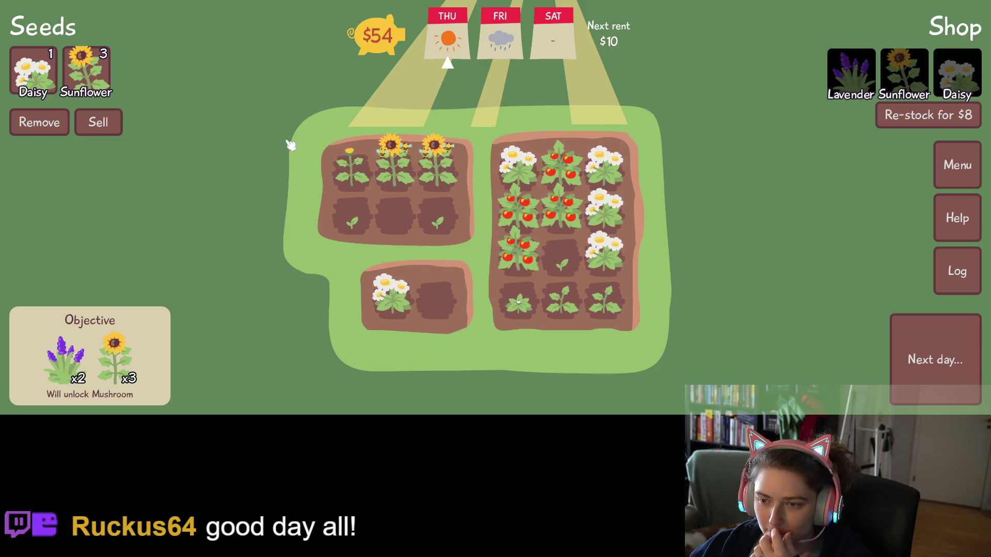
- Sell the four ripe tomatoes and five daisies
{"action": "left_click", "coordinate": [98, 122]}
{"action": "left_click", "coordinate": [558, 164]}
{"action": "left_click", "coordinate": [559, 212]}
{"action": "left_click", "coordinate": [521, 214]}
{"action": "left_click", "coordinate": [521, 250]}
{"action": "left_click", "coordinate": [614, 252]}
{"action": "left_click", "coordinate": [606, 211]}
{"action": "left_click", "coordinate": [603, 168]}
{"action": "left_click", "coordinate": [518, 166]}
{"action": "left_click", "coordinate": [402, 292]}
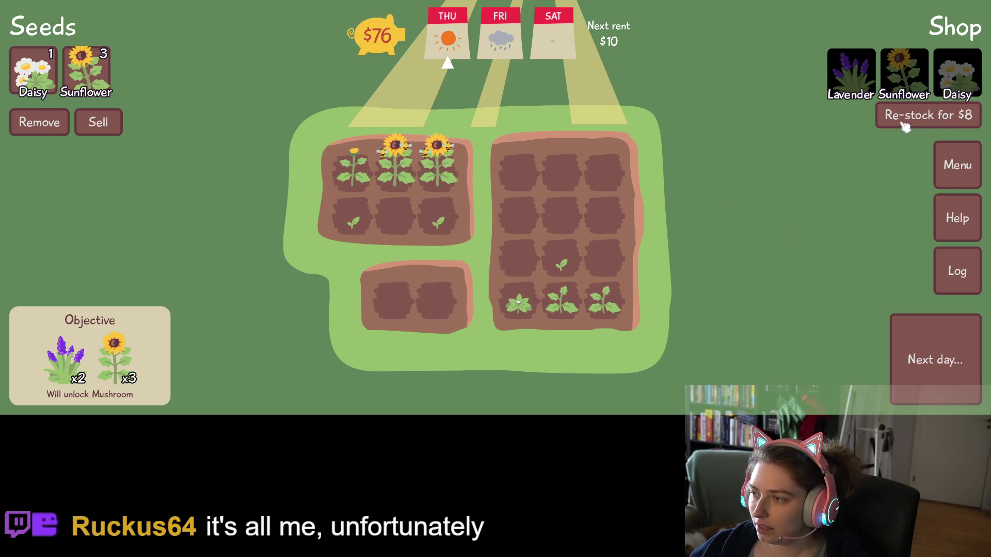
- Re-stock the shop and buy Sunflower, Tomato and Lavender seeds
{"action": "left_click", "coordinate": [936, 118]}
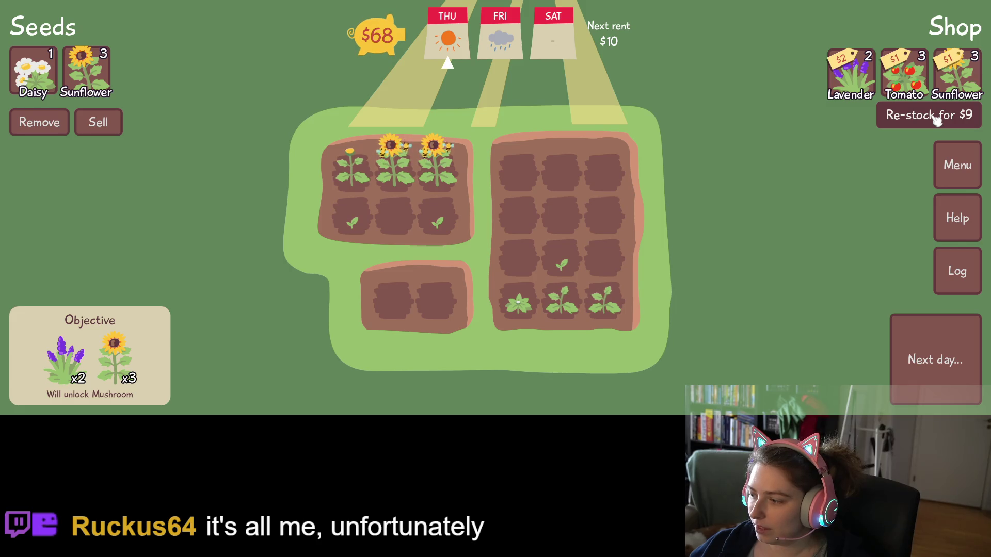
{"action": "left_click", "coordinate": [959, 83]}
{"action": "left_click", "coordinate": [959, 82]}
{"action": "left_click", "coordinate": [959, 82]}
{"action": "left_click", "coordinate": [904, 78]}
{"action": "left_click", "coordinate": [904, 78]}
{"action": "left_click", "coordinate": [905, 77]}
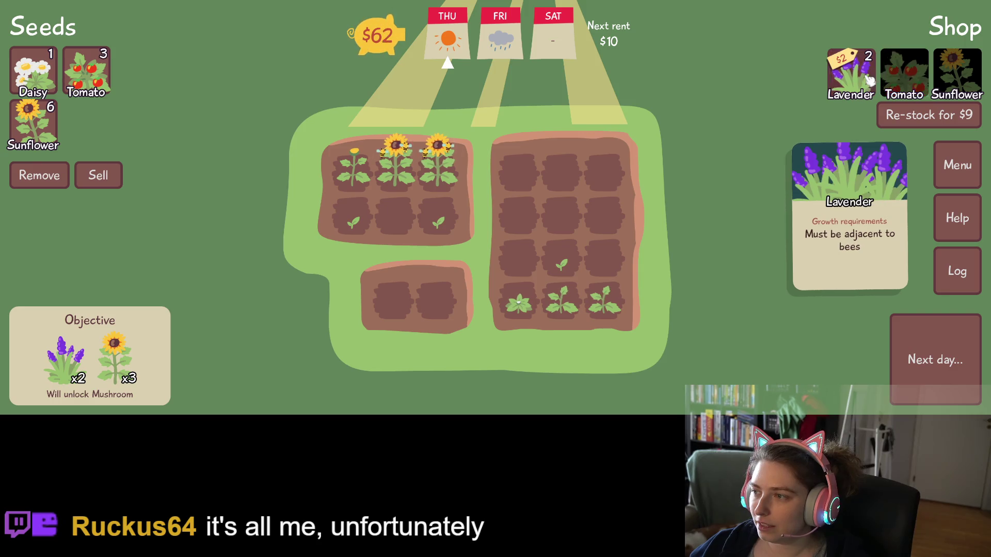
{"action": "left_click", "coordinate": [870, 80]}
{"action": "left_click", "coordinate": [870, 80]}
- Re-stock again and buy Lavender, Tomato and Daisy seeds
{"action": "left_click", "coordinate": [937, 117]}
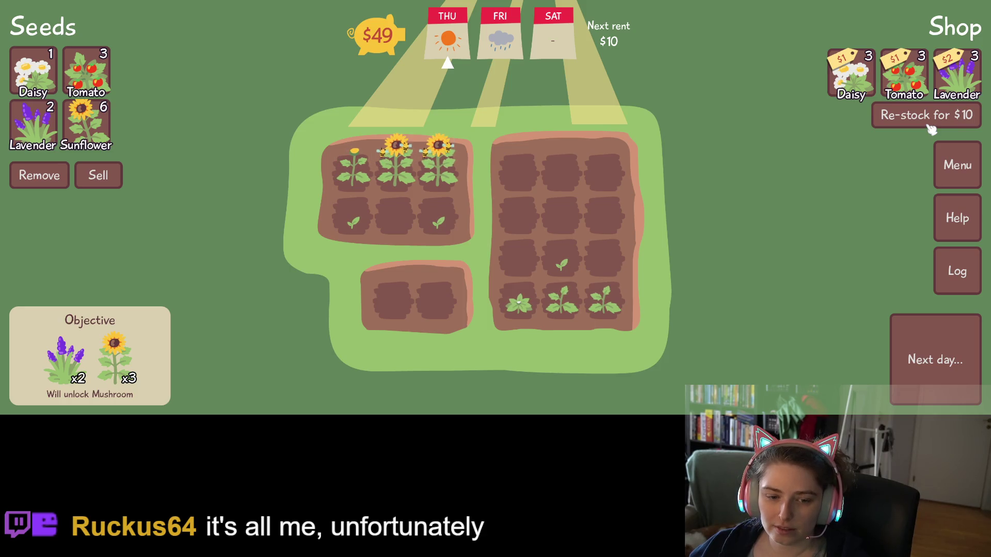
{"action": "left_click", "coordinate": [959, 78]}
{"action": "left_click", "coordinate": [960, 78]}
{"action": "left_click", "coordinate": [959, 78]}
{"action": "left_click", "coordinate": [918, 86]}
{"action": "left_click", "coordinate": [918, 85]}
{"action": "left_click", "coordinate": [917, 85]}
{"action": "left_click", "coordinate": [861, 83]}
{"action": "left_click", "coordinate": [861, 83]}
{"action": "left_click", "coordinate": [861, 83]}
- Re-stock once more and buy the Sunflower, Tomato and Daisy seeds
{"action": "left_click", "coordinate": [909, 115]}
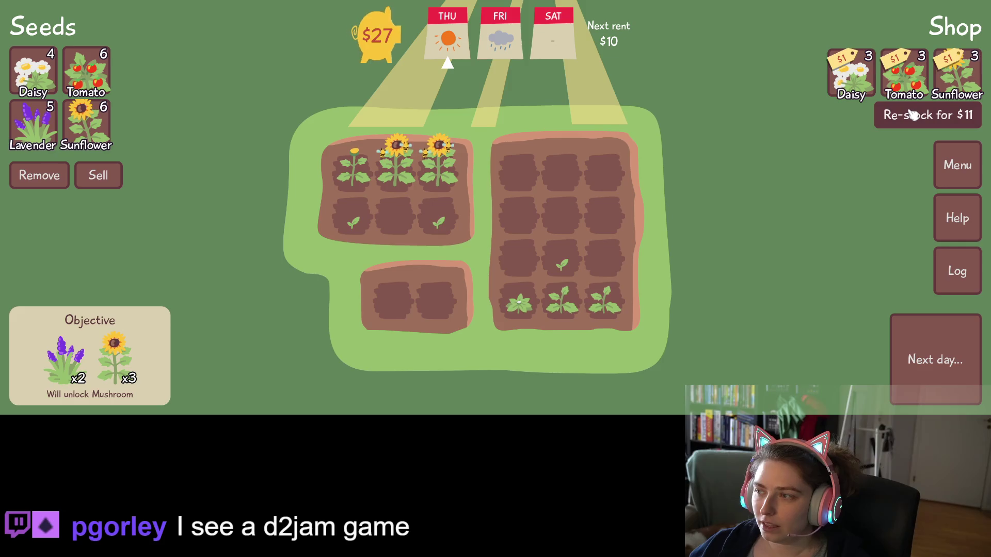
{"action": "left_click", "coordinate": [959, 85]}
{"action": "left_click", "coordinate": [959, 85]}
{"action": "left_click", "coordinate": [959, 85]}
{"action": "left_click", "coordinate": [891, 80]}
{"action": "left_click", "coordinate": [891, 80]}
{"action": "left_click", "coordinate": [891, 80]}
{"action": "left_click", "coordinate": [861, 82]}
{"action": "left_click", "coordinate": [861, 83]}
{"action": "left_click", "coordinate": [861, 82]}
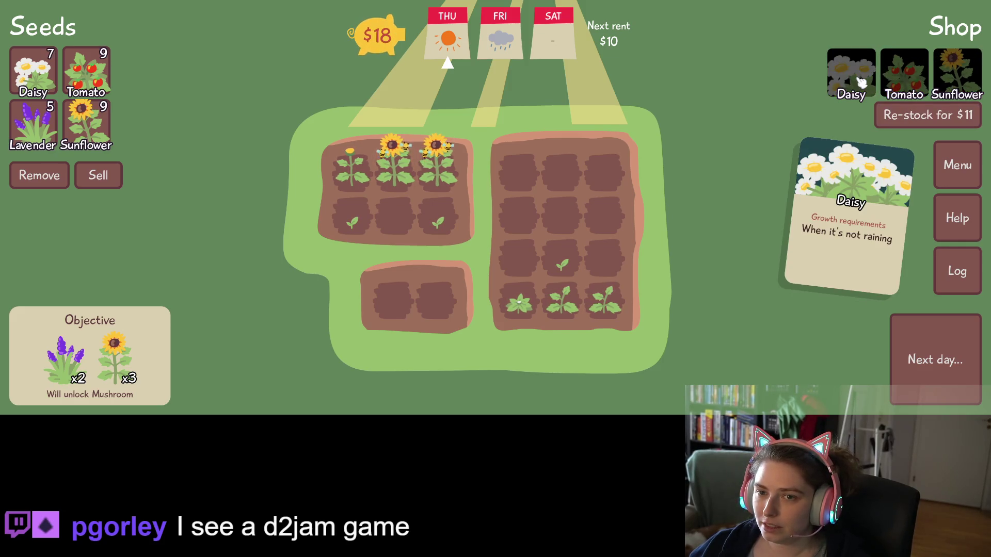
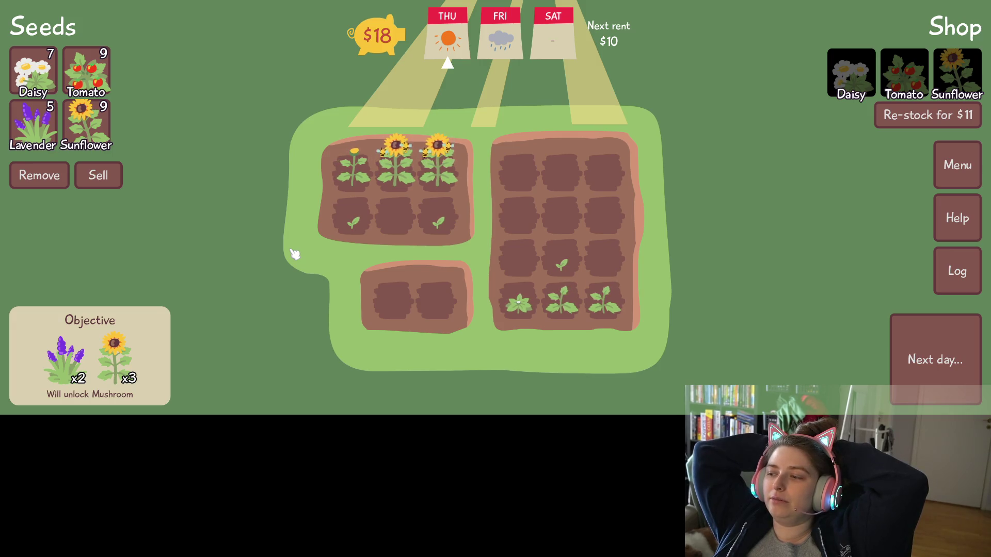
- Check the seed card log, turn down the game audio, and retire to end the Tún run
{"action": "left_click", "coordinate": [950, 285]}
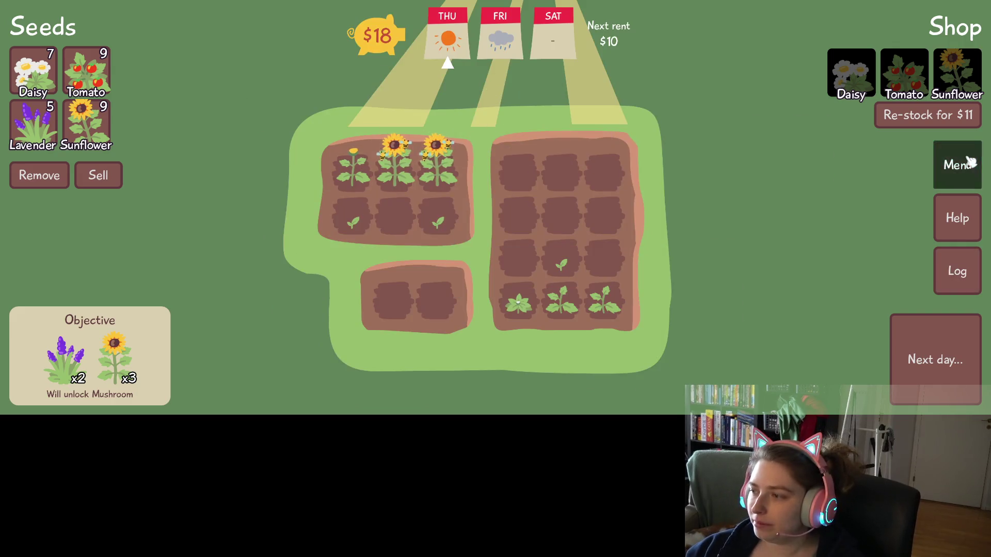
{"action": "left_click", "coordinate": [965, 162]}
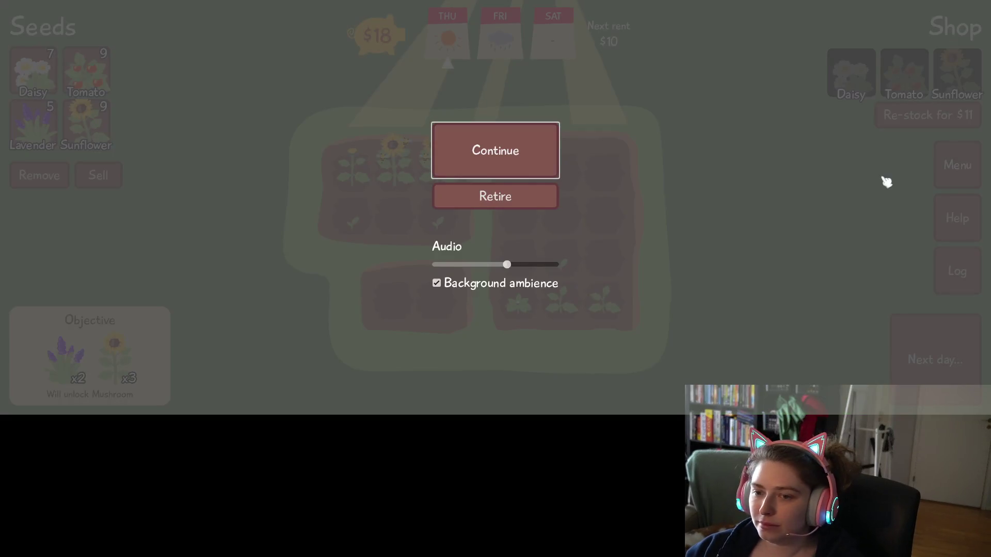
{"action": "left_click_drag", "start_coordinate": [506, 265], "coordinate": [454, 270]}
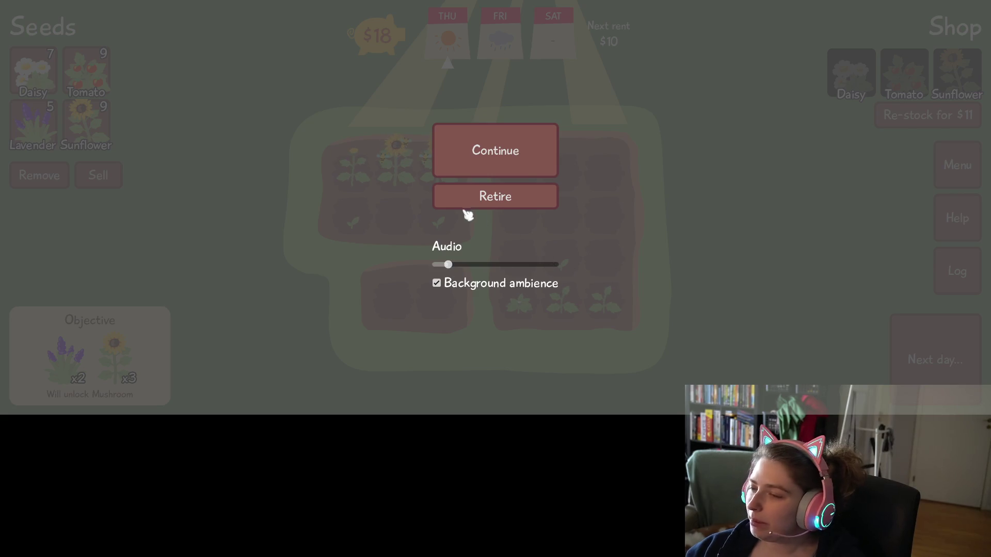
{"action": "left_click", "coordinate": [509, 201]}
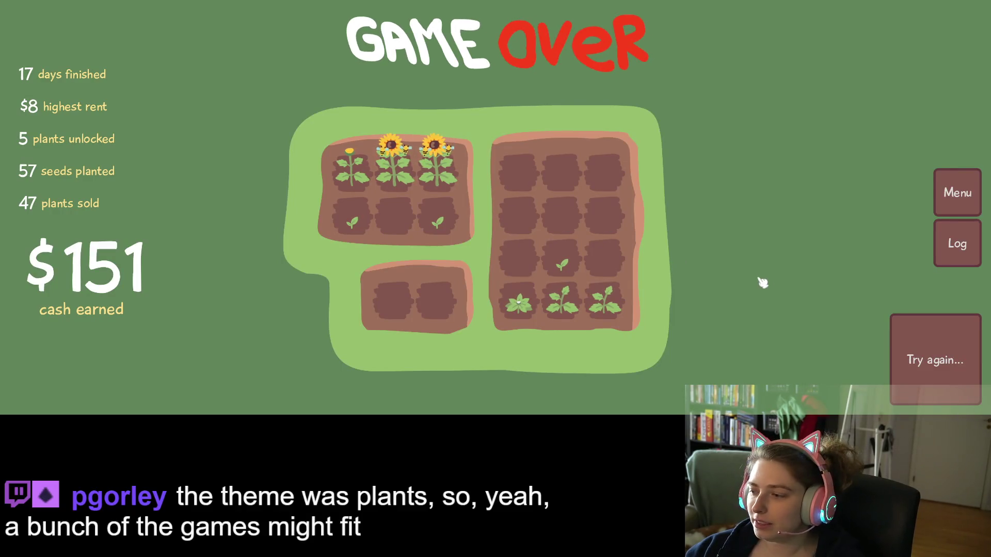
- Leave fullscreen and submit a five-star rating with a short review for Tún
{"action": "key", "text": "Escape"}
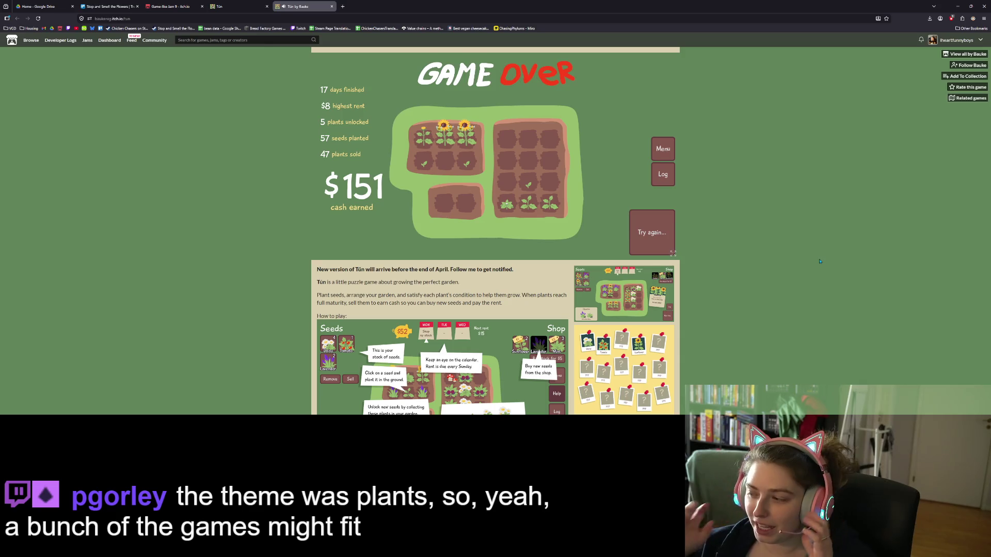
{"action": "scroll", "coordinate": [805, 305], "scroll_direction": "down", "scroll_amount": 2}
{"action": "scroll", "coordinate": [806, 304], "scroll_direction": "up", "scroll_amount": 2}
{"action": "left_click", "coordinate": [963, 87]}
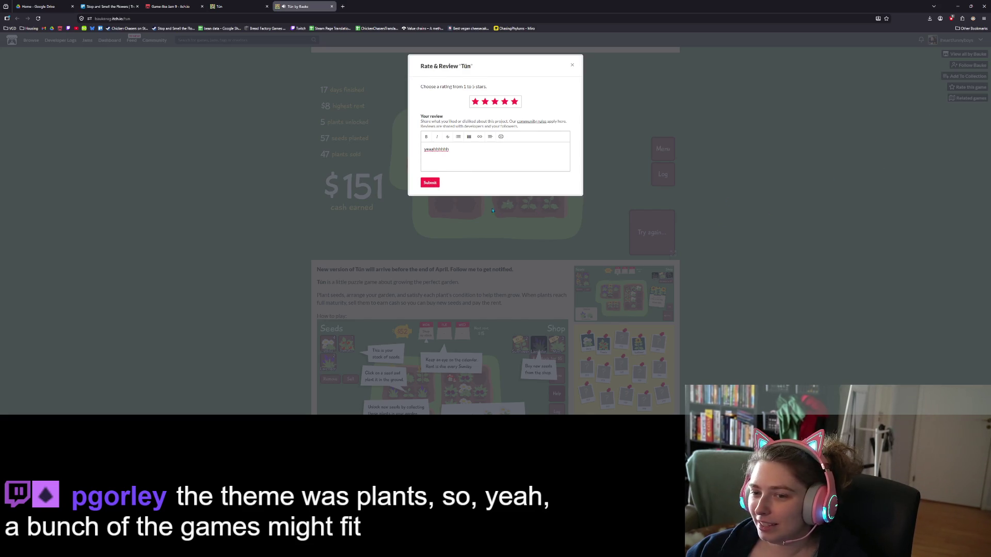
{"action": "left_click", "coordinate": [428, 185]}
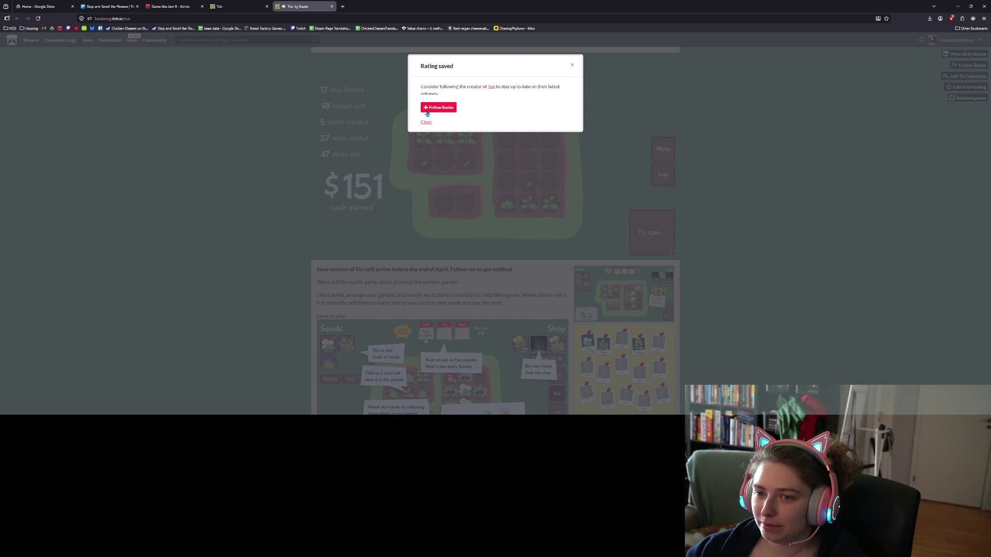
- Follow Tún's creator, dismiss the rating-saved notice, and close the itch.io page
{"action": "left_click", "coordinate": [427, 111]}
{"action": "left_click", "coordinate": [572, 65]}
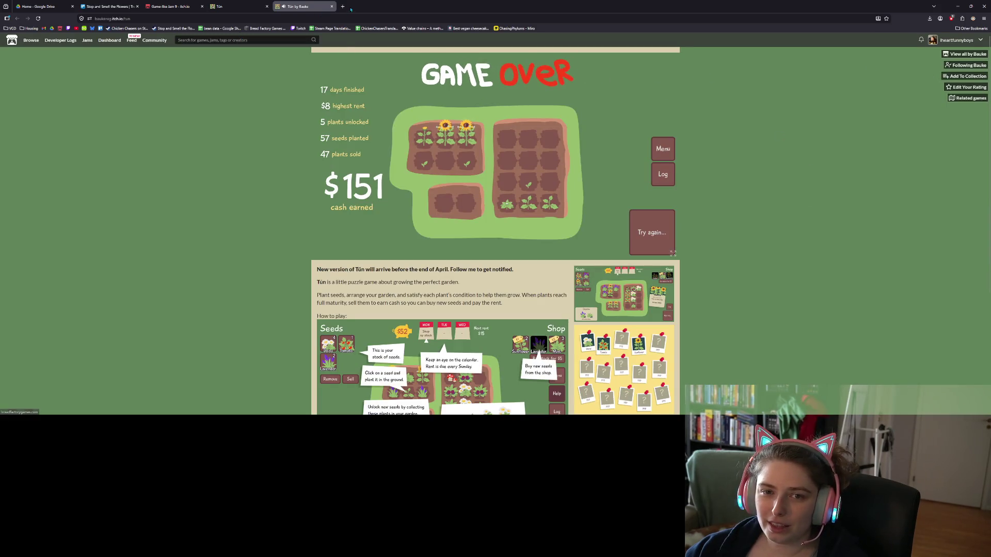
{"action": "left_click", "coordinate": [331, 6]}
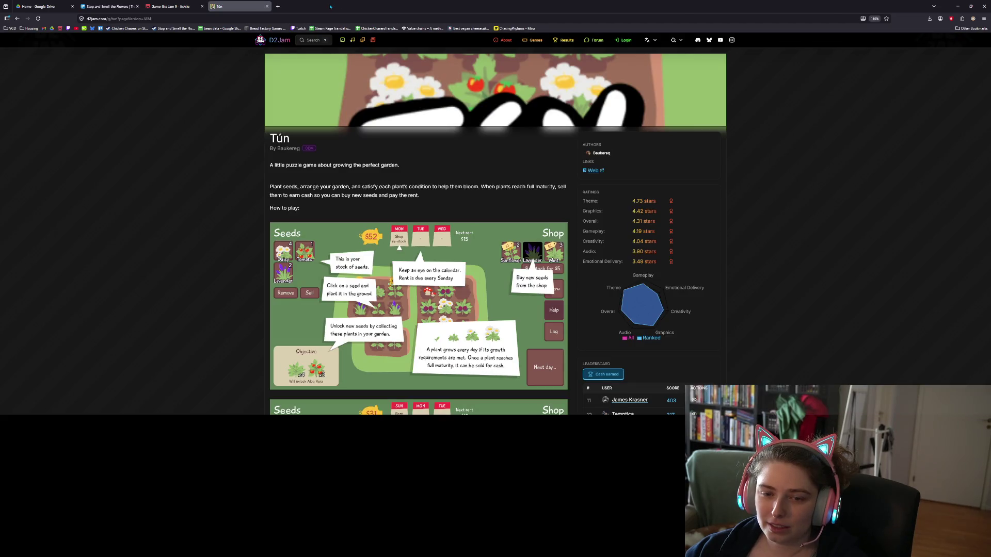
- Close the D2Jam Tún tab, look over the Trello board, and return to Godot
{"action": "left_click", "coordinate": [267, 6]}
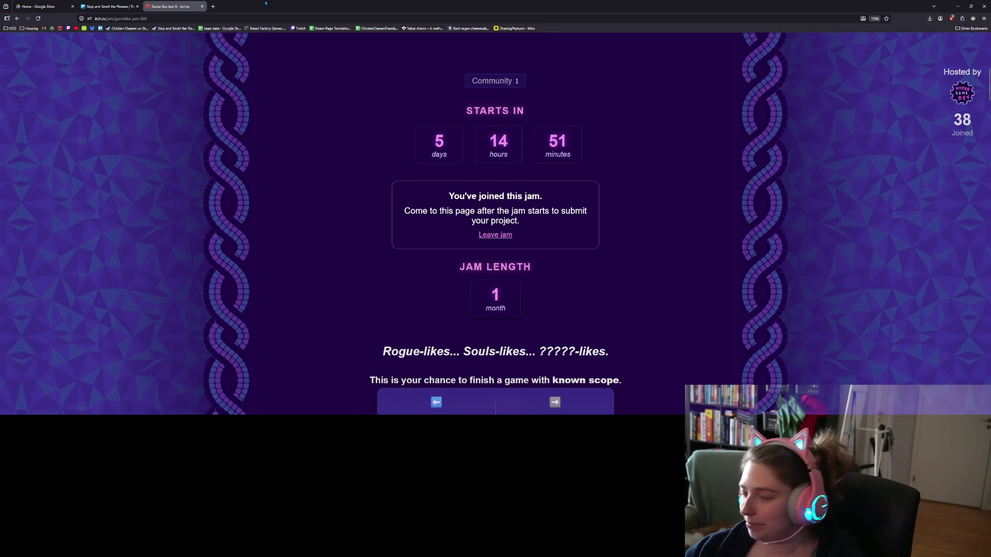
{"action": "left_click", "coordinate": [108, 6]}
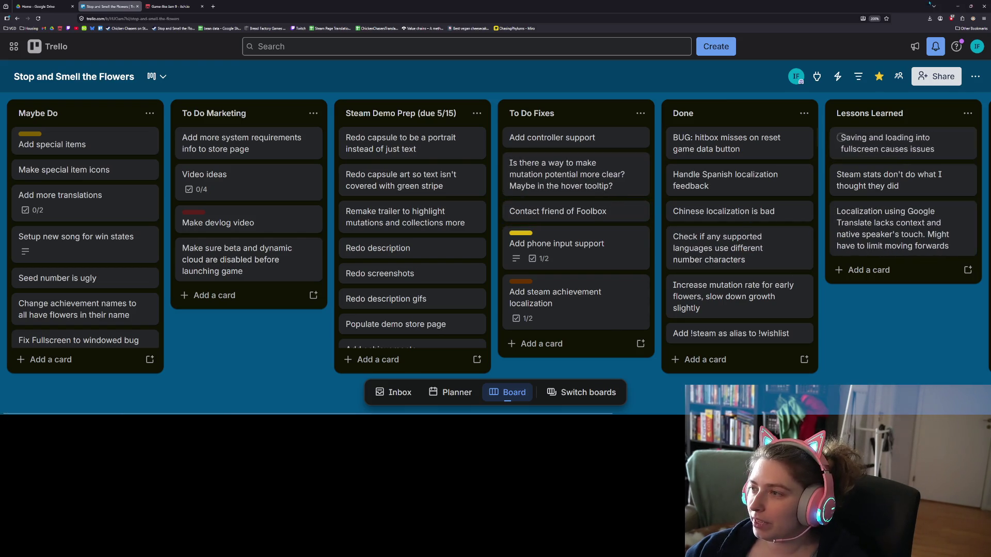
{"action": "key", "text": "alt+Tab"}
{"action": "left_click", "coordinate": [515, 213]}
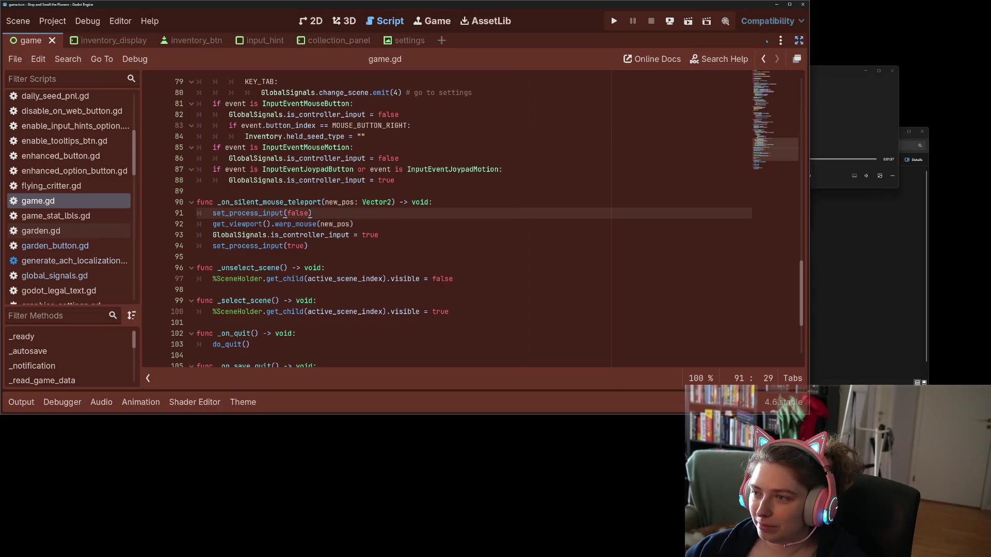
- Maximize Godot, test-run Stop and Smell the Flowers, then close it with Just Quit
{"action": "left_click", "coordinate": [790, 4]}
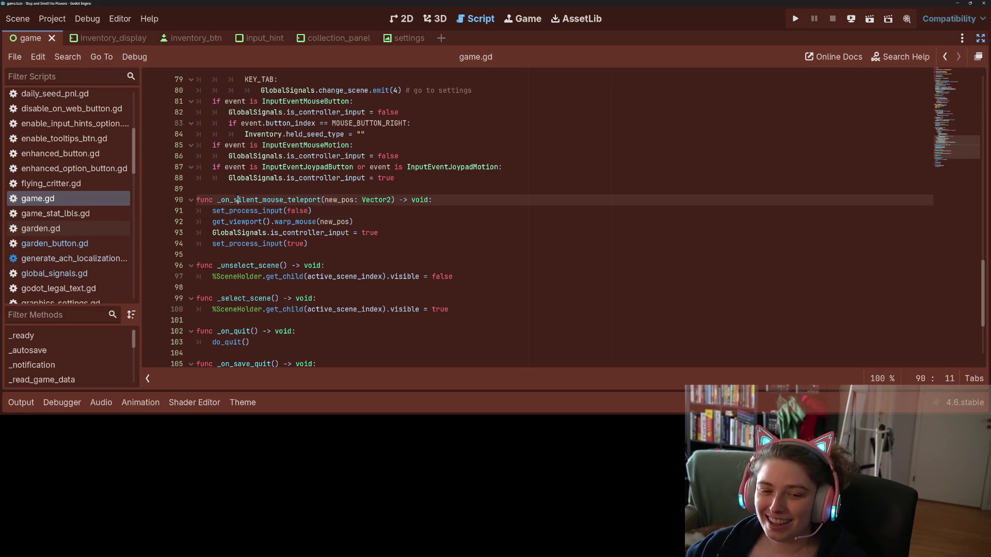
{"action": "double_click", "coordinate": [269, 200]}
{"action": "left_click", "coordinate": [796, 19]}
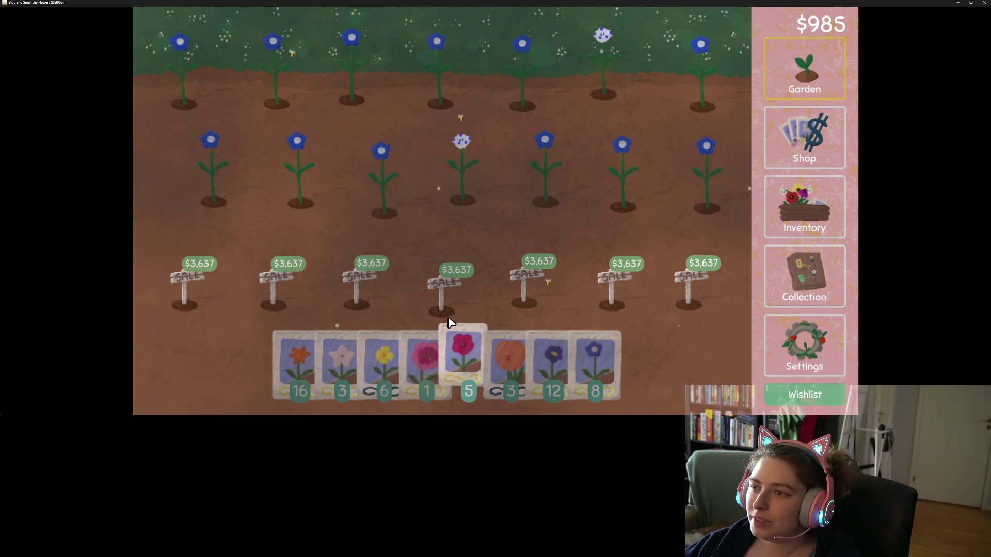
{"action": "left_click", "coordinate": [985, 2]}
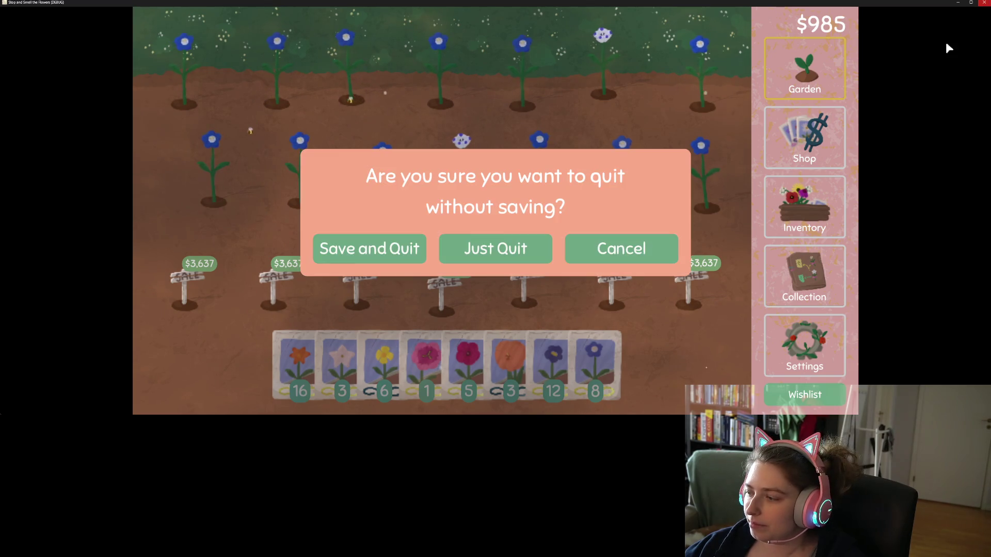
{"action": "left_click", "coordinate": [493, 256]}
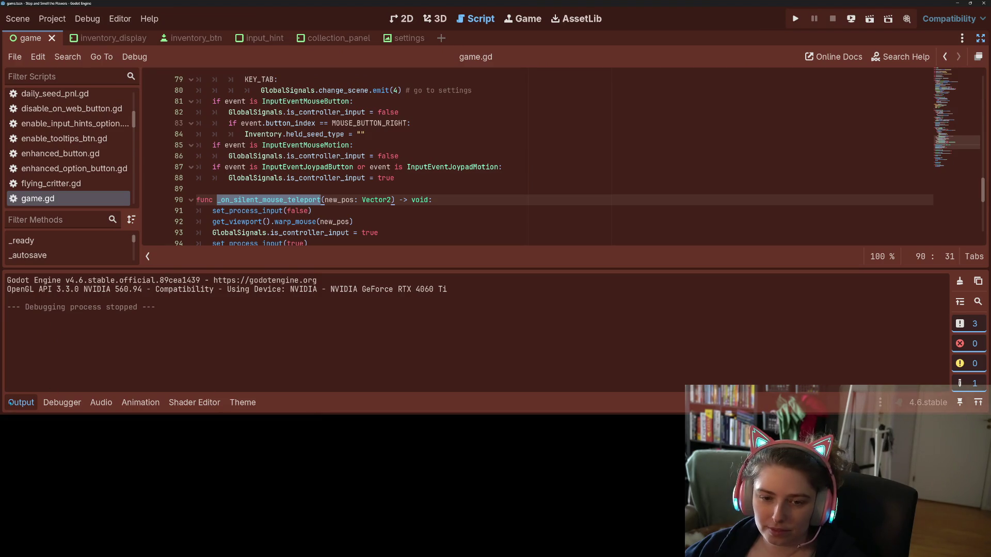
- Hide the Output panel and read through the teleport function's warp_mouse lines and _input
{"action": "left_click", "coordinate": [10, 402]}
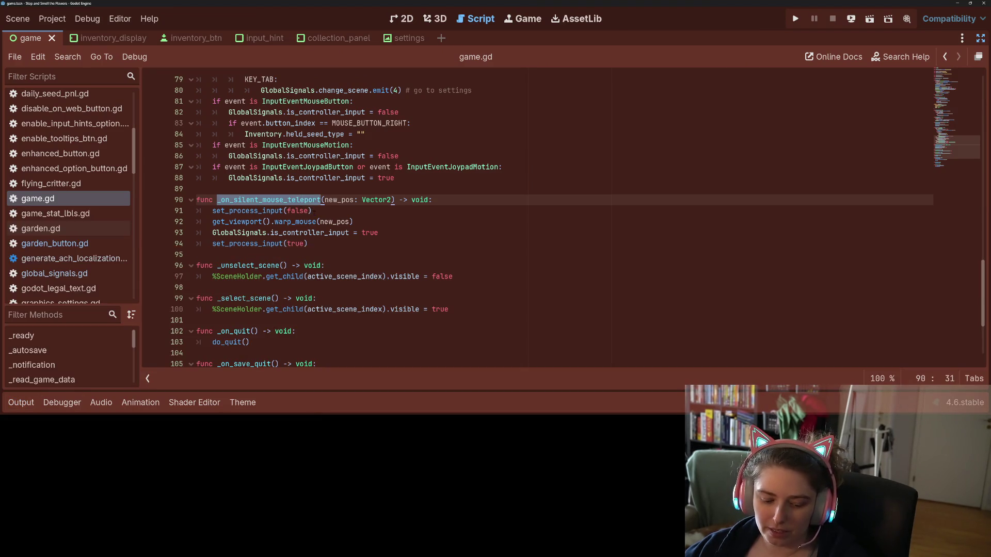
{"action": "left_click", "coordinate": [336, 244]}
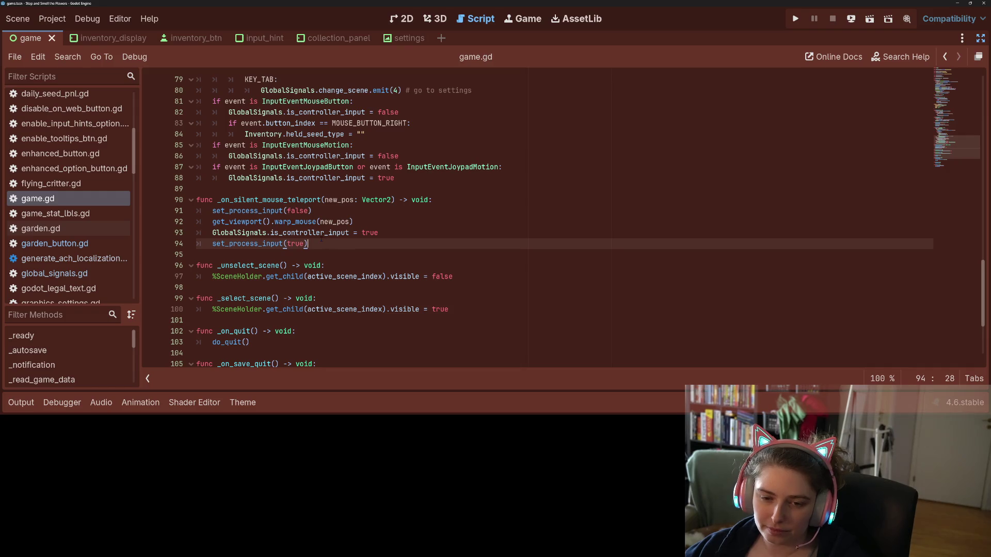
{"action": "left_click", "coordinate": [303, 232]}
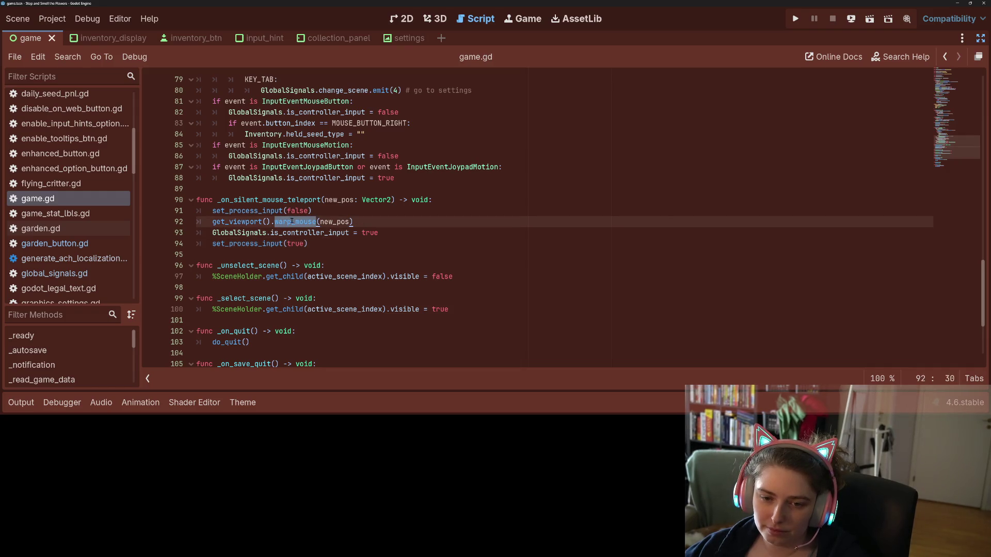
{"action": "mouse_move", "coordinate": [293, 222]}
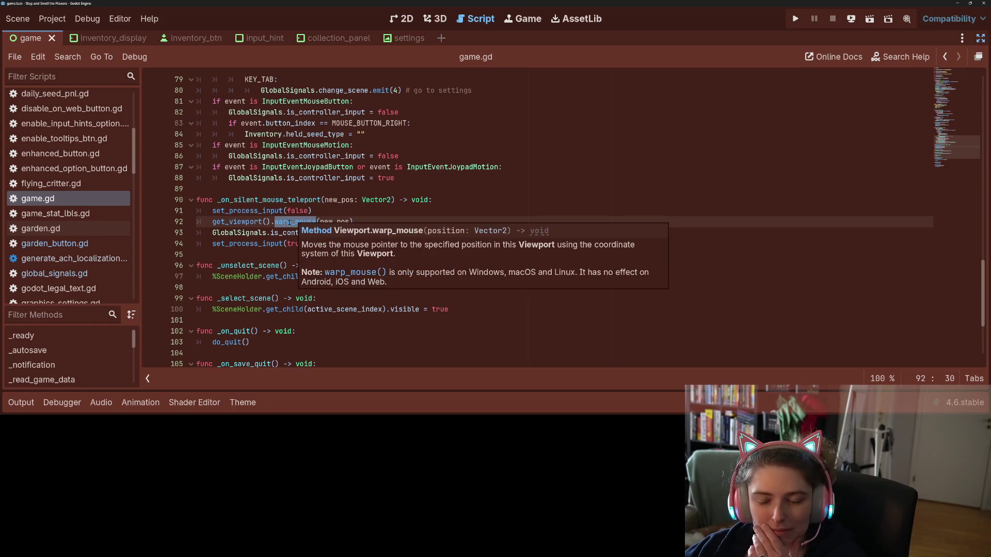
{"action": "scroll", "coordinate": [289, 222], "scroll_direction": "up", "scroll_amount": 3}
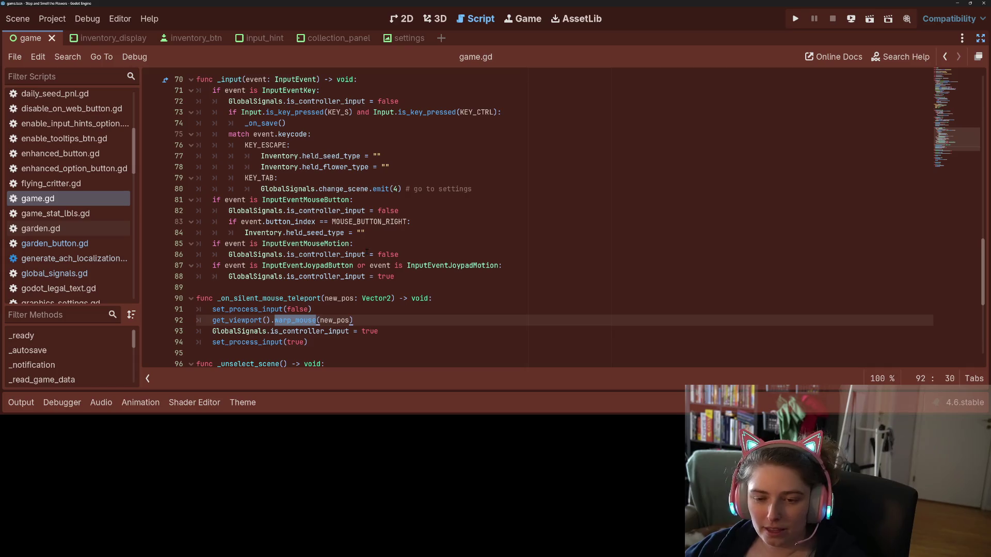
{"action": "mouse_move", "coordinate": [367, 252]}
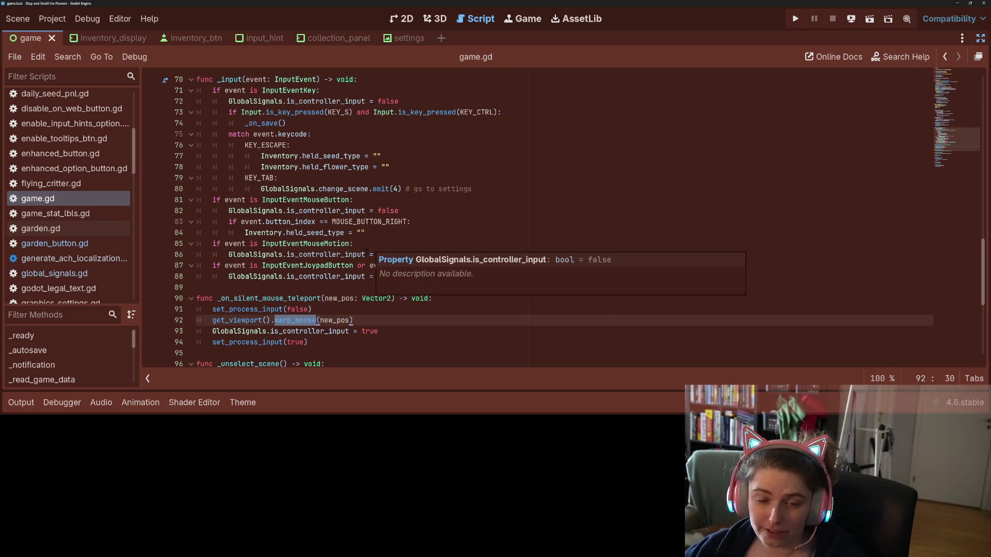
{"action": "left_click", "coordinate": [339, 288]}
- Declare 'var ignore_controller_check : bool = false' above the teleport function
{"action": "key", "text": "Return"}
{"action": "key", "text": "Return"}
{"action": "key", "text": "Up"}
{"action": "key", "text": "BackSpace"}
{"action": "type", "text": "ig"}
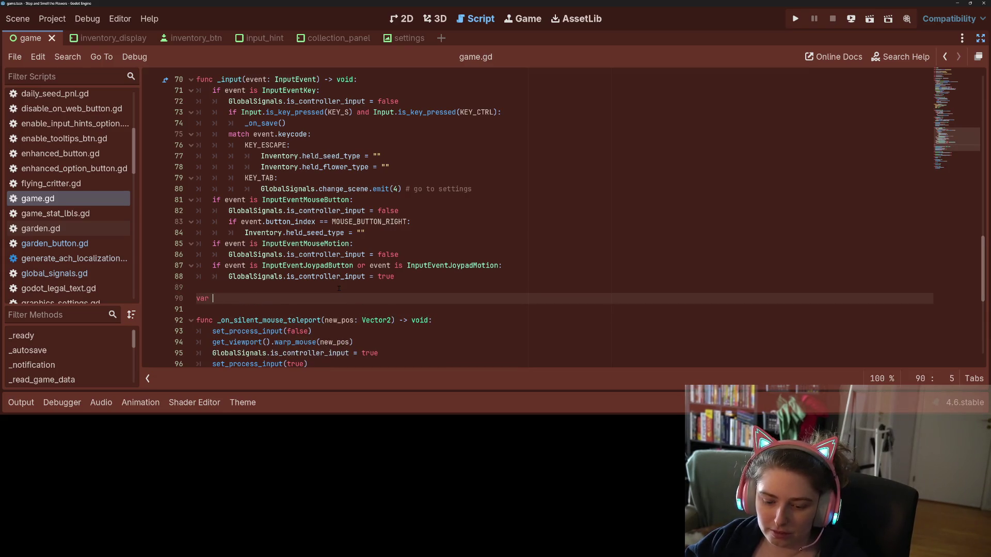
{"action": "key", "text": "BackSpace"}
{"action": "key", "text": "BackSpace"}
{"action": "type", "text": "gnore_"}
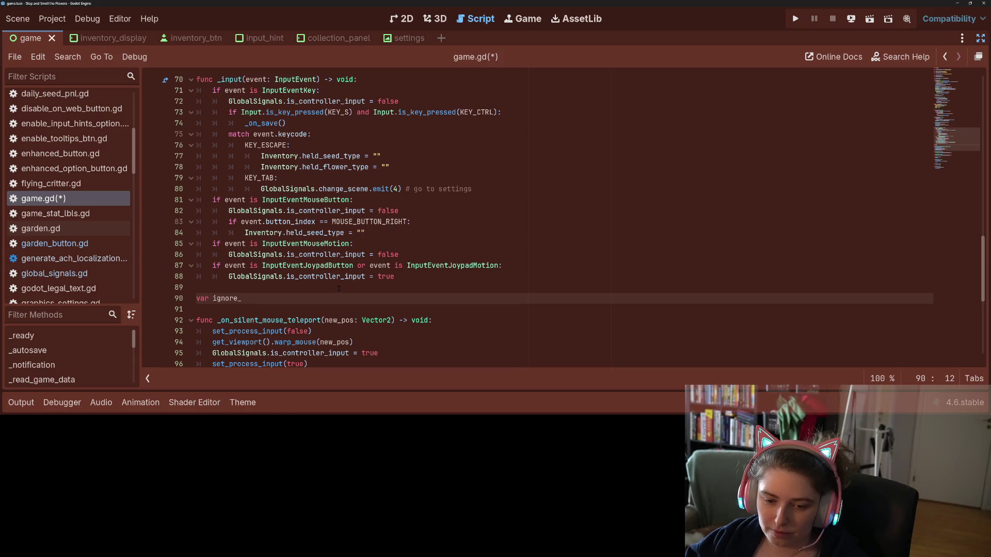
{"action": "type", "text": "controller_check : bool = f"}
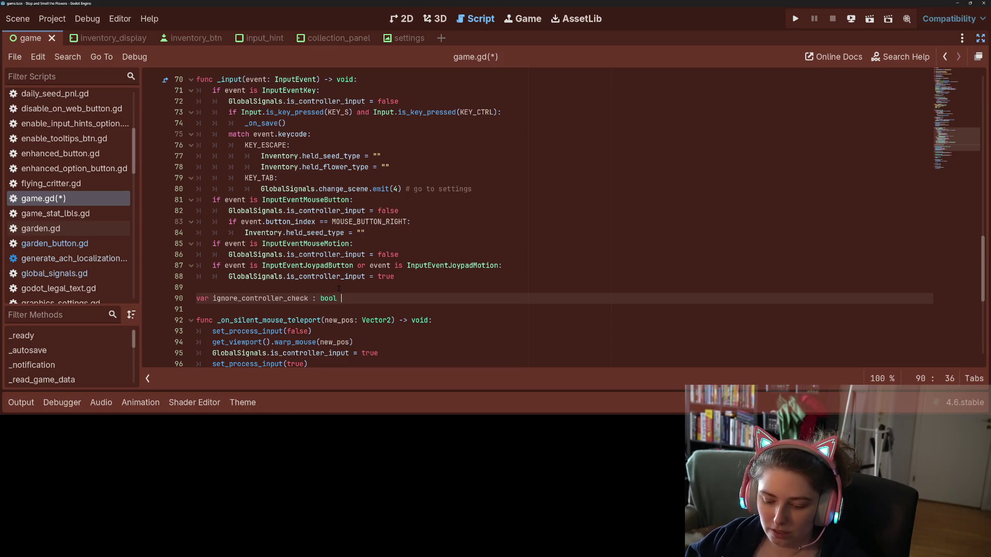
{"action": "type", "text": "alse"}
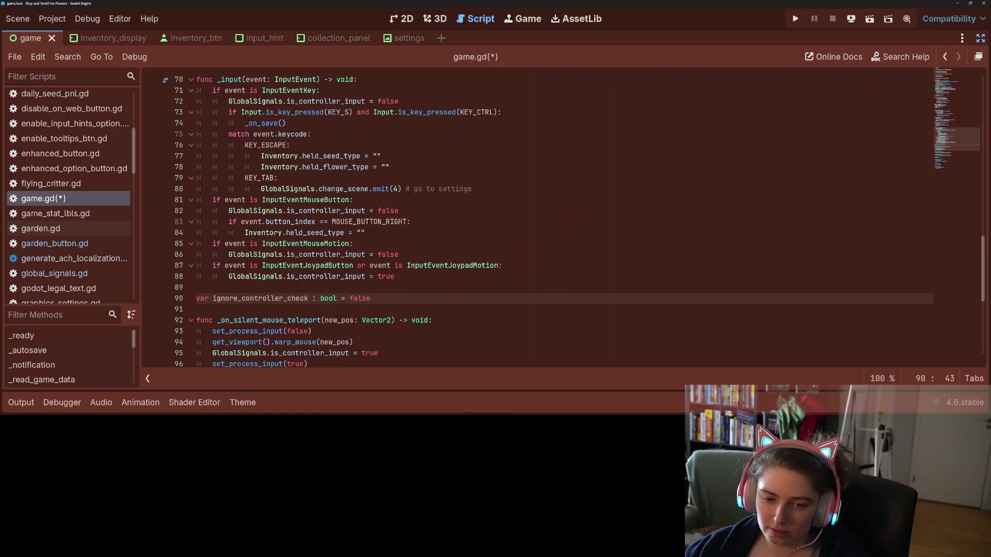
{"action": "left_click", "coordinate": [284, 305]}
- Replace set_process_input(false/true) around warp_mouse with ignore_controller_check set to true/false, and save
{"action": "double_click", "coordinate": [285, 299]}
{"action": "key", "text": "ctrl+c"}
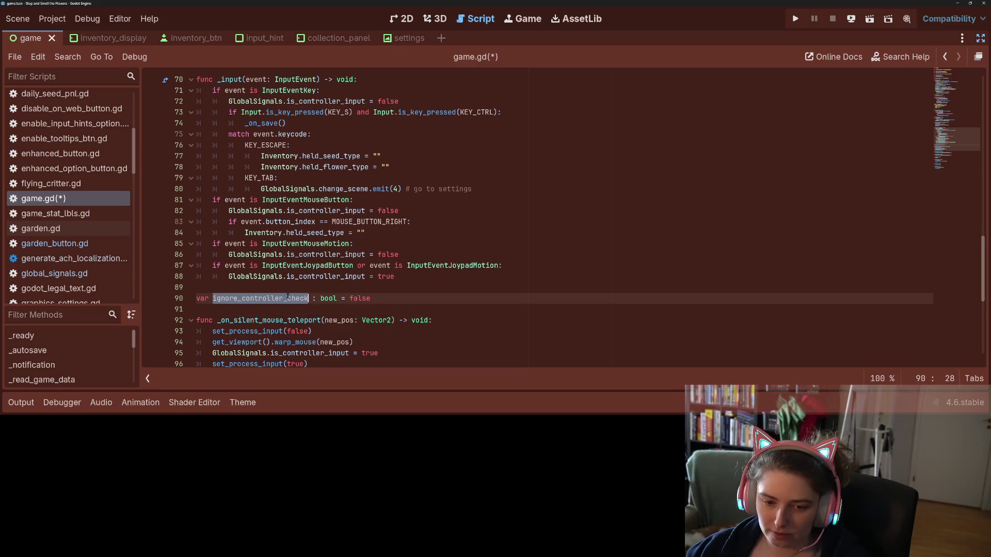
{"action": "key", "text": "ctrl+minus"}
{"action": "key", "text": "ctrl+equal"}
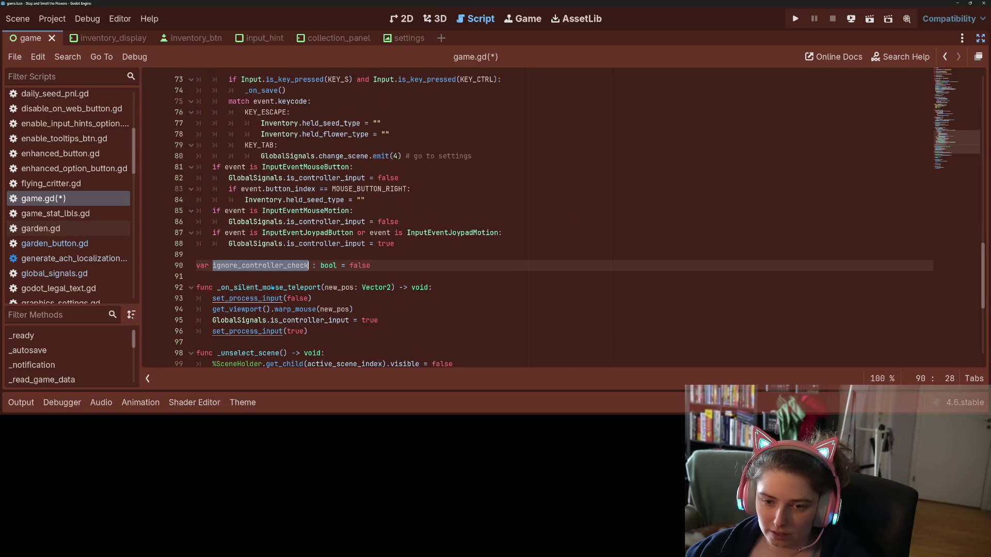
{"action": "left_click_drag", "start_coordinate": [312, 298], "coordinate": [211, 298]}
{"action": "key", "text": "ctrl+v"}
{"action": "type", "text": "true"}
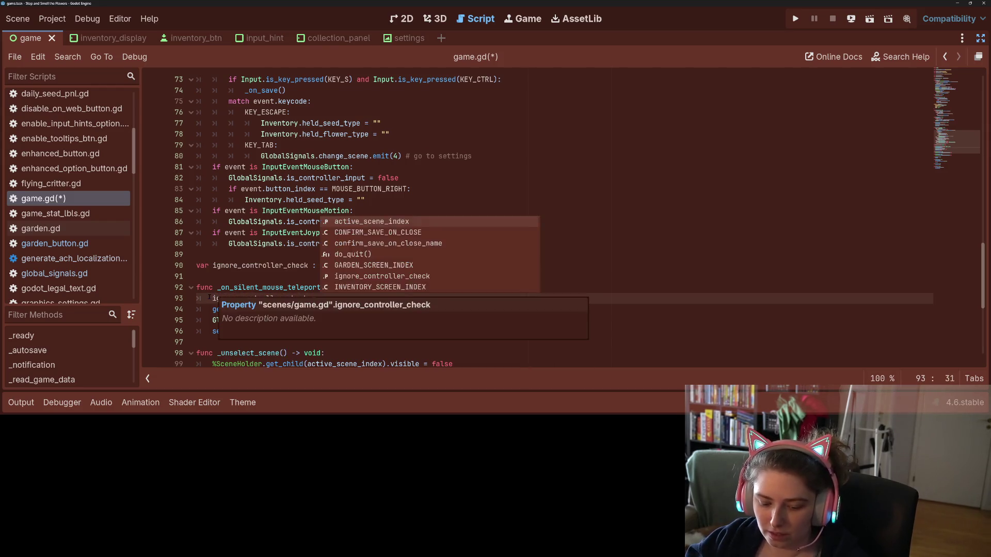
{"action": "left_click", "coordinate": [210, 342]}
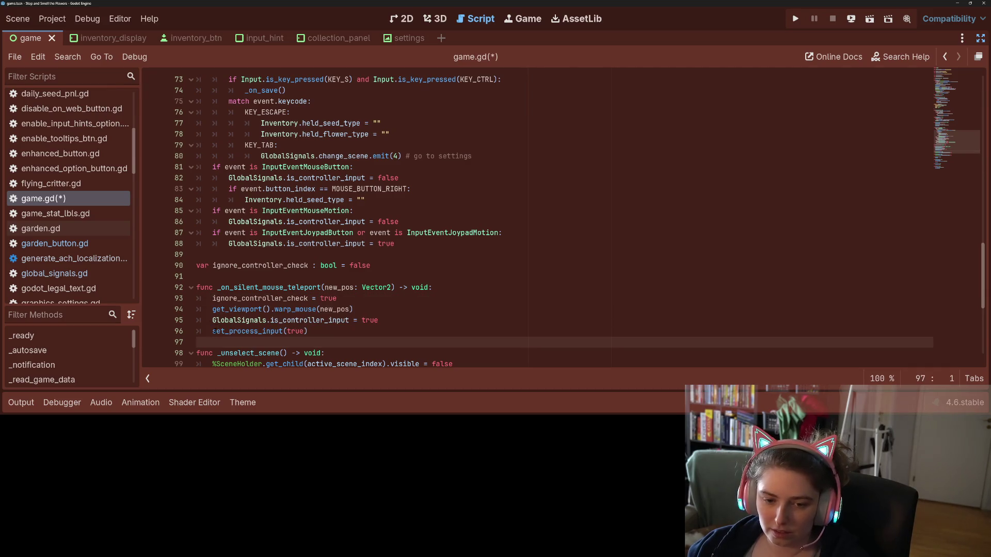
{"action": "left_click_drag", "start_coordinate": [212, 331], "coordinate": [350, 336]}
{"action": "key", "text": "ctrl+v"}
{"action": "type", "text": "false"}
{"action": "key", "text": "ctrl+s"}
- Add an 'if not ignore_controller_check' guard and indent the mouse-motion and joypad checks under it
{"action": "left_click", "coordinate": [244, 211]}
{"action": "left_click", "coordinate": [359, 211]}
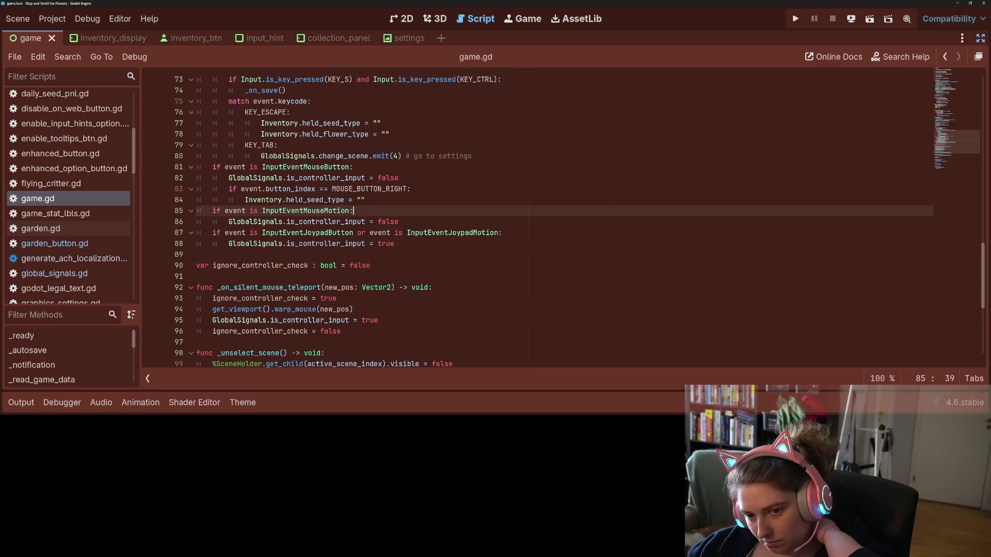
{"action": "key", "text": "Return"}
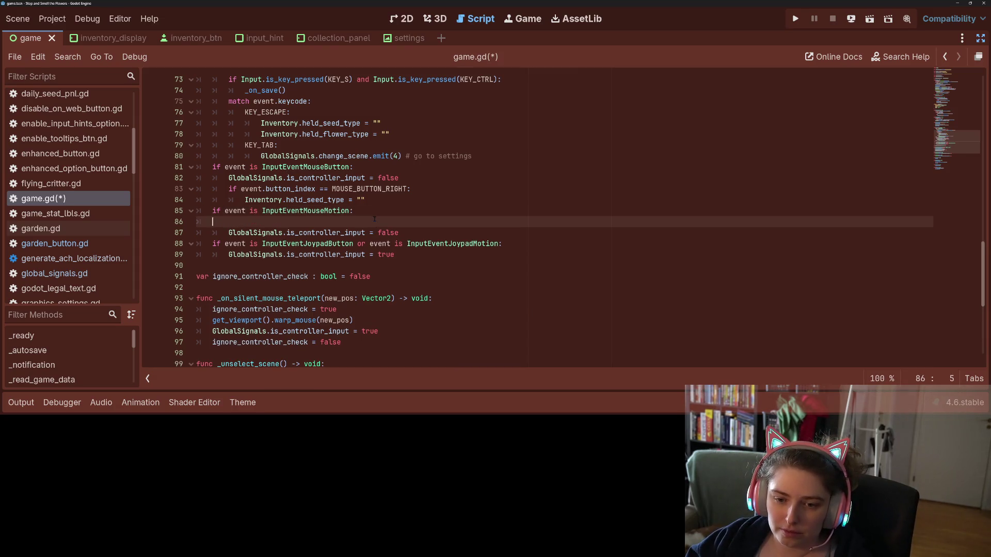
{"action": "key", "text": "BackSpace"}
{"action": "key", "text": "BackSpace"}
{"action": "key", "text": "ctrl+shift+Return"}
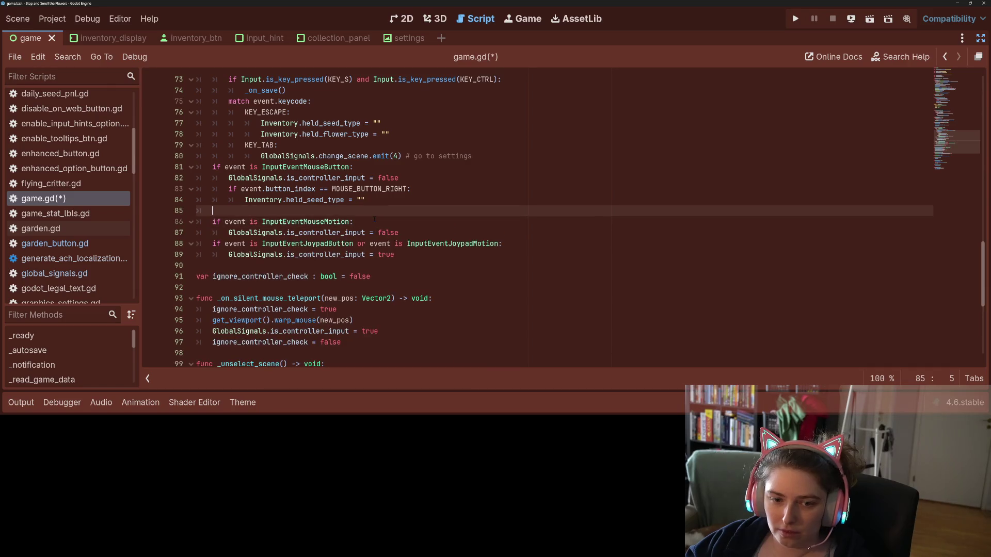
{"action": "type", "text": "if not ignore_controller_check:"}
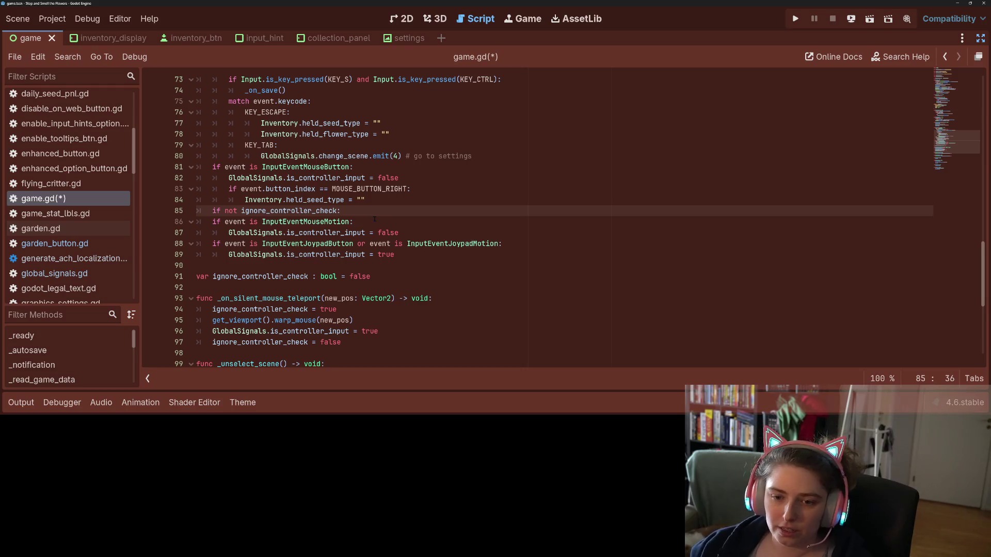
{"action": "mouse_move", "coordinate": [212, 221]}
{"action": "left_mouse_down"}
{"action": "mouse_move", "coordinate": [399, 233]}
{"action": "mouse_move", "coordinate": [394, 254]}
{"action": "left_mouse_up"}
{"action": "key", "text": "Tab"}
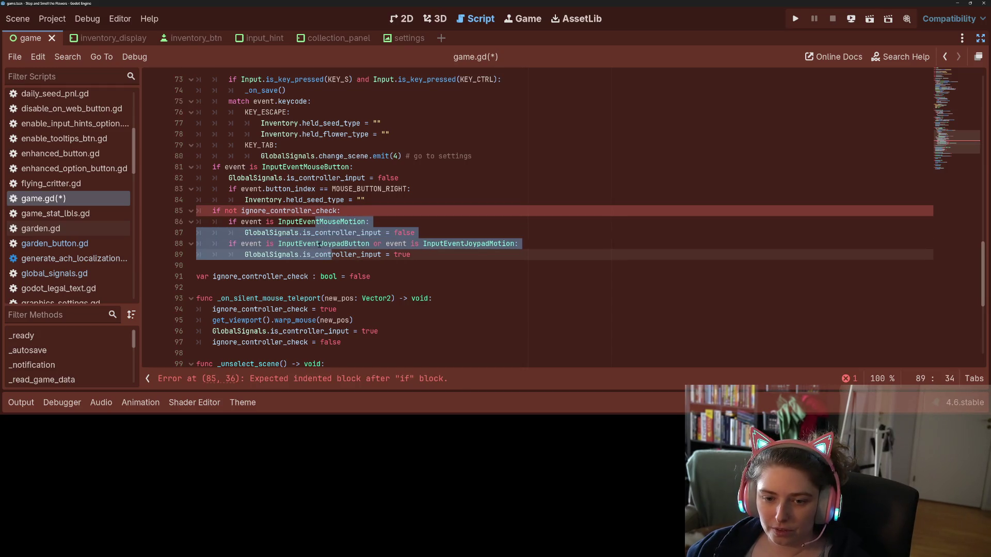
{"action": "left_click", "coordinate": [329, 233]}
- Guard the mouse-button branch's controller flag line with 'if not ignore_controller_check' and save
{"action": "double_click", "coordinate": [330, 233]}
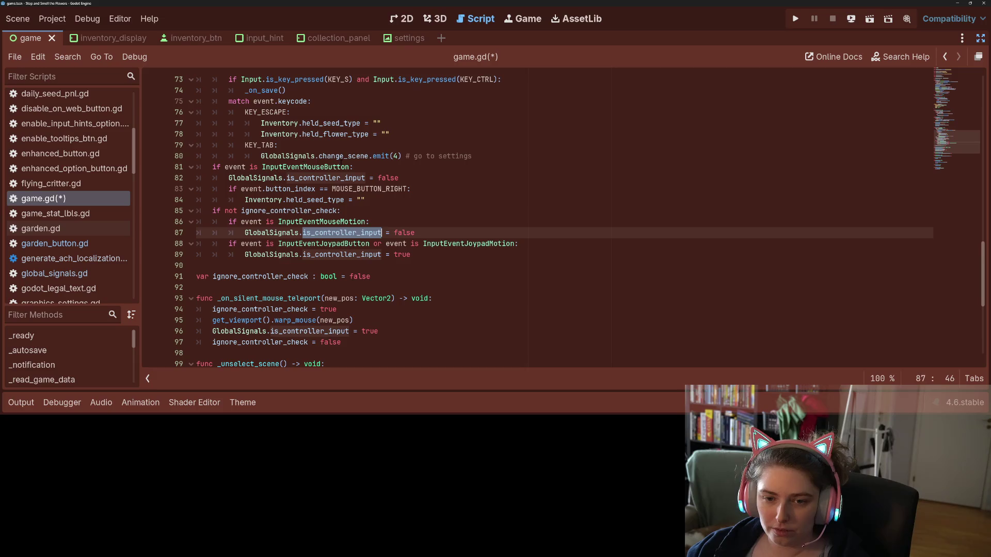
{"action": "left_click", "coordinate": [380, 167]}
{"action": "key", "text": "Return"}
{"action": "type", "text": "if not ignore_controller_check:"}
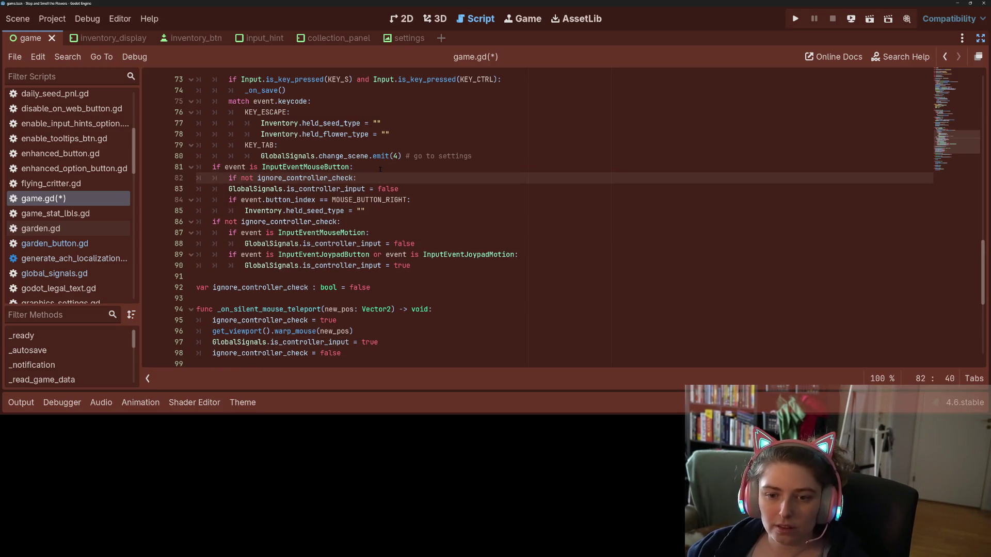
{"action": "key", "text": "Down"}
{"action": "key", "text": "Home"}
{"action": "key", "text": "Tab"}
{"action": "key", "text": "ctrl+s"}
- Review the guarded joypad checks and the flag declaration, then run the game to test
{"action": "scroll", "coordinate": [373, 265], "scroll_direction": "up", "scroll_amount": 1}
{"action": "scroll", "coordinate": [371, 265], "scroll_direction": "up", "scroll_amount": 2}
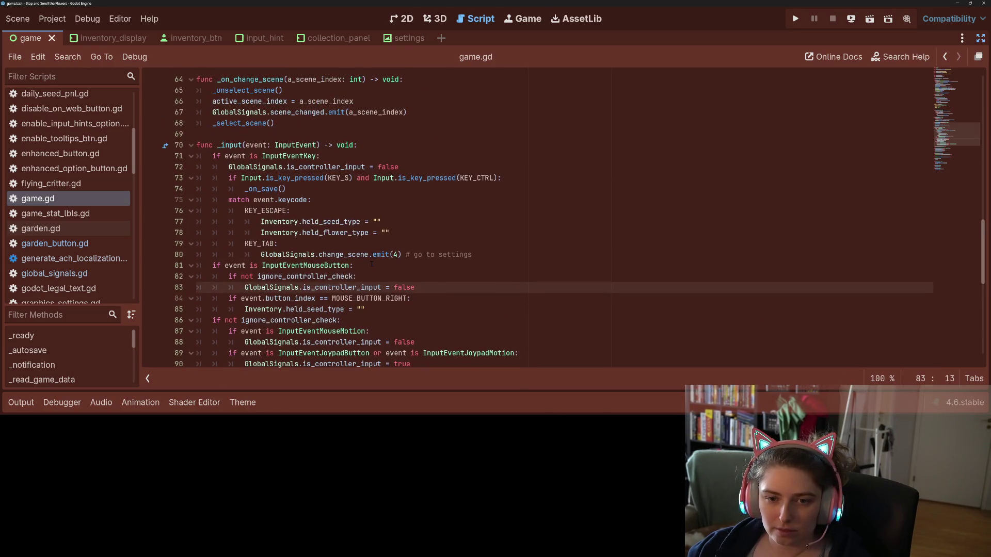
{"action": "scroll", "coordinate": [284, 251], "scroll_direction": "down", "scroll_amount": 3}
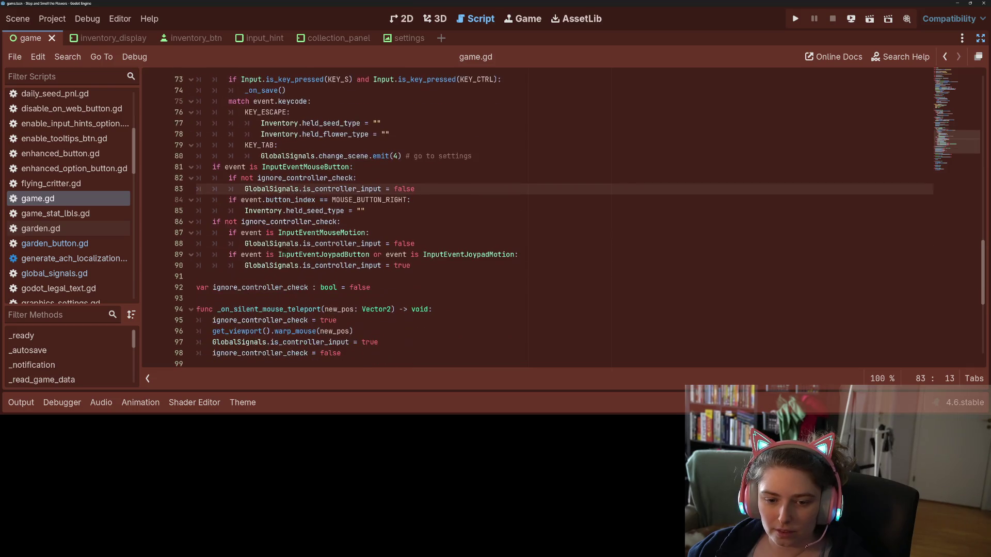
{"action": "left_click", "coordinate": [291, 254]}
{"action": "left_click", "coordinate": [356, 223]}
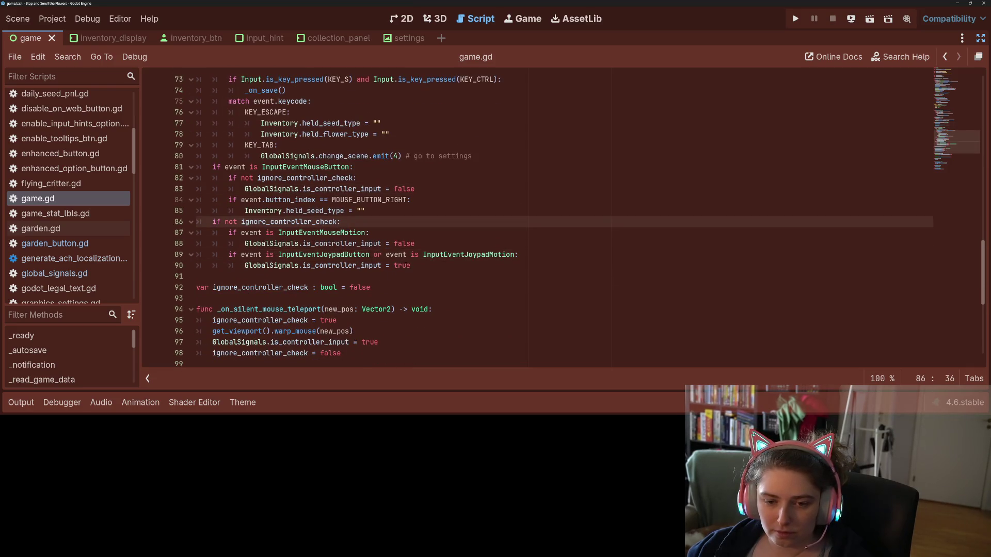
{"action": "left_click", "coordinate": [421, 265]}
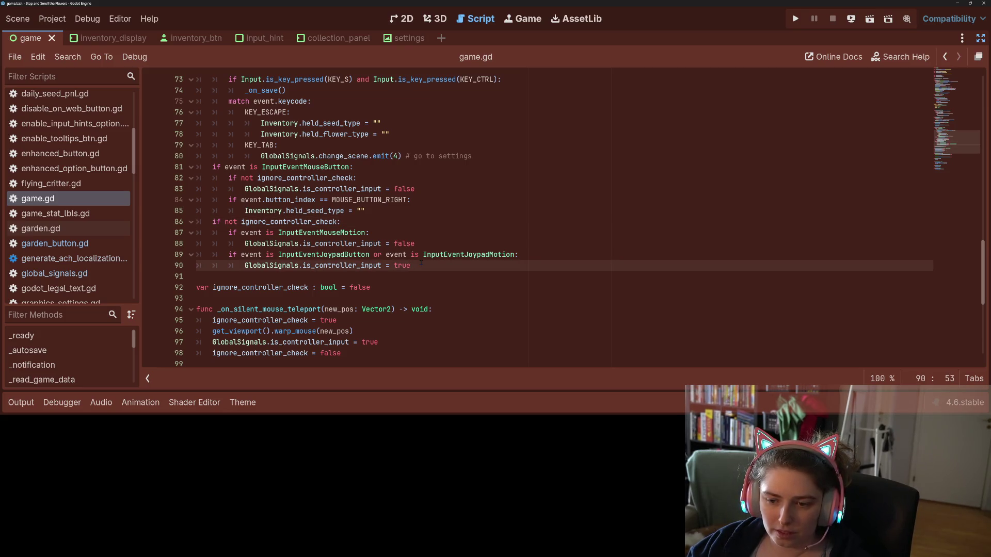
{"action": "double_click", "coordinate": [345, 255]}
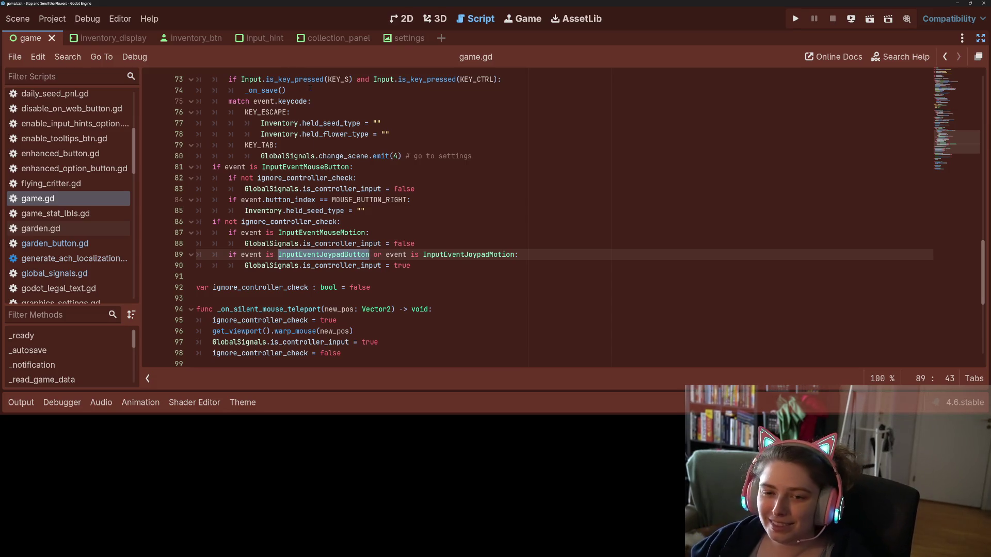
{"action": "left_click", "coordinate": [294, 223]}
{"action": "scroll", "coordinate": [293, 222], "scroll_direction": "down", "scroll_amount": 2}
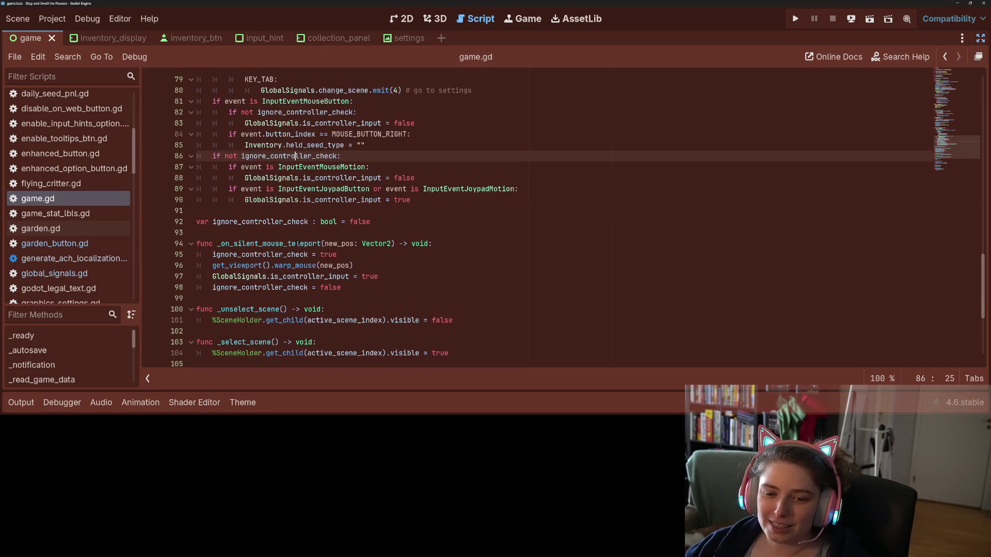
{"action": "left_click", "coordinate": [354, 223]}
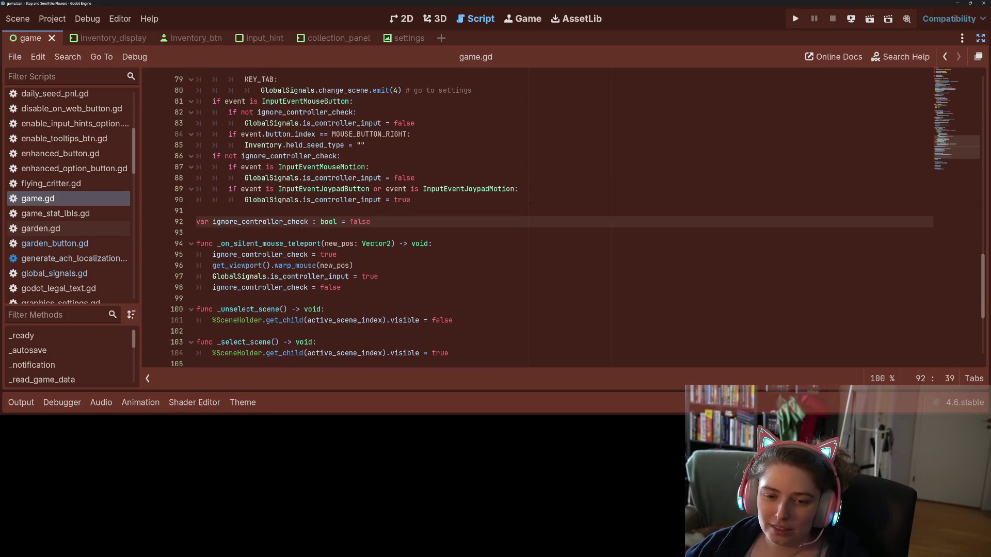
{"action": "left_click", "coordinate": [795, 19]}
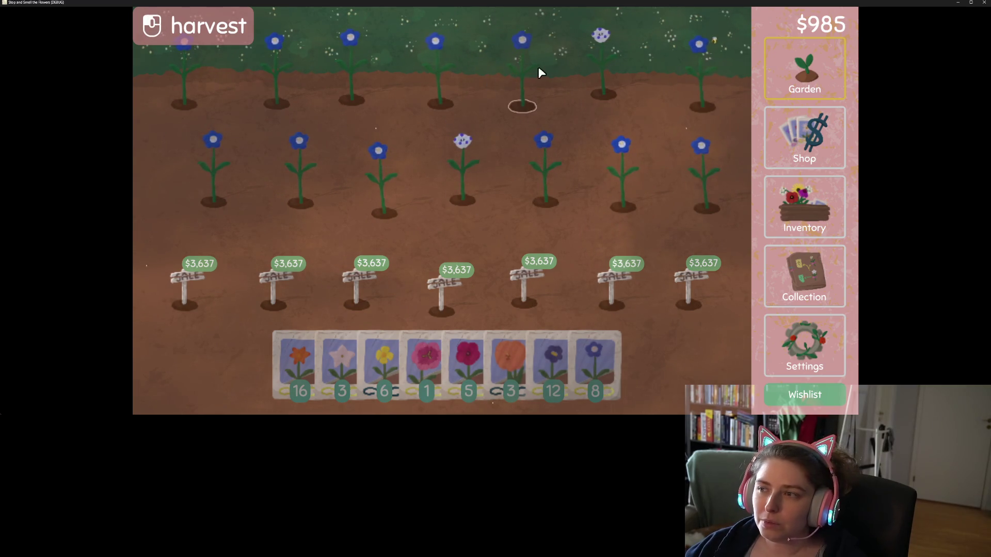
- Minimize the game window and jump to is_controller_input's definition in global_signals.gd
{"action": "left_click", "coordinate": [958, 2]}
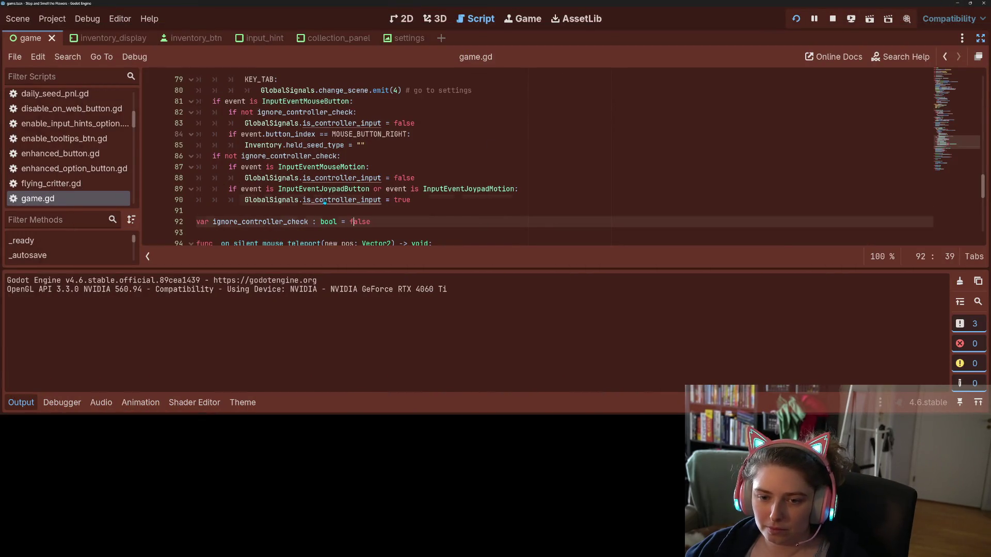
{"action": "left_click", "coordinate": [323, 201], "text": "ctrl"}
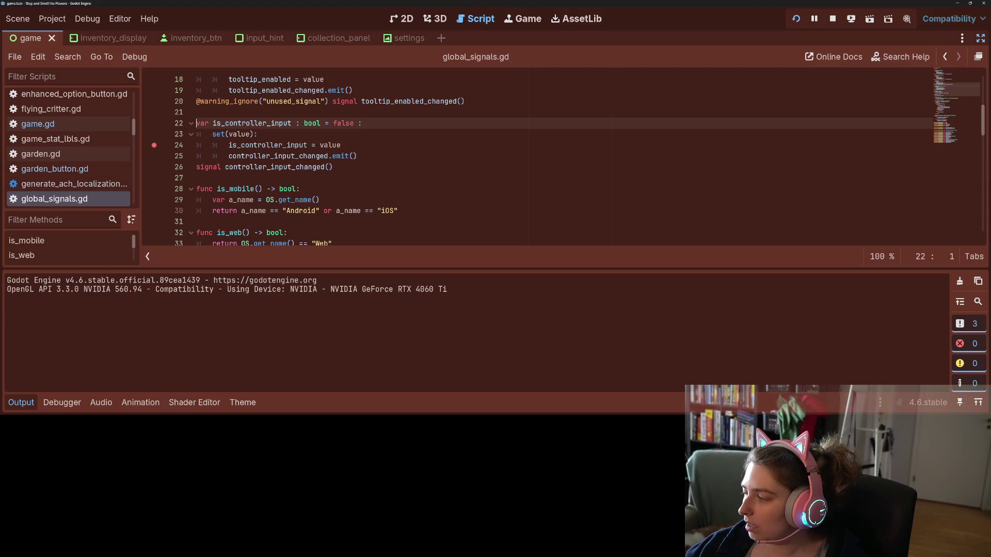
- Arrange the game window beside the debugger, step through the is_controller_input assignment, and continue
{"action": "key", "text": "alt+Tab"}
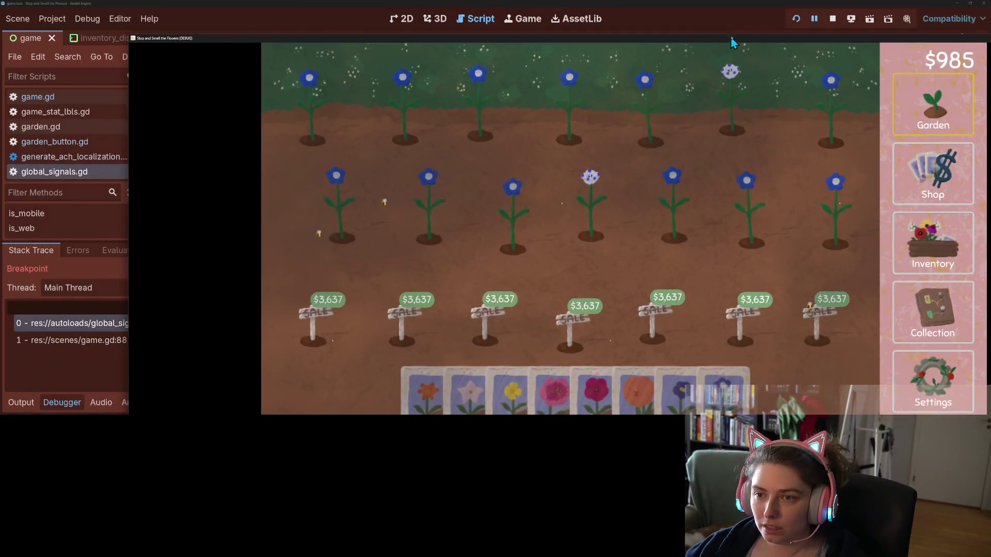
{"action": "left_click_drag", "start_coordinate": [733, 43], "coordinate": [734, 34]}
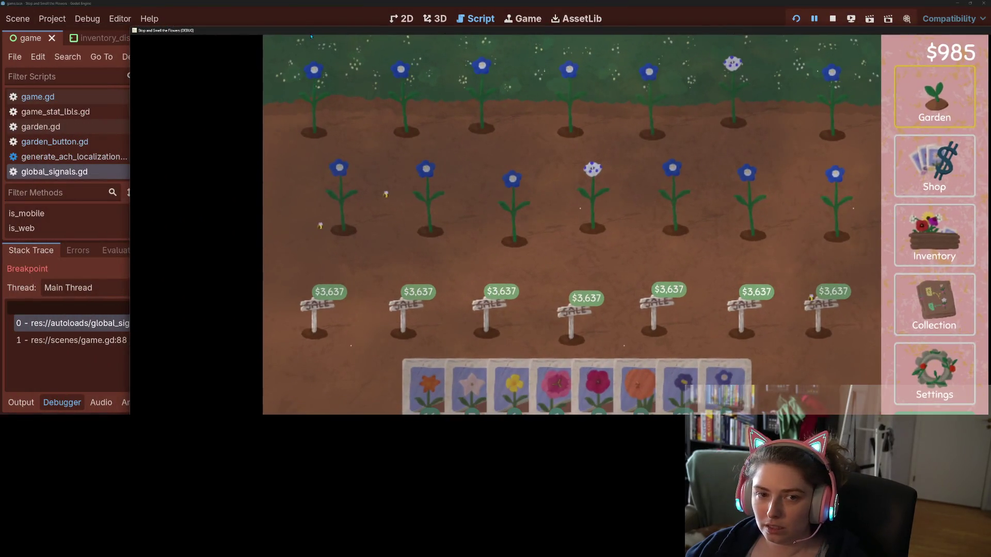
{"action": "mouse_move", "coordinate": [128, 27]}
{"action": "left_mouse_down"}
{"action": "mouse_move", "coordinate": [534, 65]}
{"action": "mouse_move", "coordinate": [532, 91]}
{"action": "mouse_move", "coordinate": [692, 87]}
{"action": "left_mouse_up"}
{"action": "mouse_move", "coordinate": [759, 95]}
{"action": "left_mouse_down"}
{"action": "mouse_move", "coordinate": [559, 17]}
{"action": "mouse_move", "coordinate": [455, 49]}
{"action": "mouse_move", "coordinate": [512, 45]}
{"action": "left_mouse_up"}
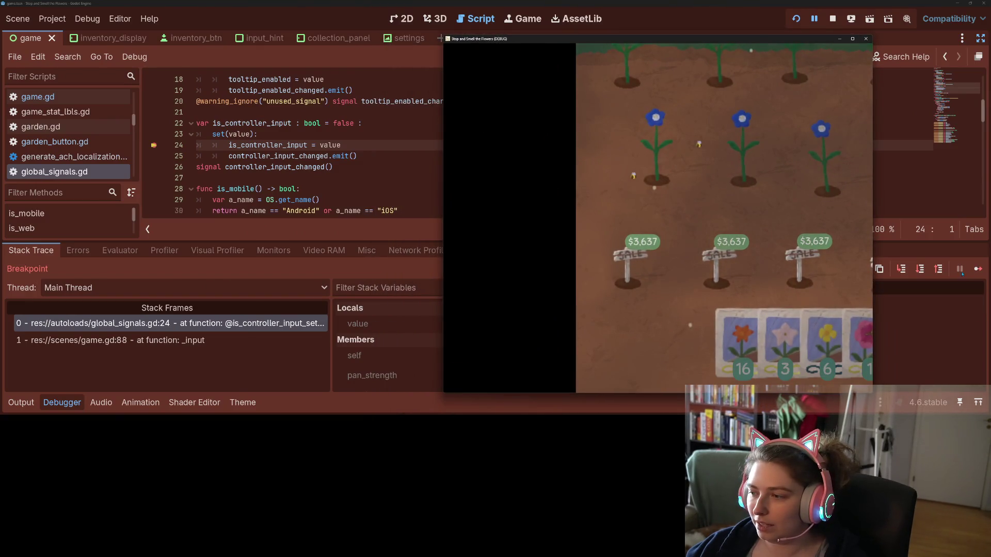
{"action": "left_click", "coordinate": [902, 269]}
{"action": "left_click", "coordinate": [901, 269]}
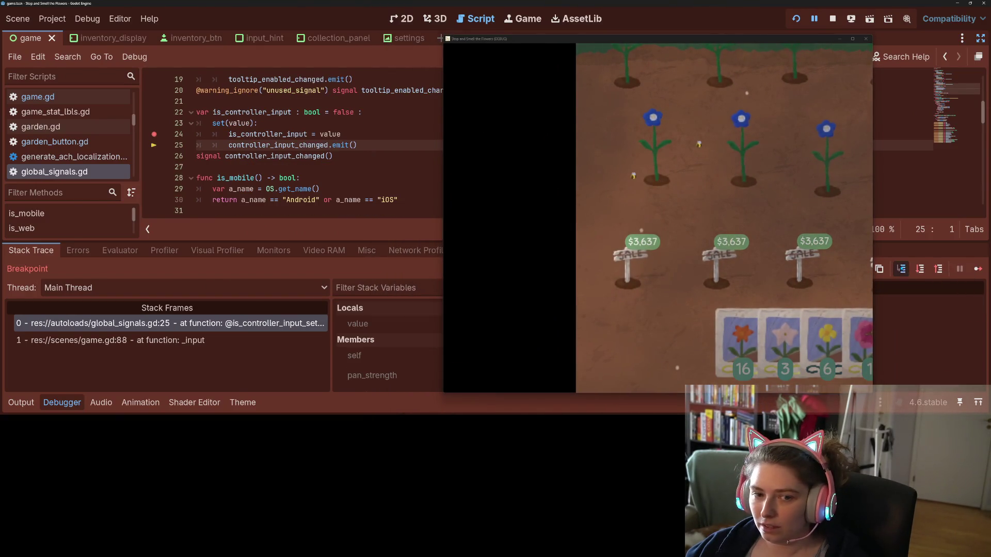
{"action": "left_click", "coordinate": [901, 269]}
{"action": "left_click", "coordinate": [977, 268]}
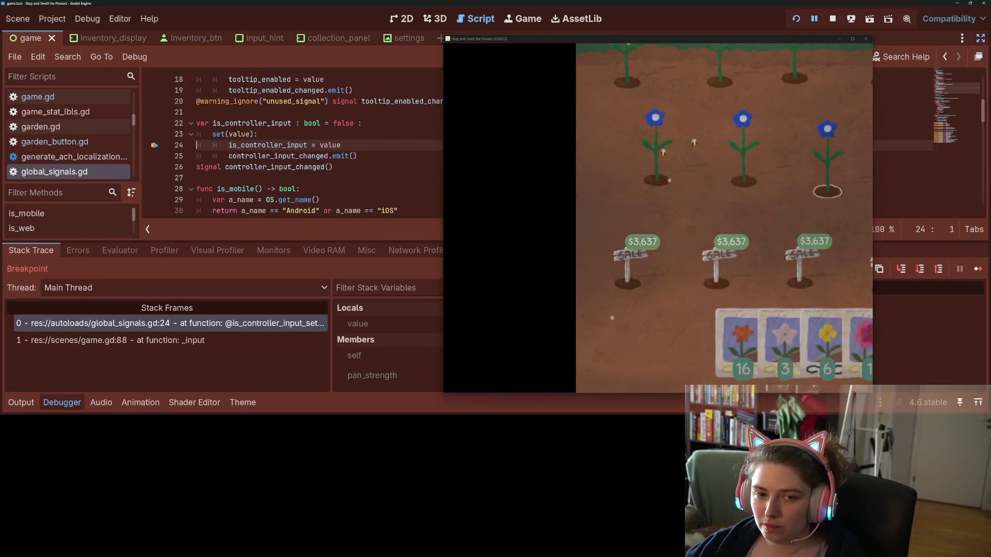
{"action": "left_click", "coordinate": [978, 269]}
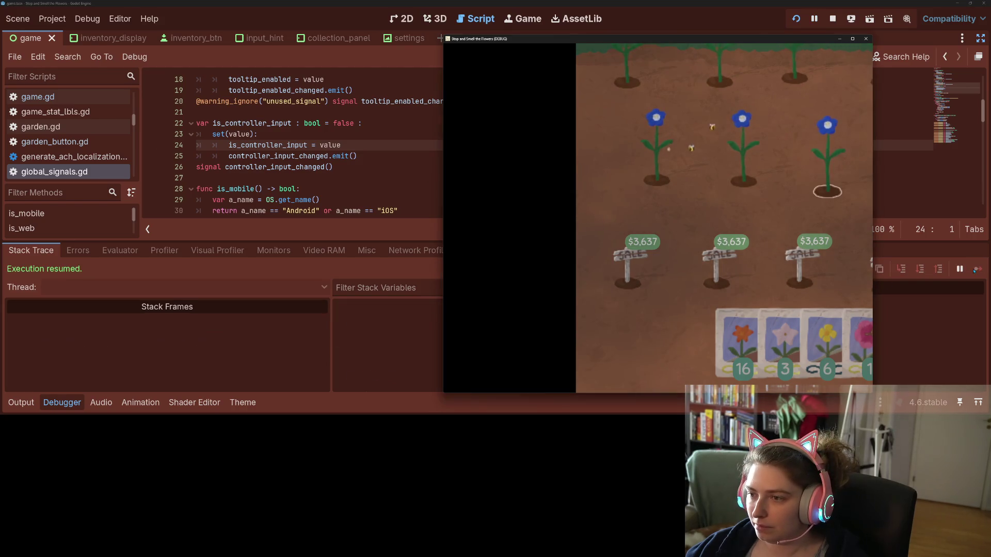
{"action": "mouse_move", "coordinate": [444, 35]}
{"action": "left_mouse_down"}
{"action": "mouse_move", "coordinate": [397, 27]}
{"action": "mouse_move", "coordinate": [466, 43]}
{"action": "mouse_move", "coordinate": [487, 130]}
{"action": "mouse_move", "coordinate": [478, 157]}
{"action": "mouse_move", "coordinate": [357, 149]}
{"action": "left_mouse_up"}
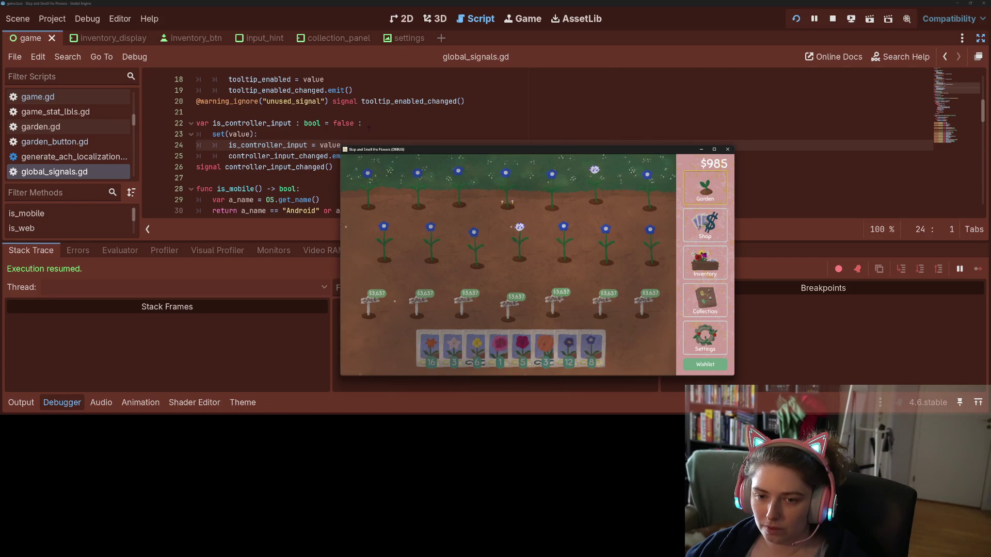
- Break on line 24, resume twice, remove the breakpoint, and move the game upper right
{"action": "left_click", "coordinate": [154, 145]}
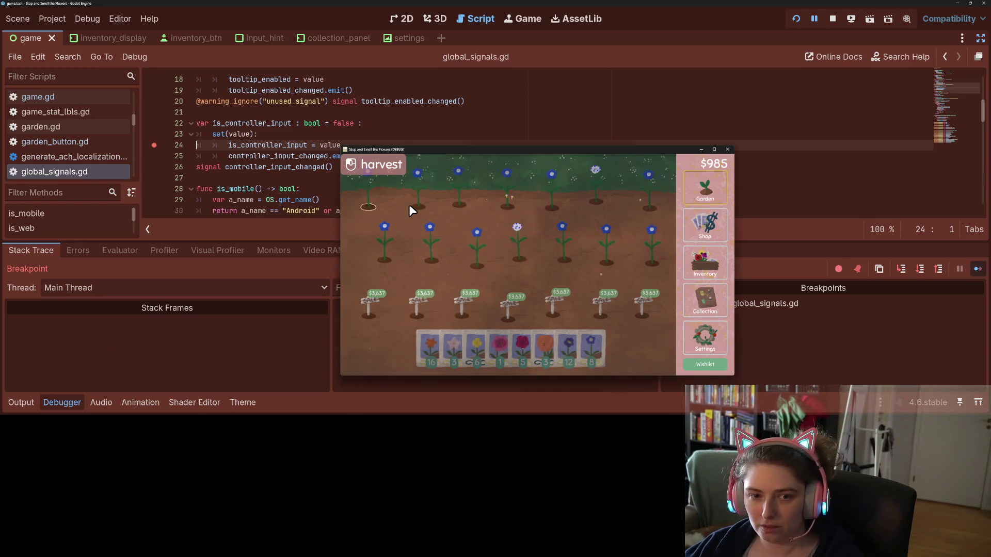
{"action": "key", "text": "F12"}
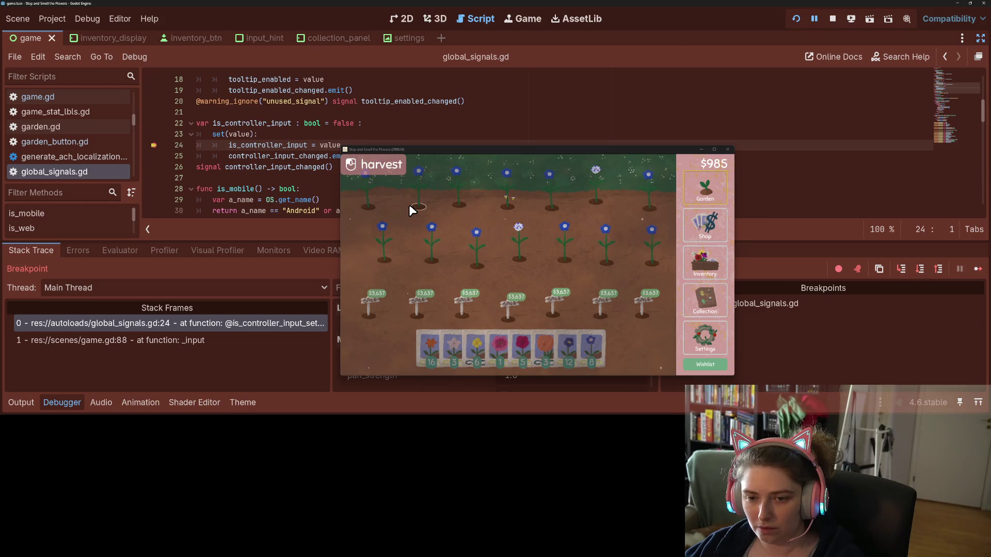
{"action": "key", "text": "F12"}
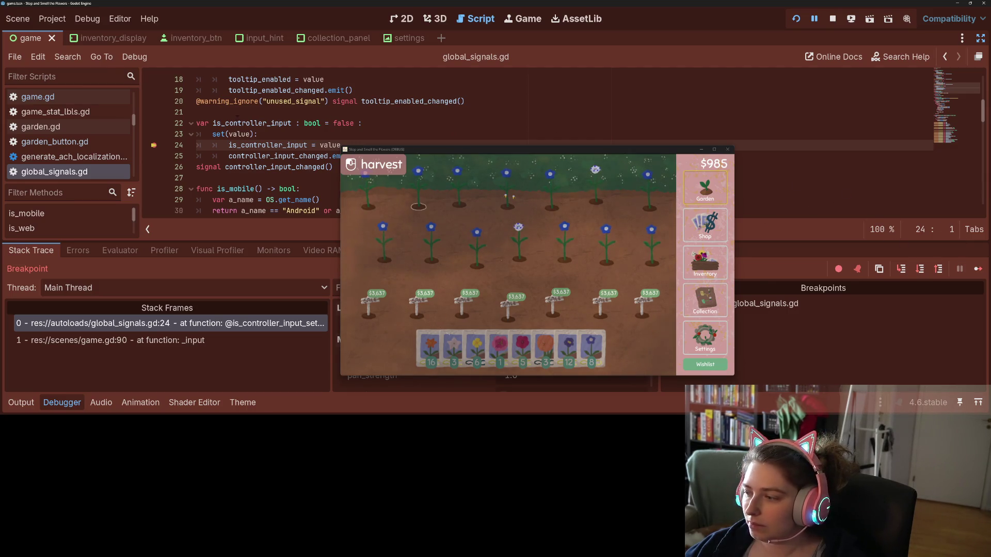
{"action": "key", "text": "F9"}
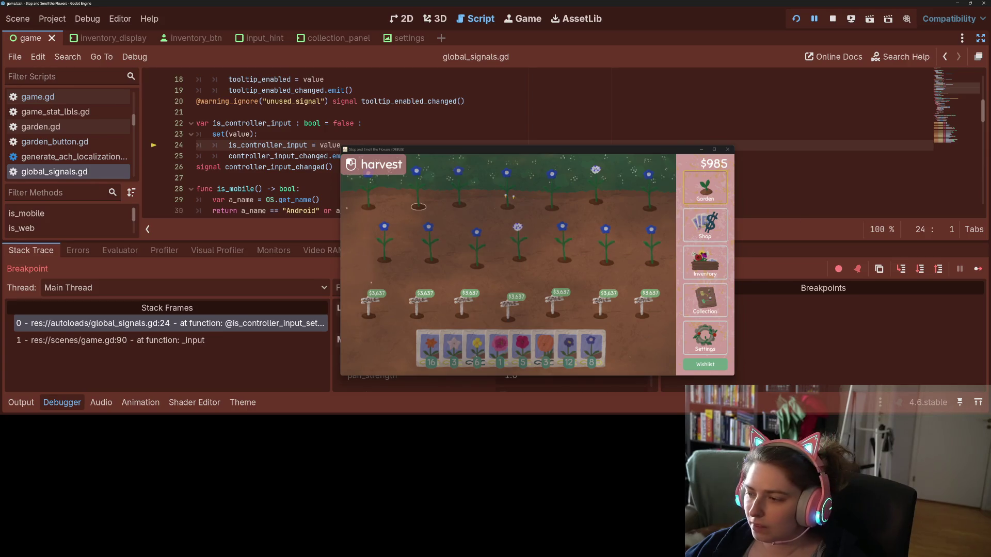
{"action": "left_click", "coordinate": [978, 269]}
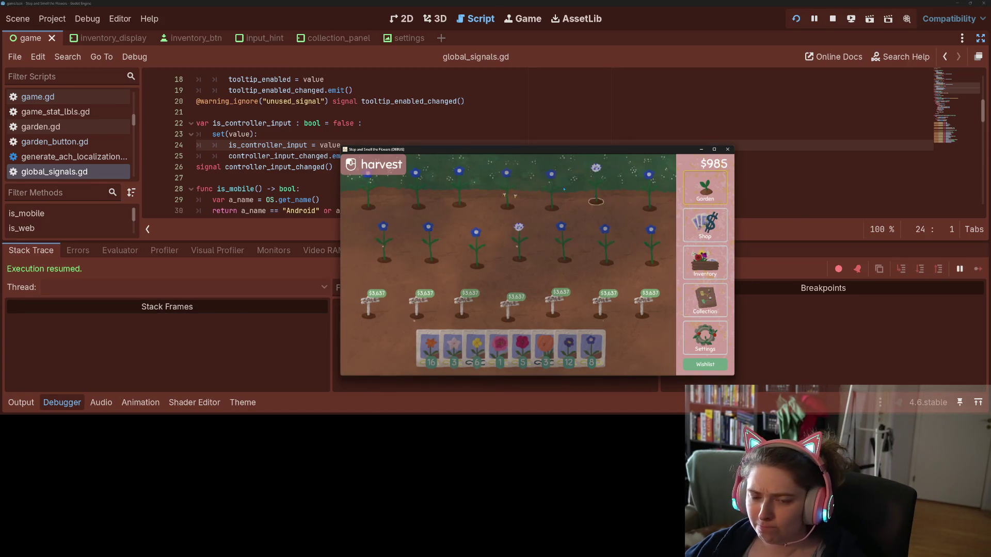
{"action": "left_click_drag", "start_coordinate": [466, 152], "coordinate": [646, 82]}
{"action": "left_click", "coordinate": [387, 156]}
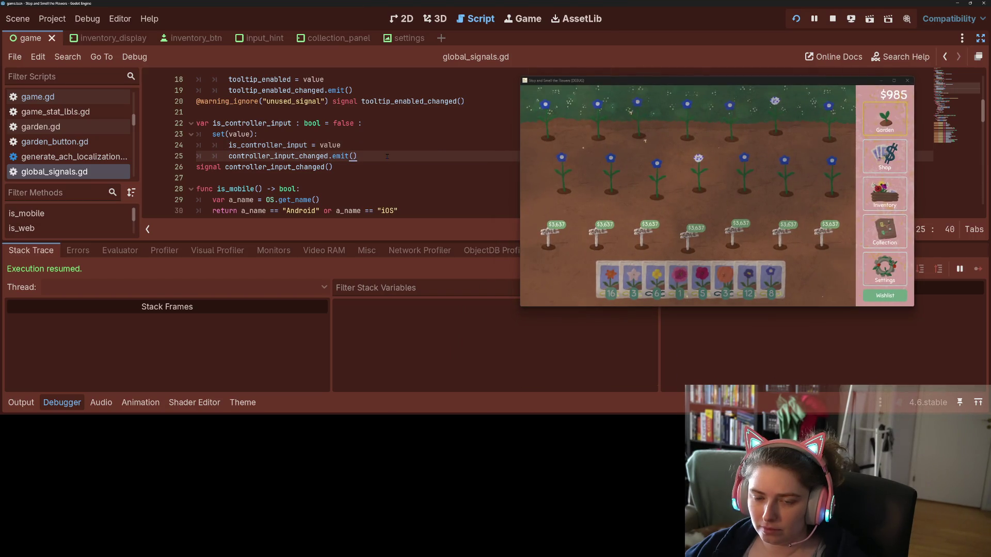
{"action": "double_click", "coordinate": [278, 156]}
{"action": "left_click", "coordinate": [370, 160]}
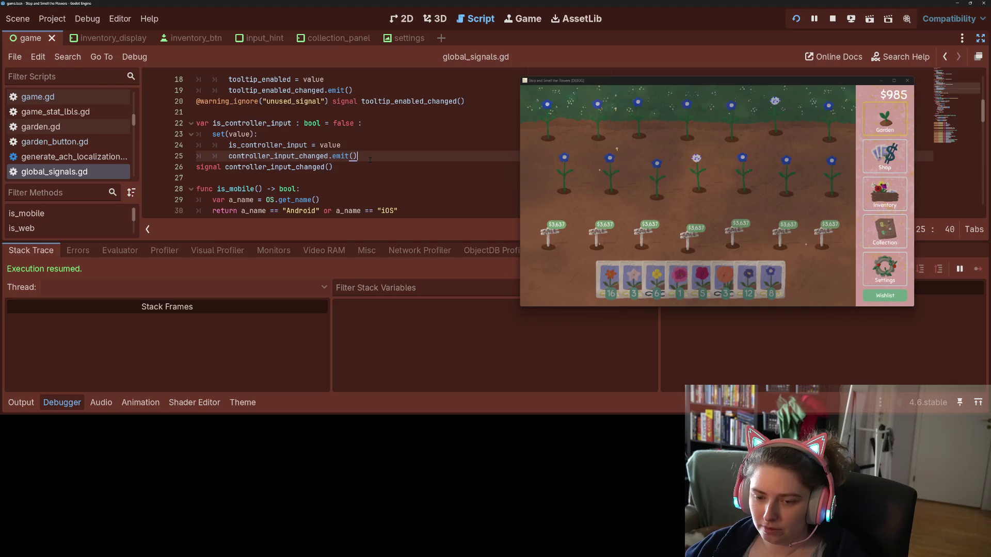
{"action": "key", "text": "Return"}
{"action": "type", "text": "print"}
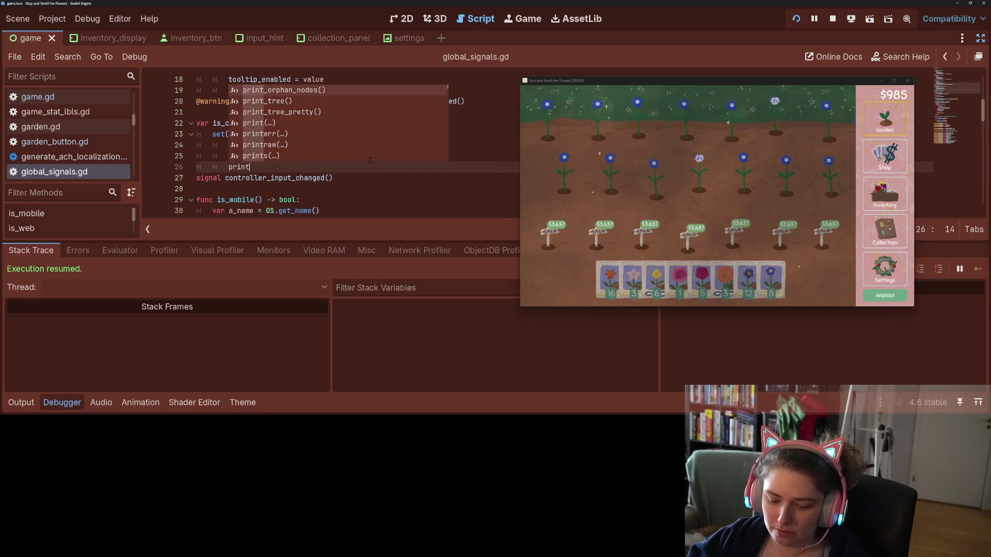
{"action": "type", "text": "(call"}
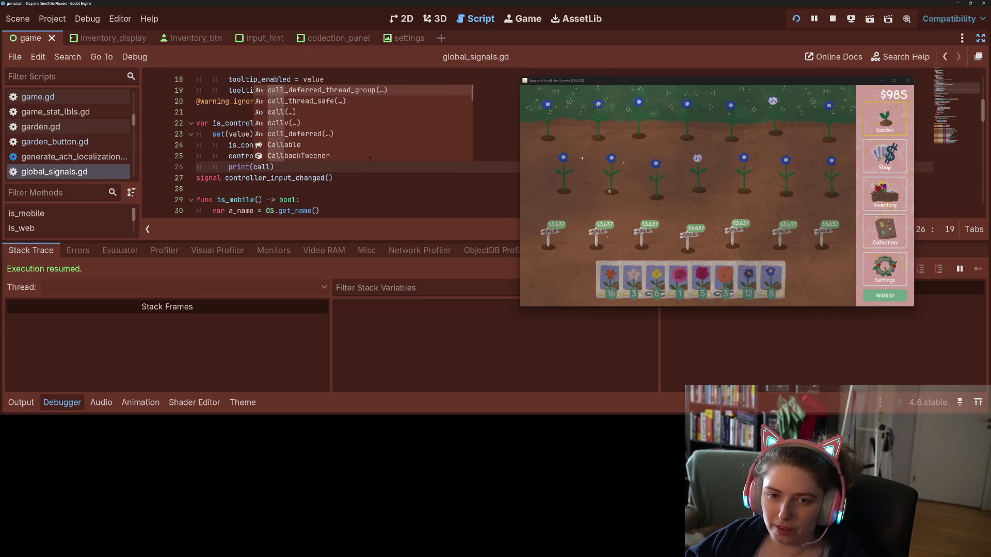
{"action": "key", "text": "BackSpace"}
{"action": "key", "text": "BackSpace"}
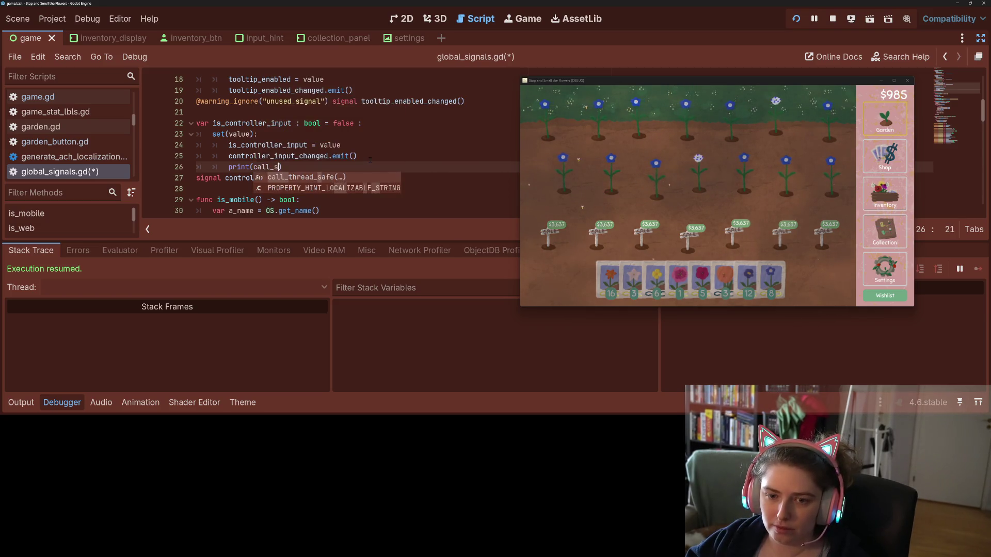
{"action": "key", "text": "BackSpace"}
{"action": "key", "text": "BackSpace"}
{"action": "type", "text": "E"}
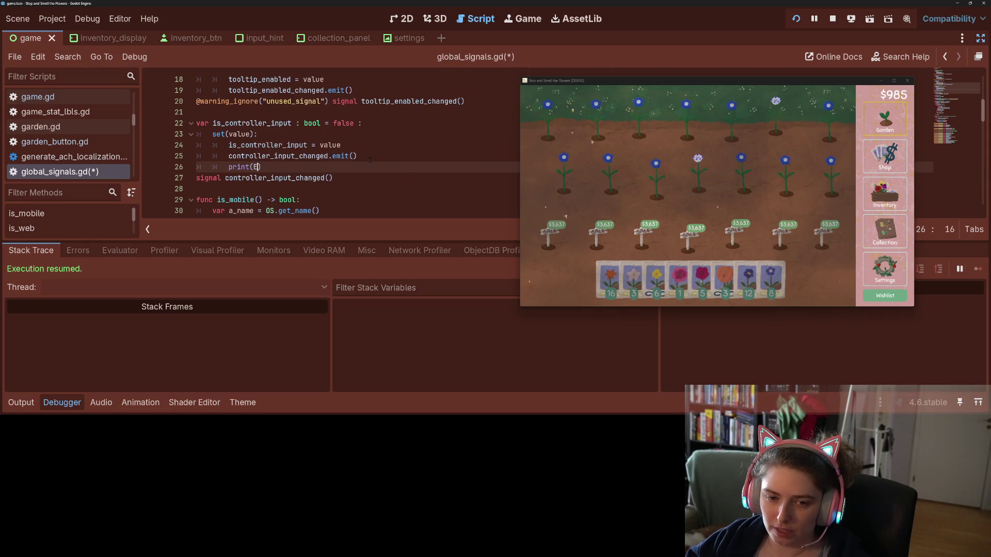
{"action": "type", "text": "ngine.ca"}
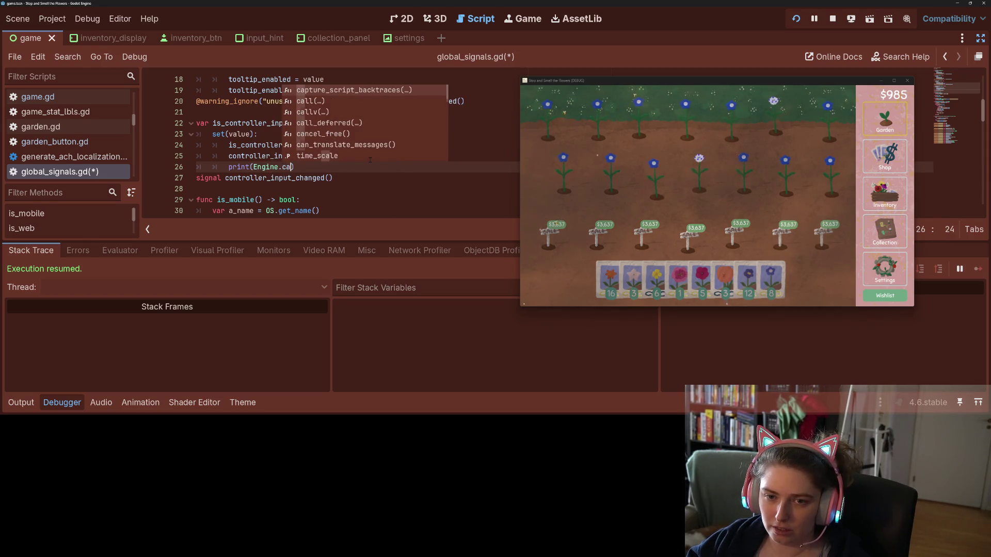
{"action": "type", "text": "ll"}
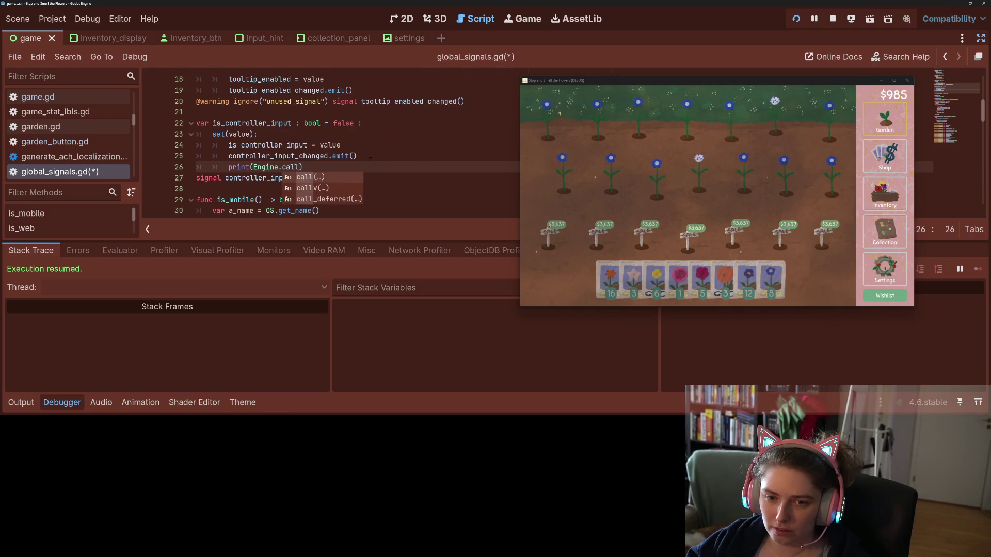
{"action": "key", "text": "BackSpace"}
{"action": "key", "text": "BackSpace"}
{"action": "key", "text": "BackSpace"}
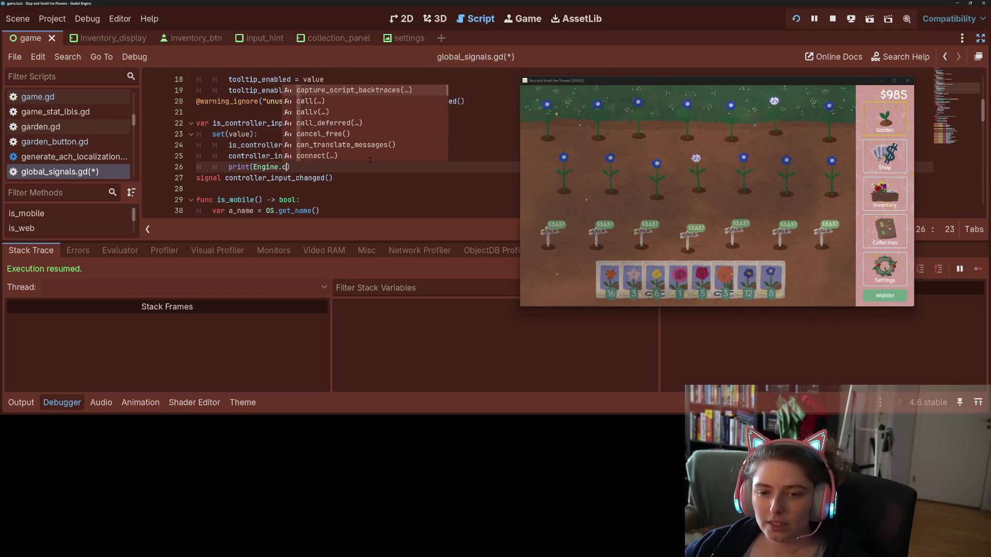
{"action": "key", "text": "Escape"}
{"action": "left_click", "coordinate": [262, 167]}
{"action": "triple_click", "coordinate": [263, 167]}
{"action": "key", "text": "BackSpace"}
{"action": "key", "text": "BackSpace"}
{"action": "double_click", "coordinate": [272, 124]}
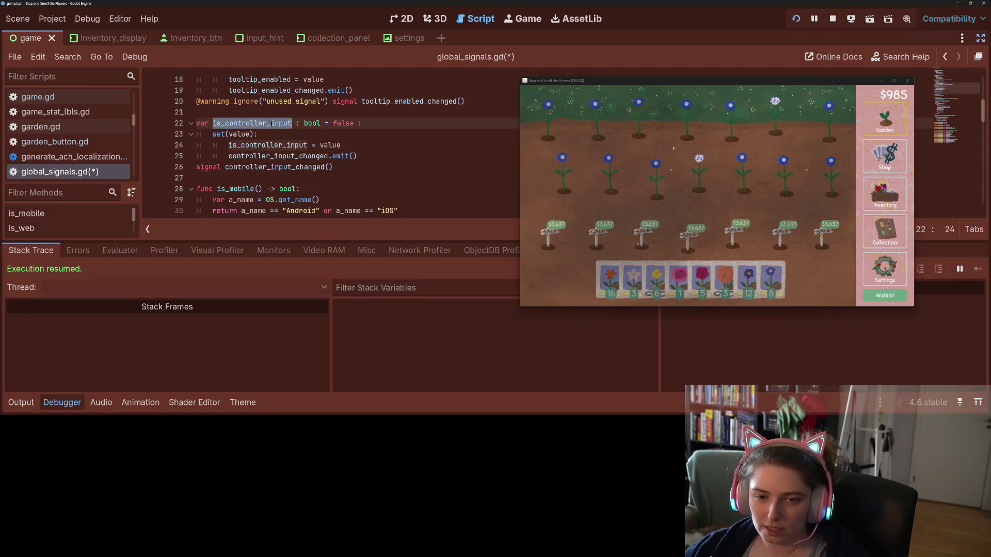
{"action": "key", "text": "ctrl+shift+f"}
- Search the project for is_controller_input, scroll the results, and open game.gd line 72
{"action": "key", "text": "Return"}
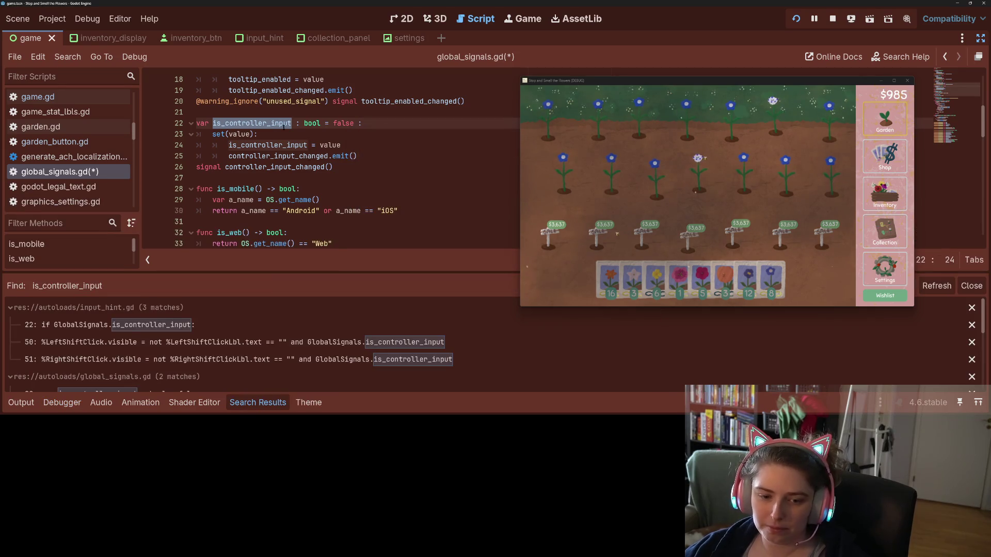
{"action": "scroll", "coordinate": [361, 336], "scroll_direction": "down", "scroll_amount": 2}
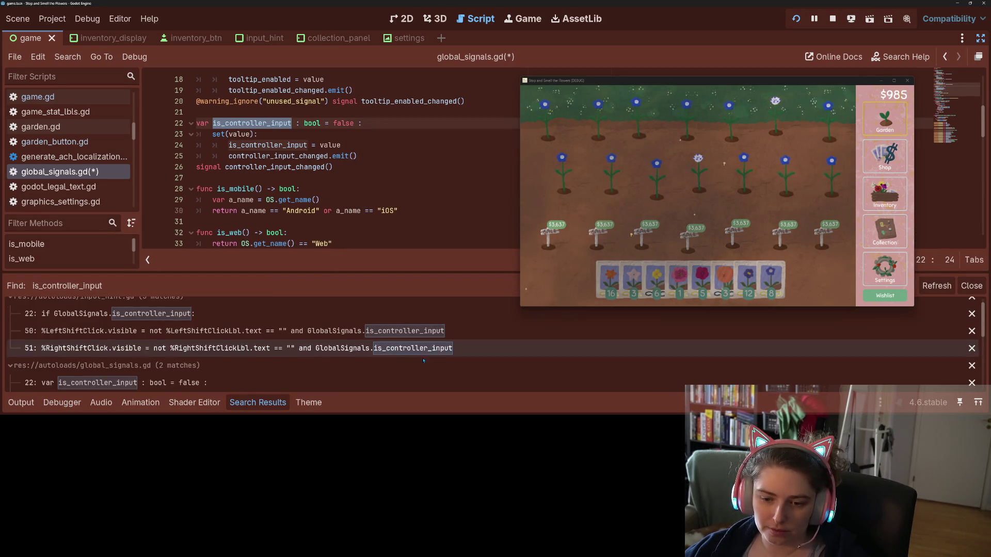
{"action": "scroll", "coordinate": [426, 358], "scroll_direction": "down", "scroll_amount": 4}
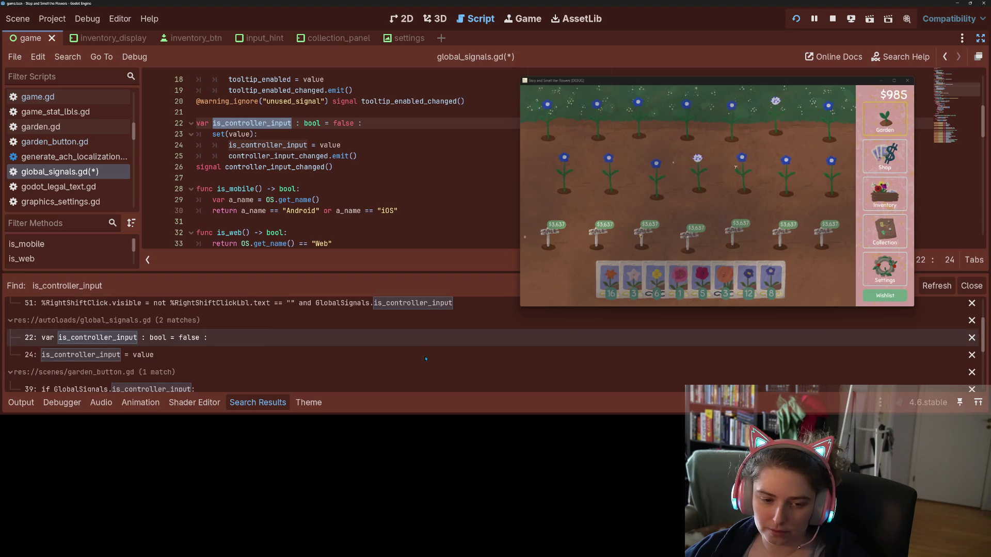
{"action": "scroll", "coordinate": [426, 356], "scroll_direction": "down", "scroll_amount": 1}
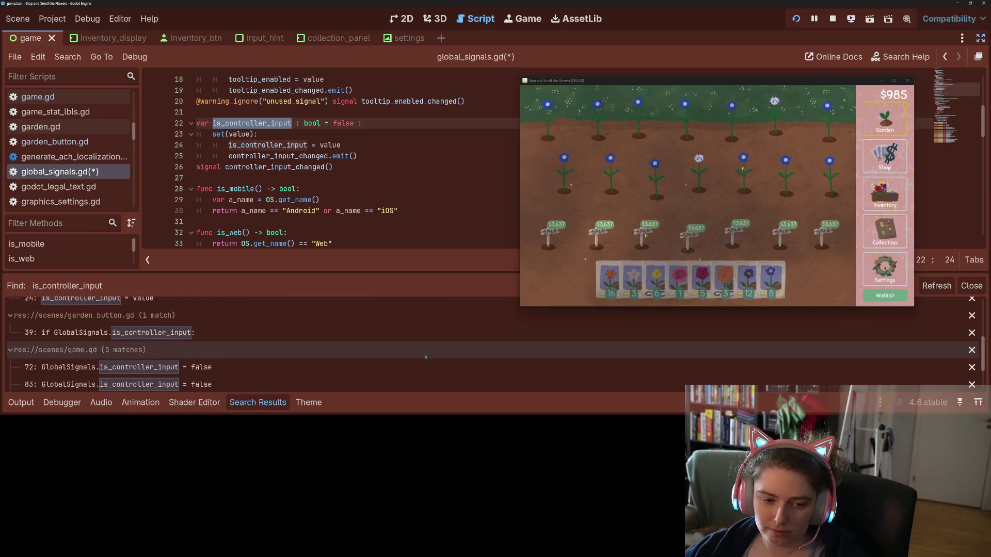
{"action": "scroll", "coordinate": [386, 329], "scroll_direction": "down", "scroll_amount": 4}
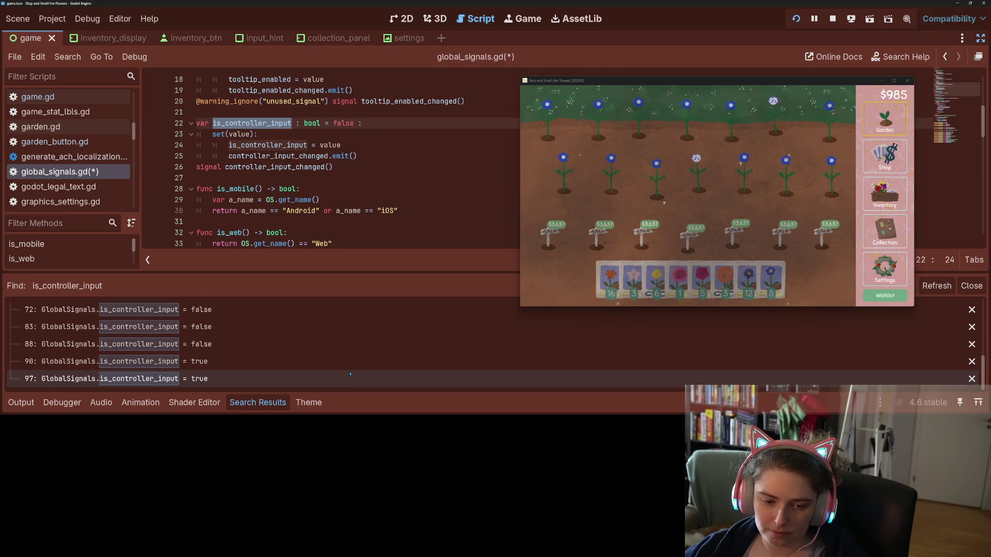
{"action": "scroll", "coordinate": [348, 367], "scroll_direction": "up", "scroll_amount": 8}
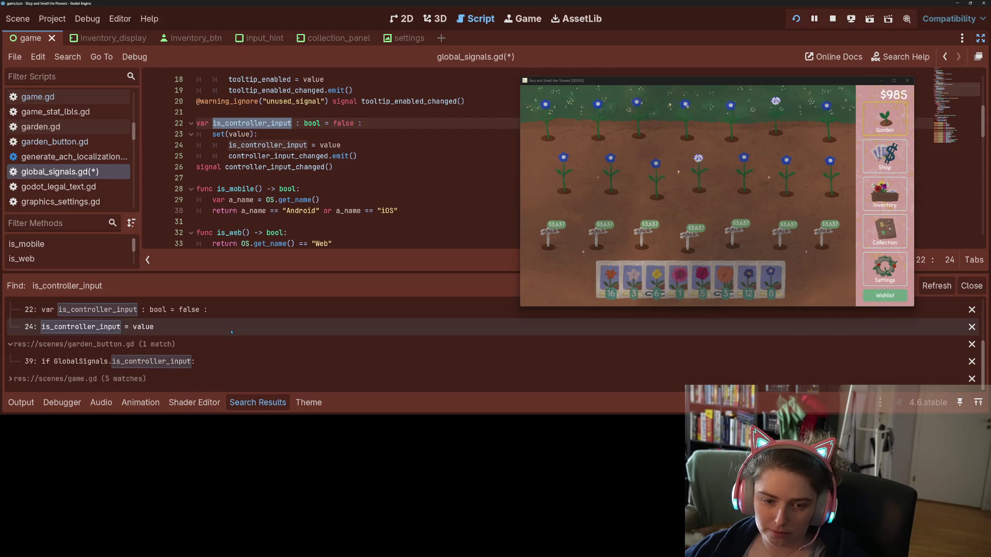
{"action": "scroll", "coordinate": [243, 356], "scroll_direction": "down", "scroll_amount": 3}
{"action": "left_click", "coordinate": [244, 356]}
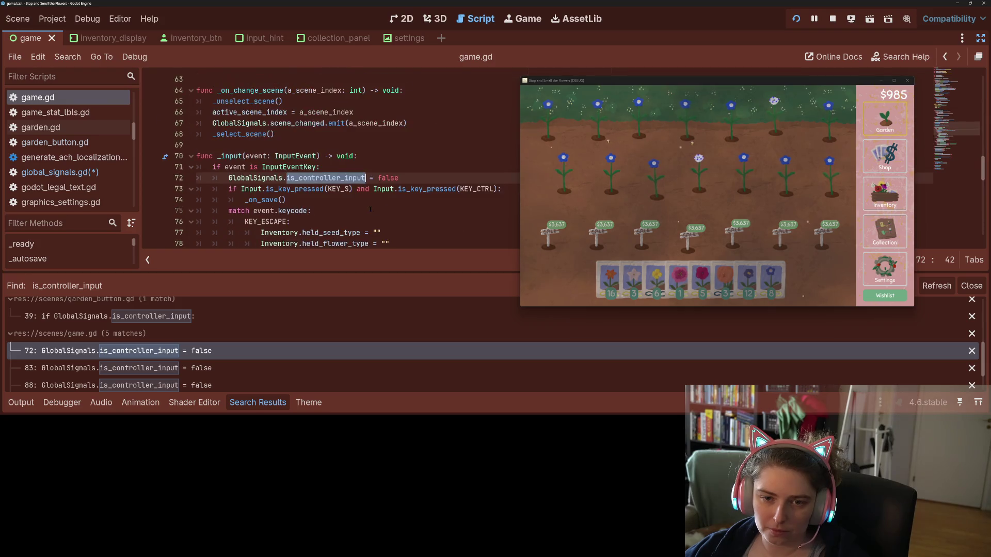
- Wrap the InputEventKey branch's is_controller_input reset in 'if not ignore_controller_check:' and save
{"action": "scroll", "coordinate": [370, 209], "scroll_direction": "down", "scroll_amount": 1}
{"action": "scroll", "coordinate": [370, 209], "scroll_direction": "down", "scroll_amount": 1}
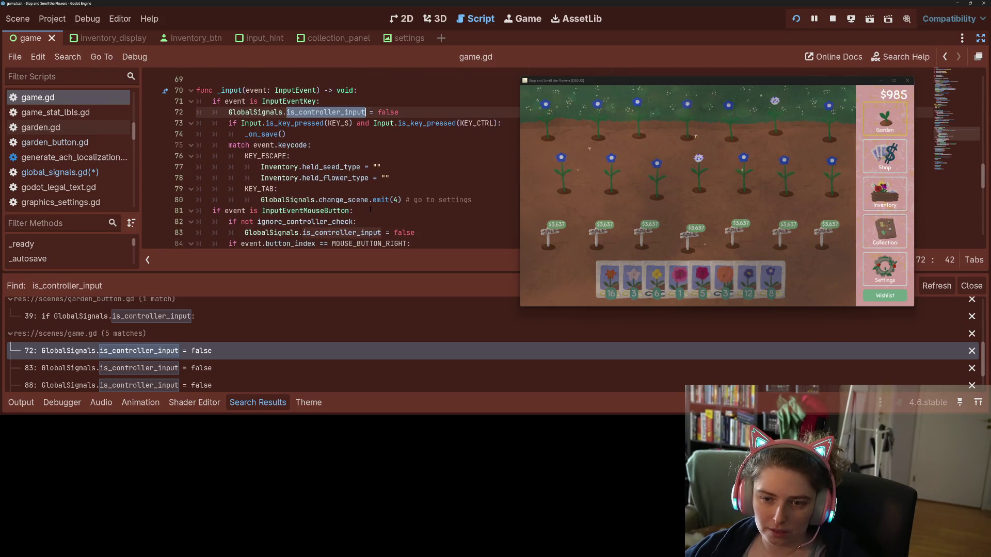
{"action": "left_click", "coordinate": [337, 103]}
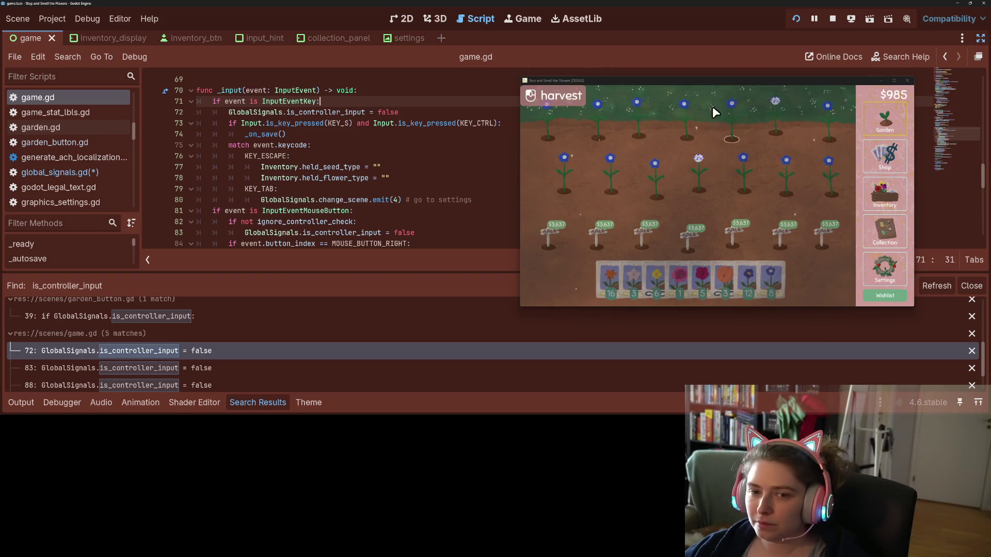
{"action": "key", "text": "Return"}
{"action": "type", "text": "if not ignore_controller_check:"}
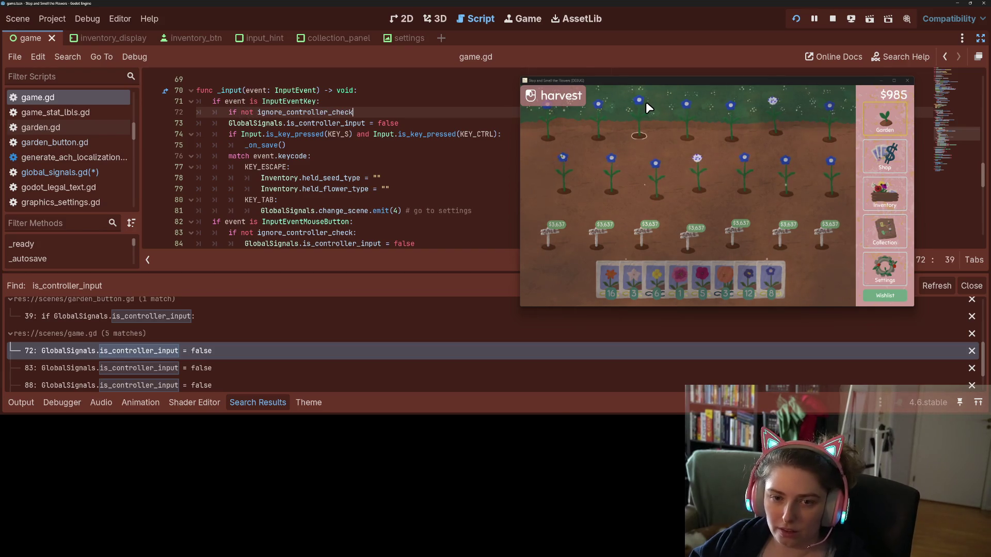
{"action": "key", "text": "Down"}
{"action": "key", "text": "Home"}
{"action": "key", "text": "Tab"}
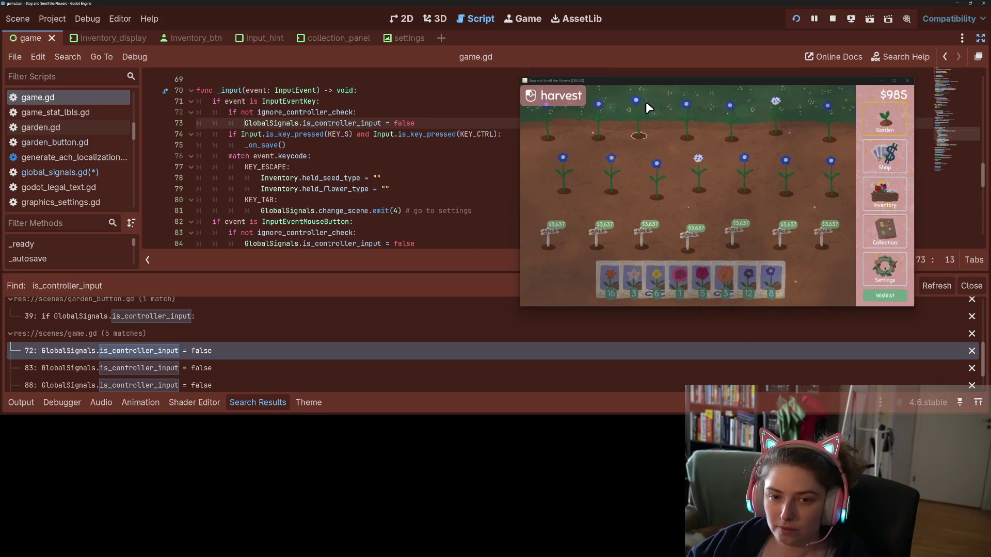
{"action": "key", "text": "ctrl+s"}
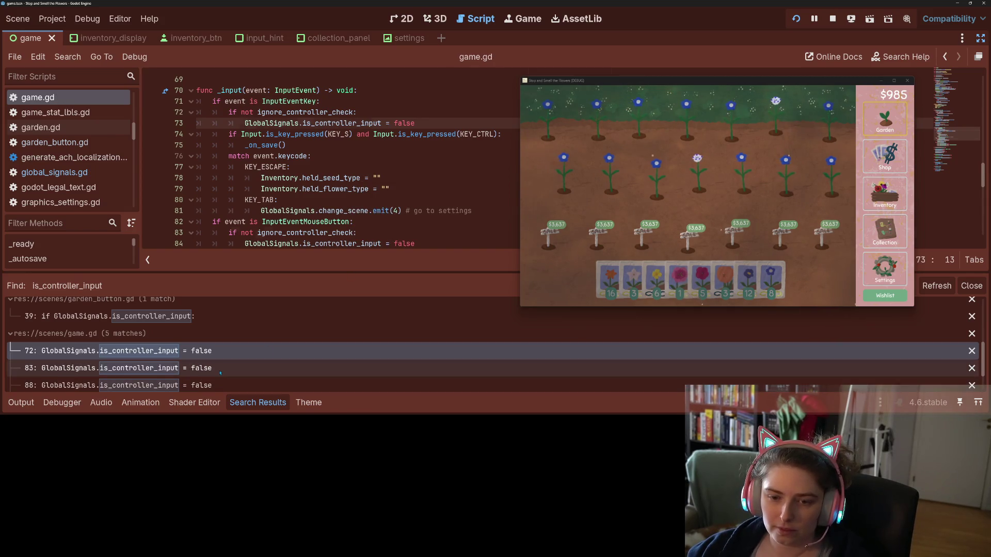
{"action": "left_click", "coordinate": [119, 368]}
- Step through the search matches in game.gd on lines 88, 90 and 97
{"action": "scroll", "coordinate": [330, 160], "scroll_direction": "down", "scroll_amount": 2}
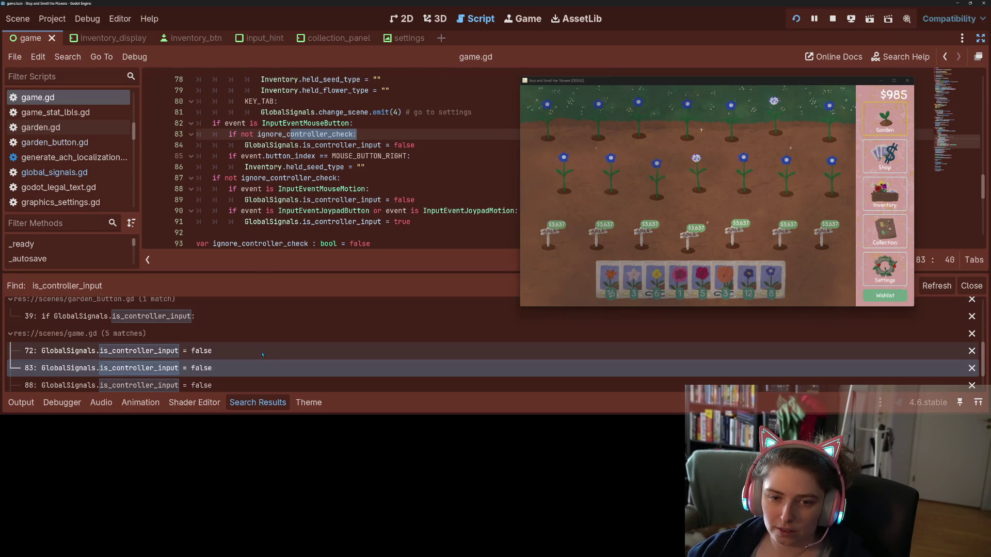
{"action": "key", "text": "Down"}
{"action": "scroll", "coordinate": [276, 363], "scroll_direction": "down", "scroll_amount": 1}
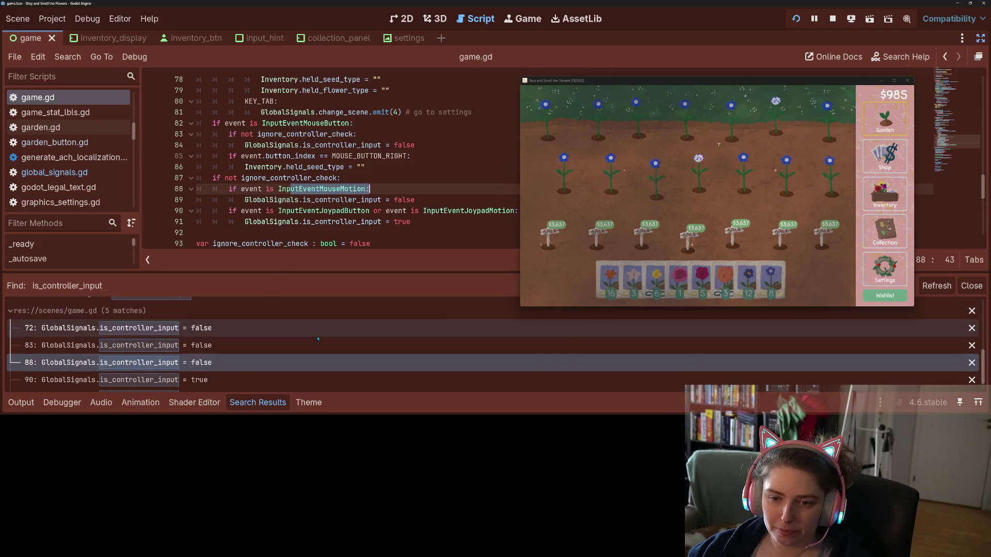
{"action": "left_click", "coordinate": [248, 366]}
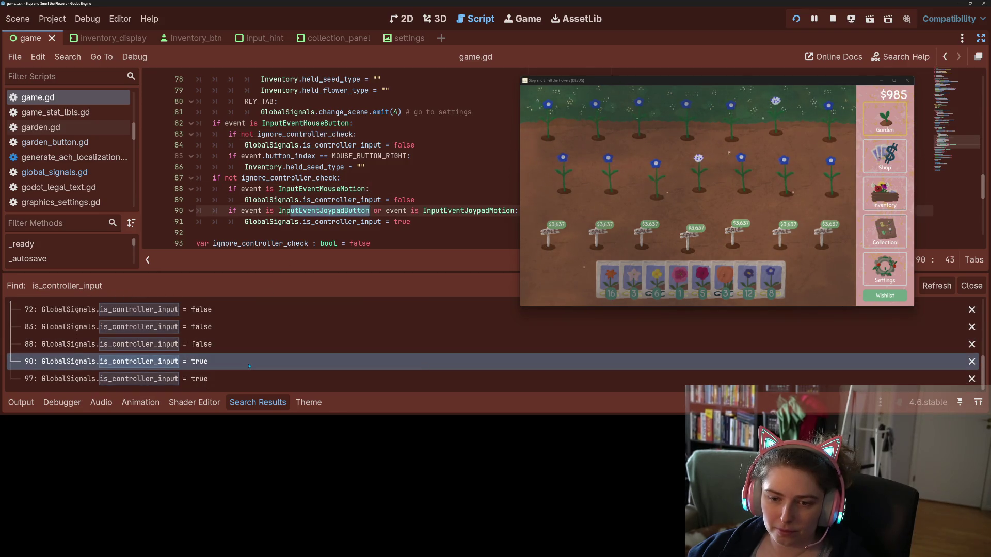
{"action": "left_click", "coordinate": [228, 379]}
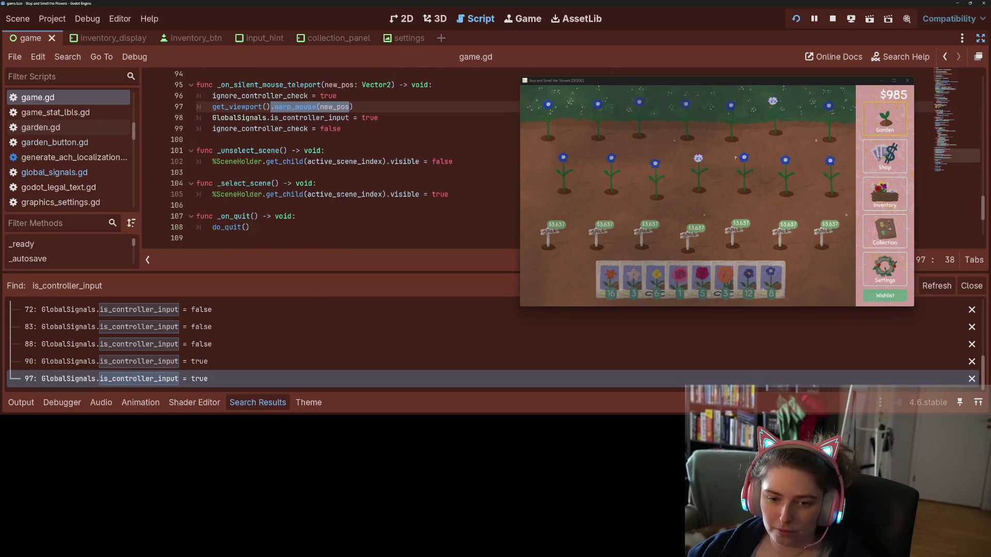
- Delete the 'GlobalSignals.is_controller_input = true' line 98 and save game.gd
{"action": "left_click", "coordinate": [316, 151]}
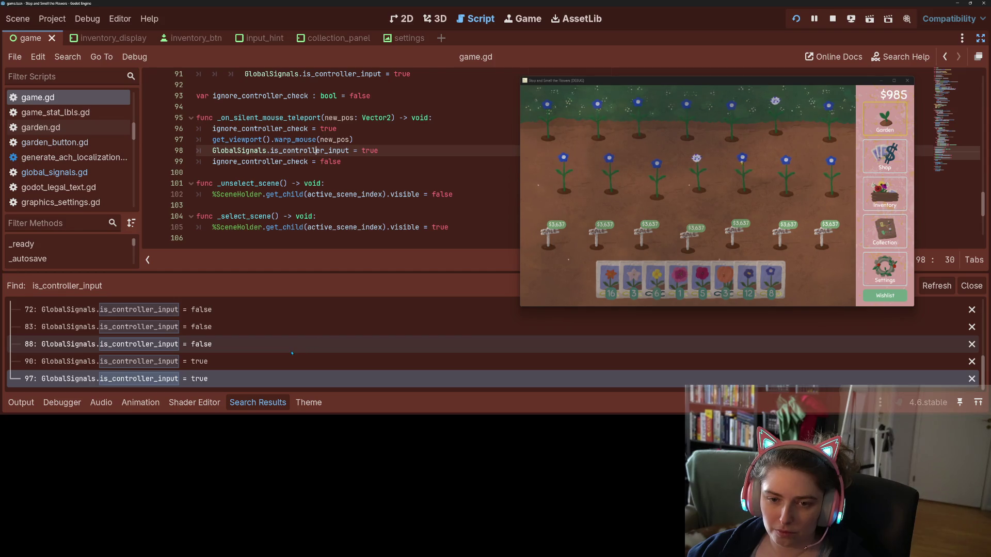
{"action": "double_click", "coordinate": [337, 151]}
{"action": "left_click_drag", "start_coordinate": [385, 151], "coordinate": [196, 151]}
{"action": "key", "text": "BackSpace"}
{"action": "key", "text": "BackSpace"}
{"action": "key", "text": "ctrl+s"}
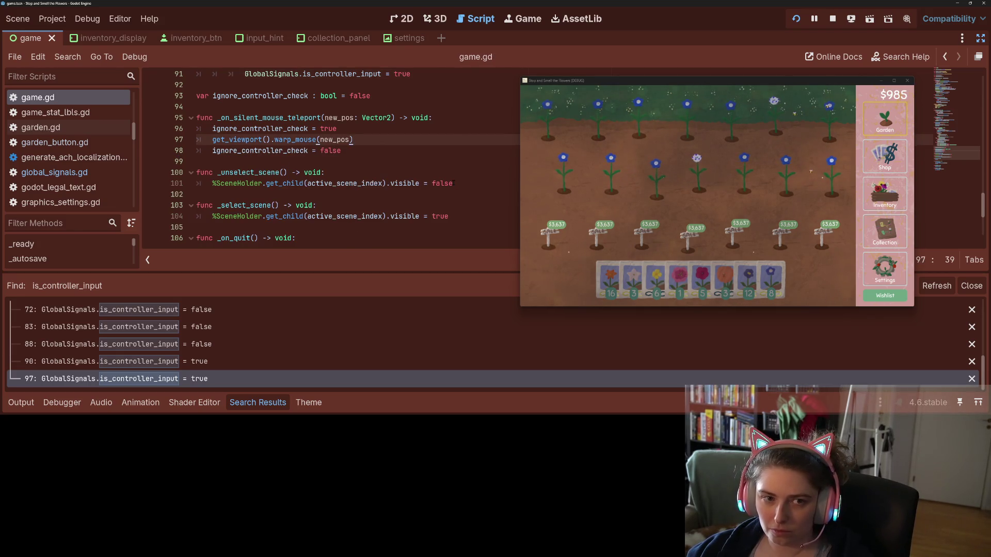
{"action": "scroll", "coordinate": [440, 192], "scroll_direction": "down", "scroll_amount": 5}
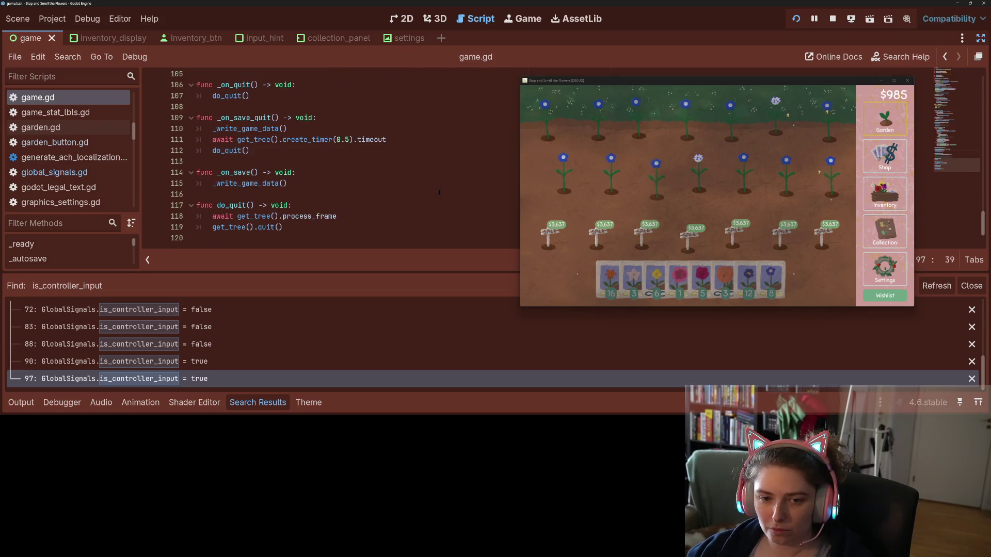
{"action": "scroll", "coordinate": [439, 192], "scroll_direction": "up", "scroll_amount": 5}
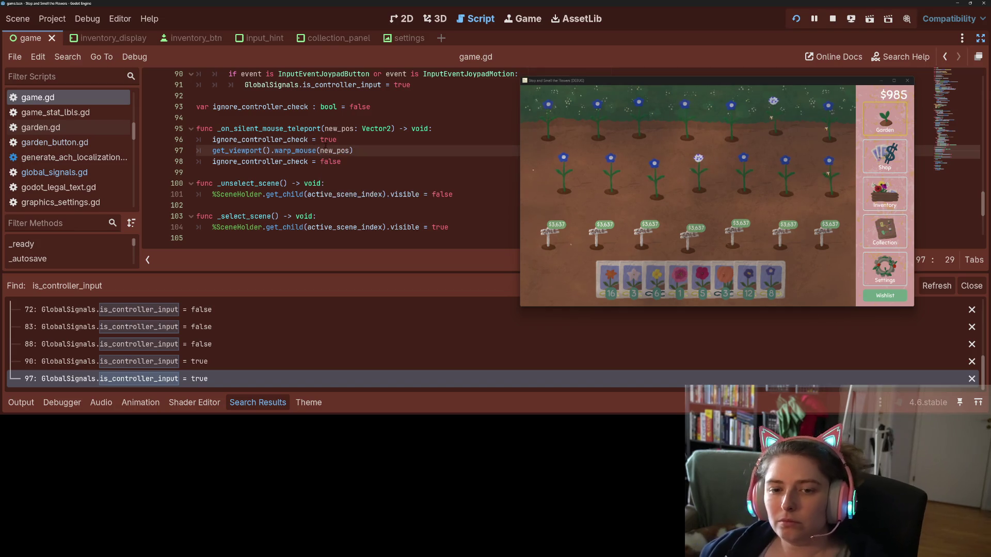
{"action": "mouse_move", "coordinate": [330, 154]}
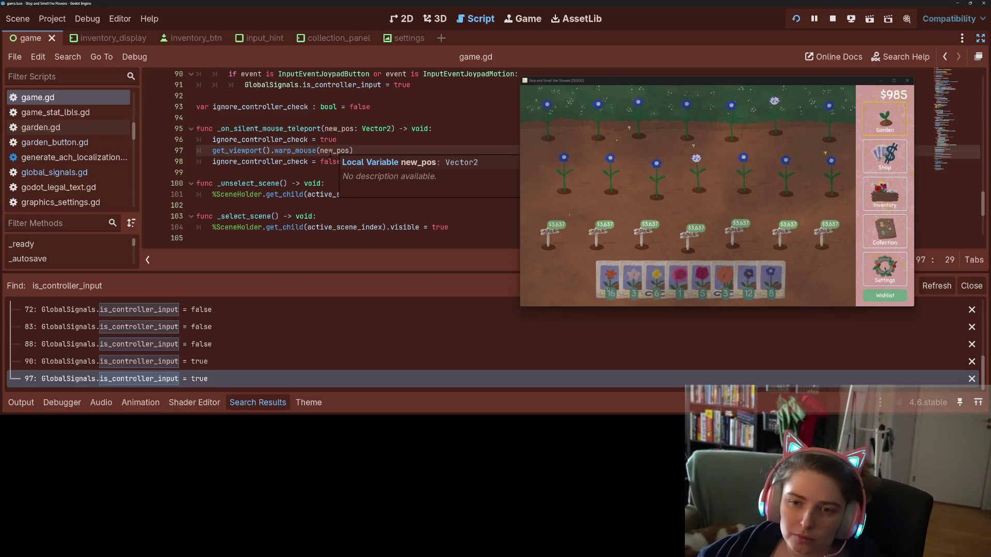
{"action": "scroll", "coordinate": [330, 154], "scroll_direction": "up", "scroll_amount": 7}
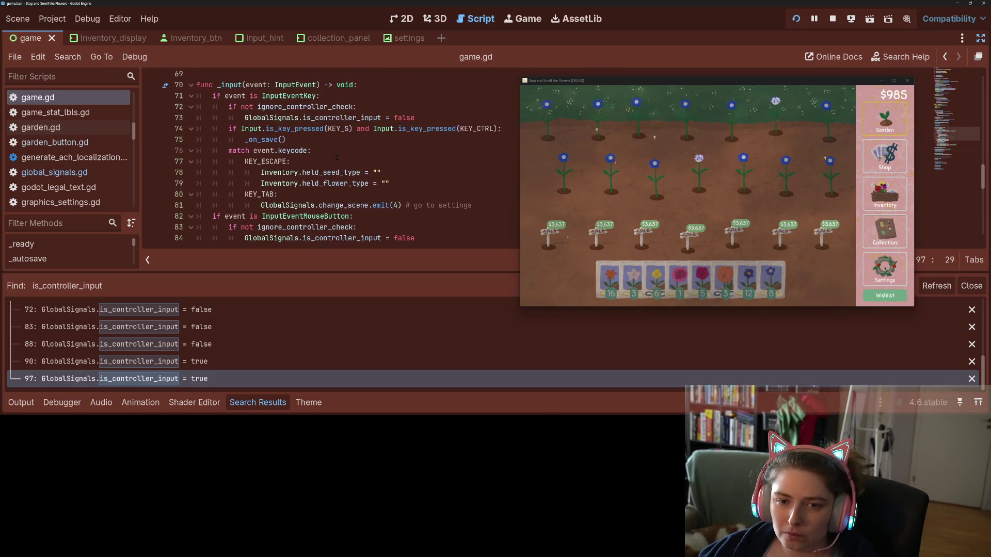
{"action": "scroll", "coordinate": [336, 157], "scroll_direction": "up", "scroll_amount": 4}
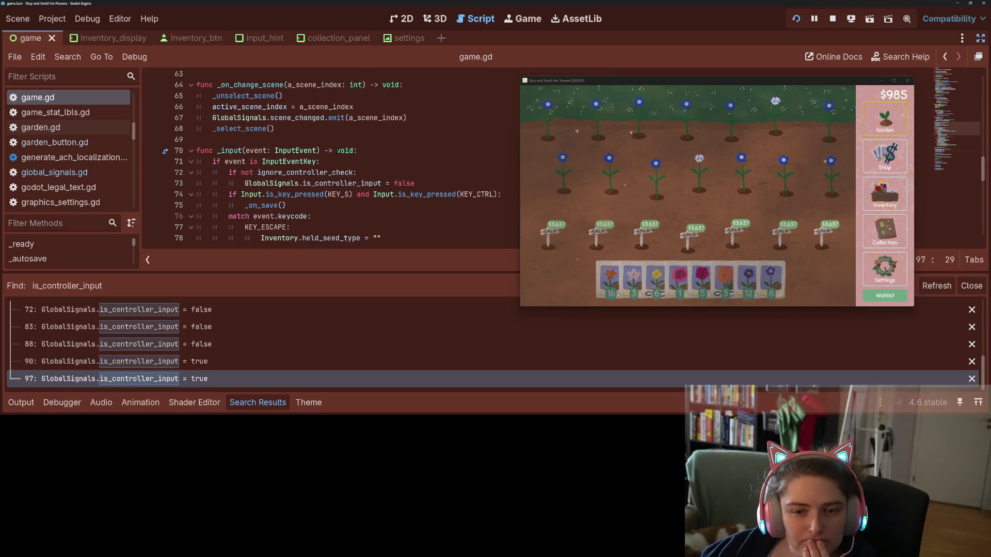
{"action": "scroll", "coordinate": [349, 194], "scroll_direction": "down", "scroll_amount": 9}
- Insert 'await get_tree().process_frame' before the warp_mouse call and save
{"action": "left_click", "coordinate": [363, 209]}
{"action": "key", "text": "Return"}
{"action": "type", "text": "await get_tre"}
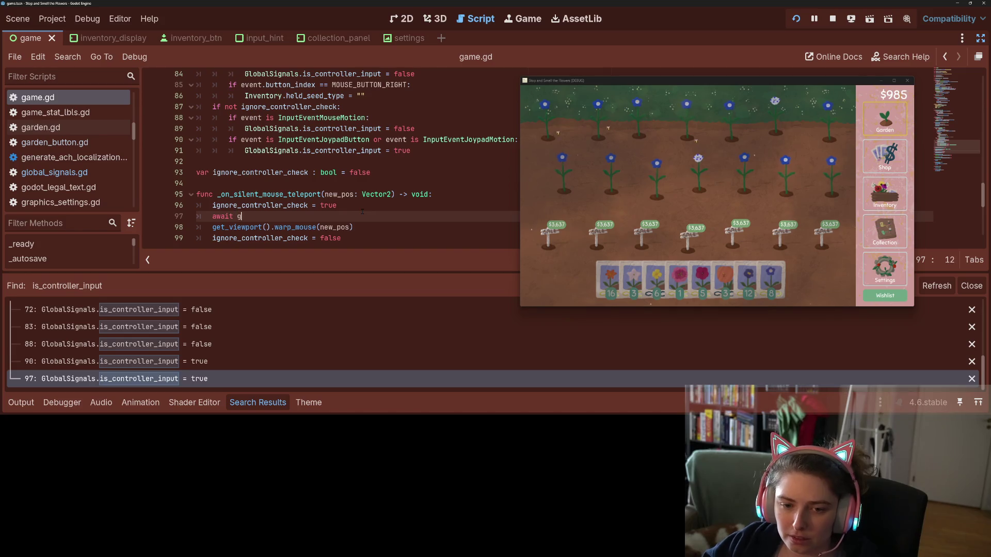
{"action": "key", "text": "Return"}
{"action": "type", "text": ".proc"}
{"action": "key", "text": "Return"}
{"action": "key", "text": "ctrl+s"}
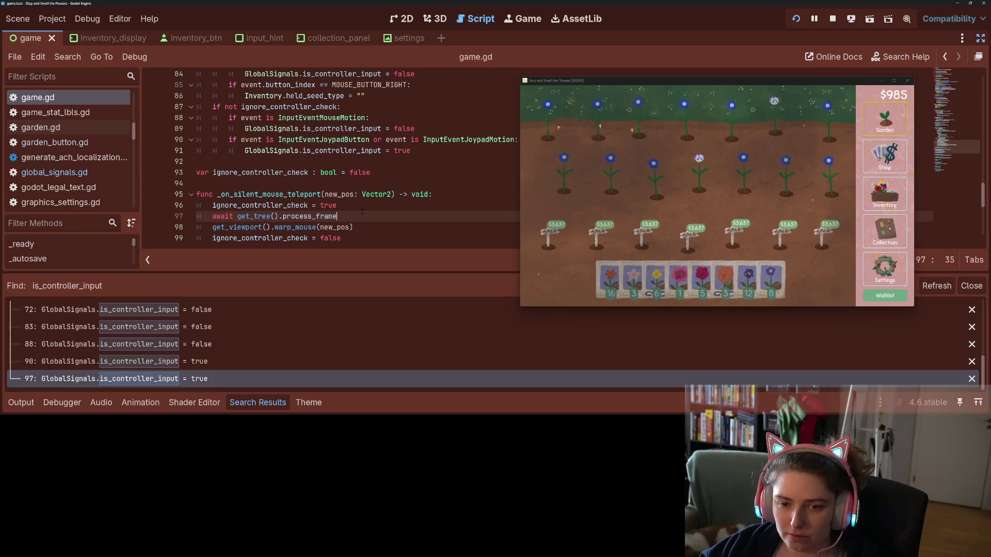
- Paste the same await process_frame line after get_viewport().warp_mouse(new_pos) and save
{"action": "key", "text": "Down"}
{"action": "key", "text": "Up"}
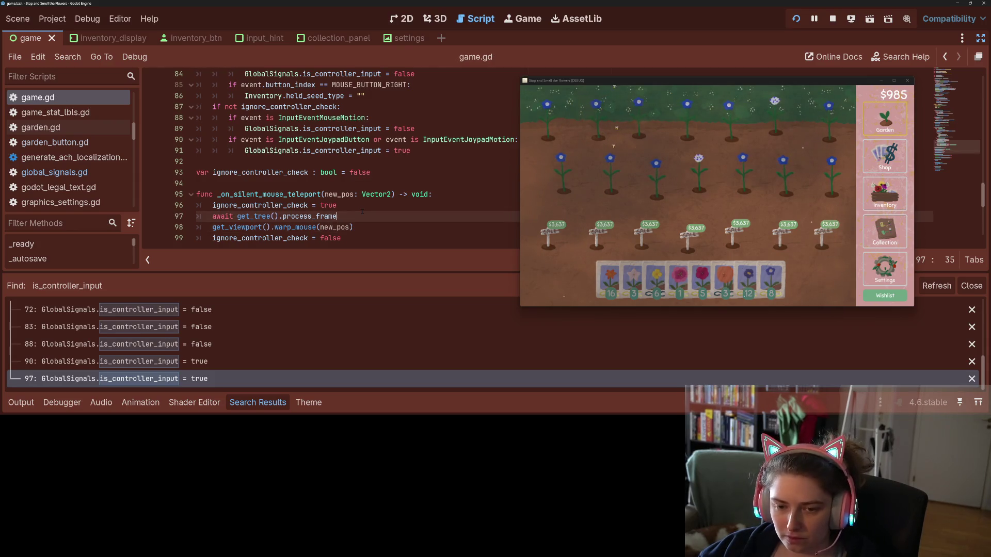
{"action": "key", "text": "Down"}
{"action": "key", "text": "Return"}
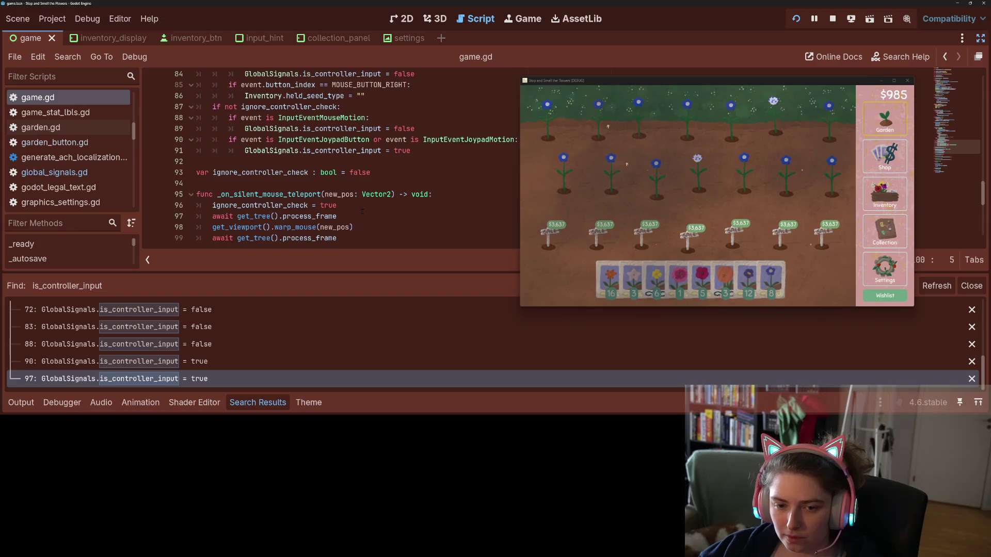
{"action": "key", "text": "ctrl+v"}
{"action": "key", "text": "Down"}
{"action": "key", "text": "Up"}
{"action": "key", "text": "BackSpace"}
{"action": "key", "text": "BackSpace"}
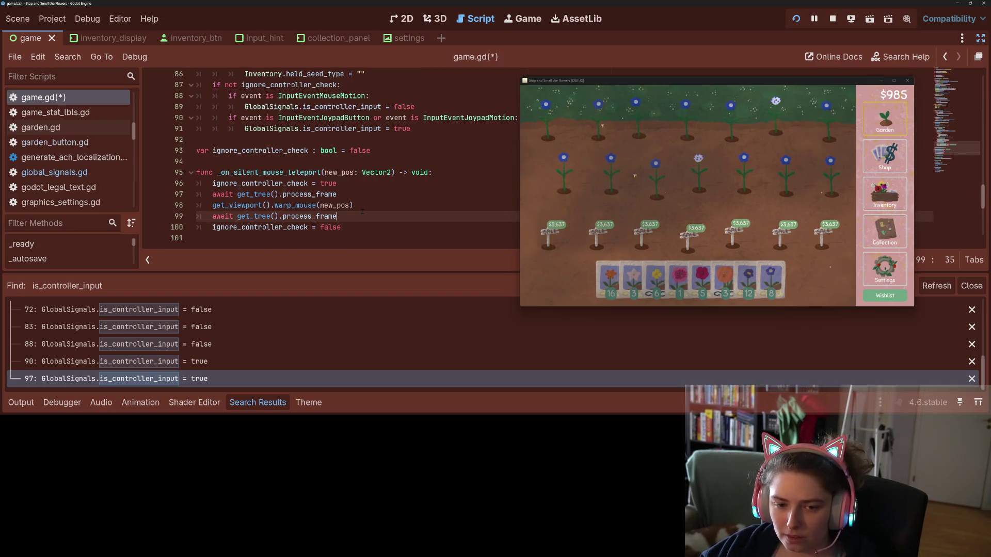
{"action": "key", "text": "ctrl+s"}
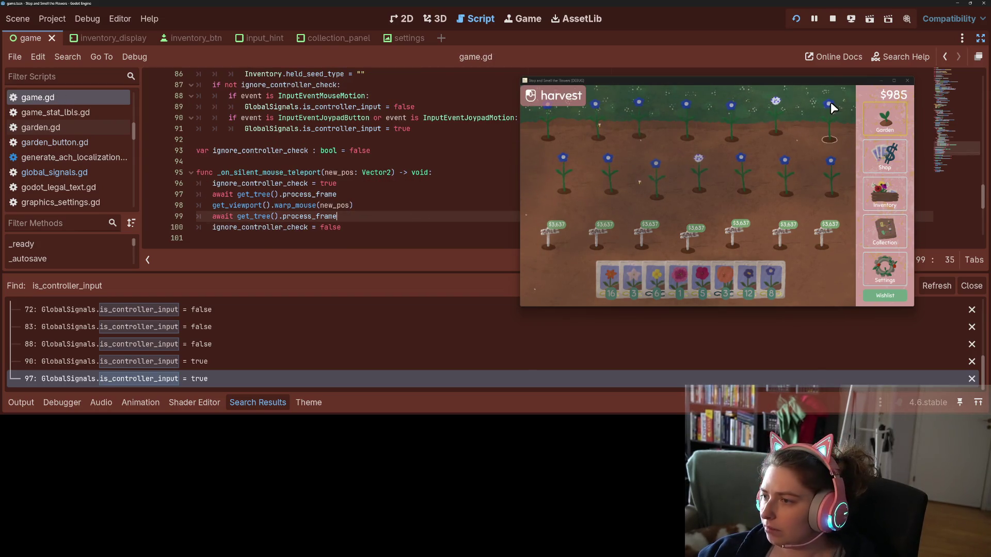